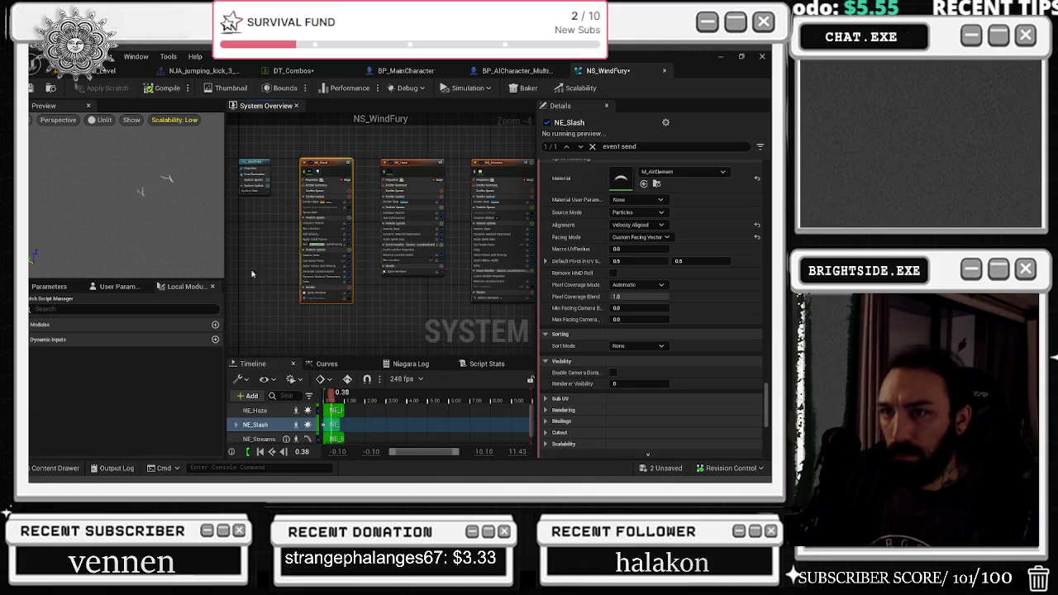
- Save the two unsaved assets, NS_WindFury and DT_Combos, including the NS_WindFury effect system
{"action": "left_click", "coordinate": [667, 468]}
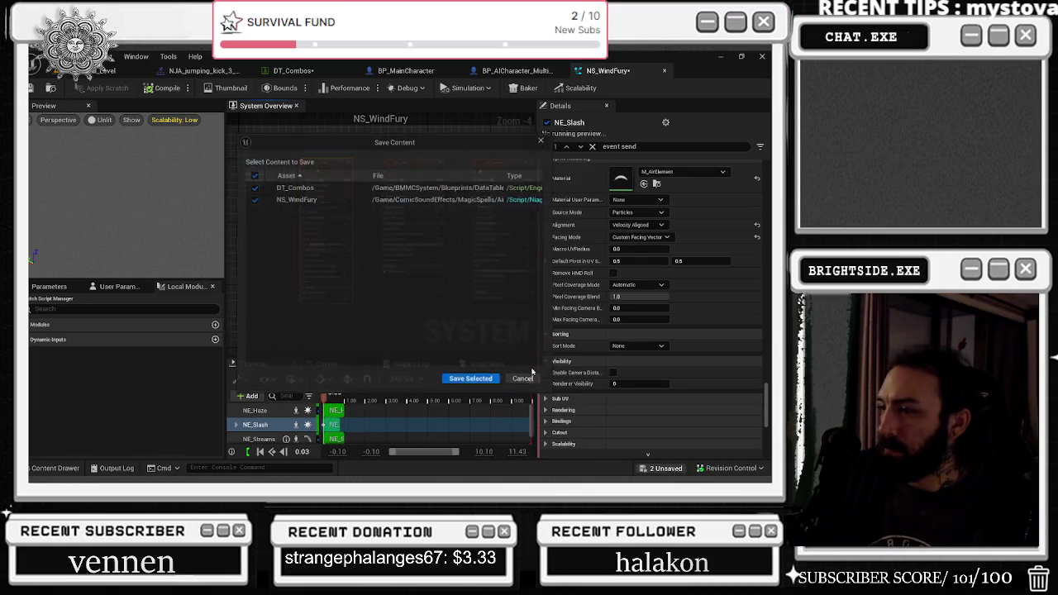
{"action": "left_click", "coordinate": [471, 380]}
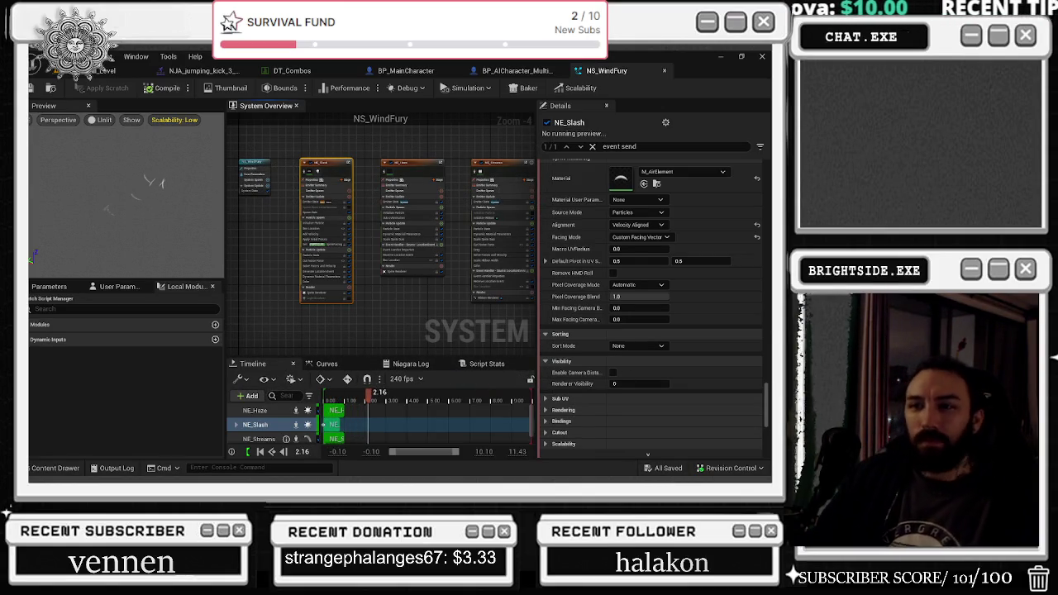
{"action": "left_click", "coordinate": [281, 153]}
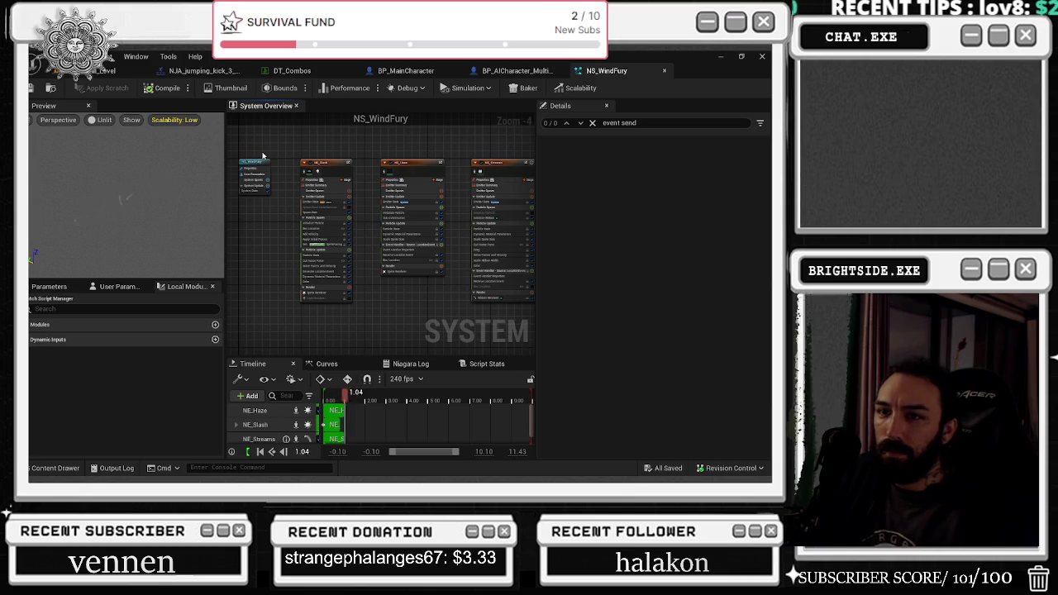
{"action": "left_click", "coordinate": [32, 89]}
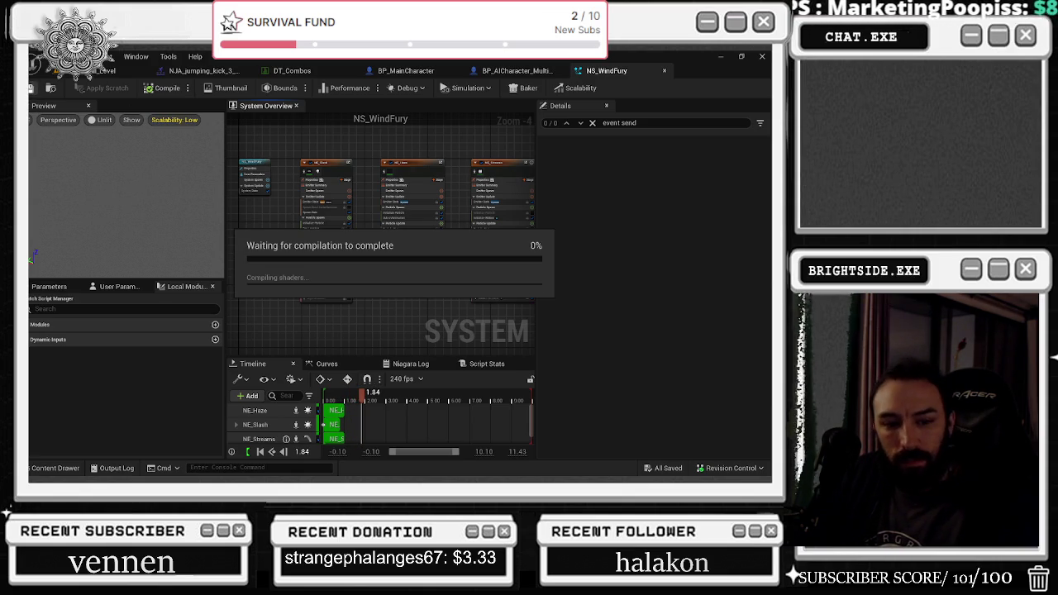
- Close the NS_WindFury Niagara effect editor
{"action": "key", "text": "alt+Tab"}
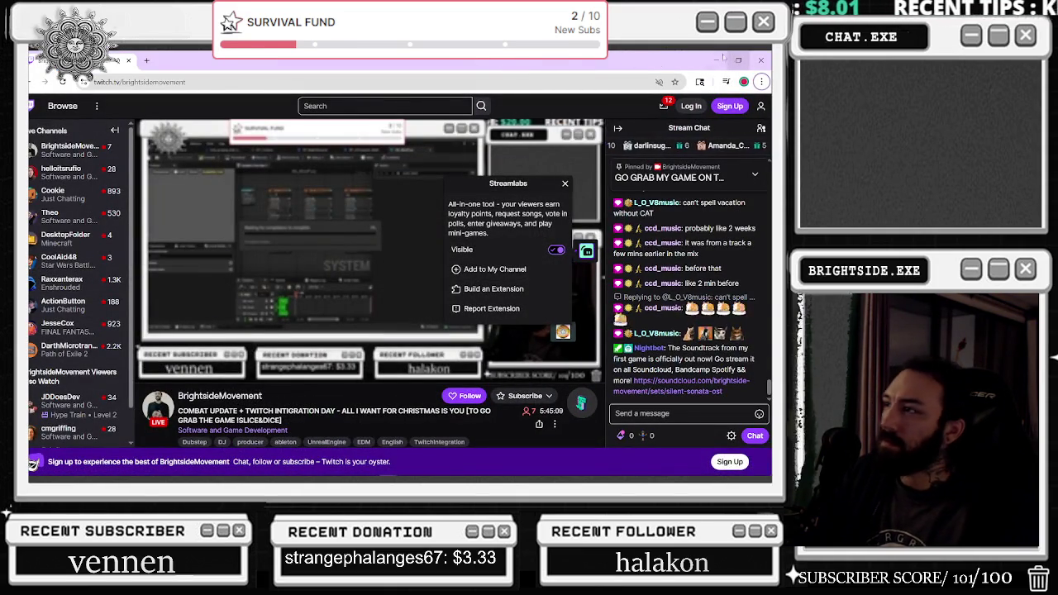
{"action": "key", "text": "alt+Tab"}
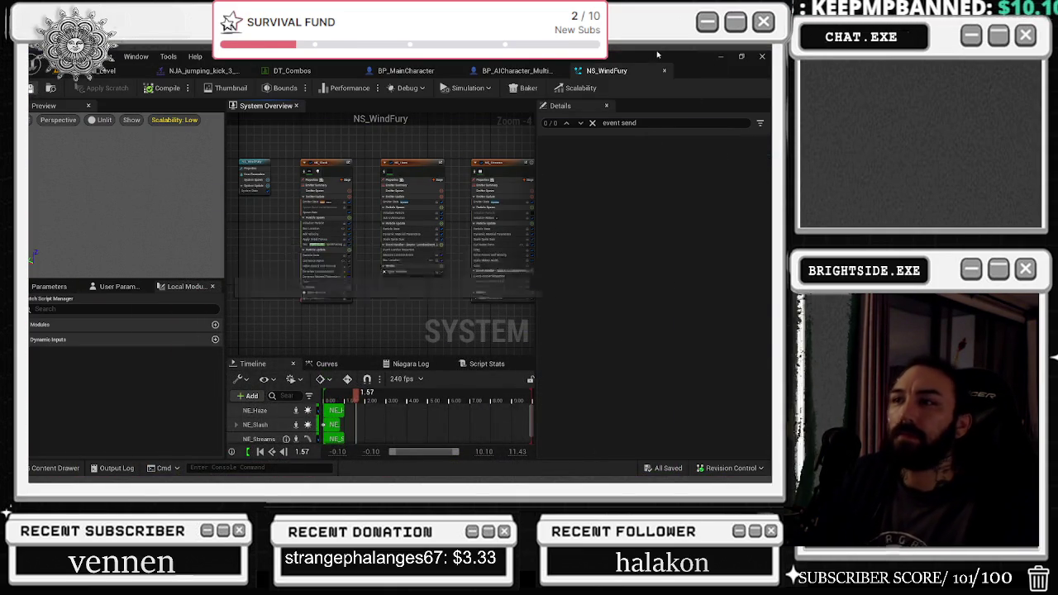
{"action": "left_click", "coordinate": [664, 71]}
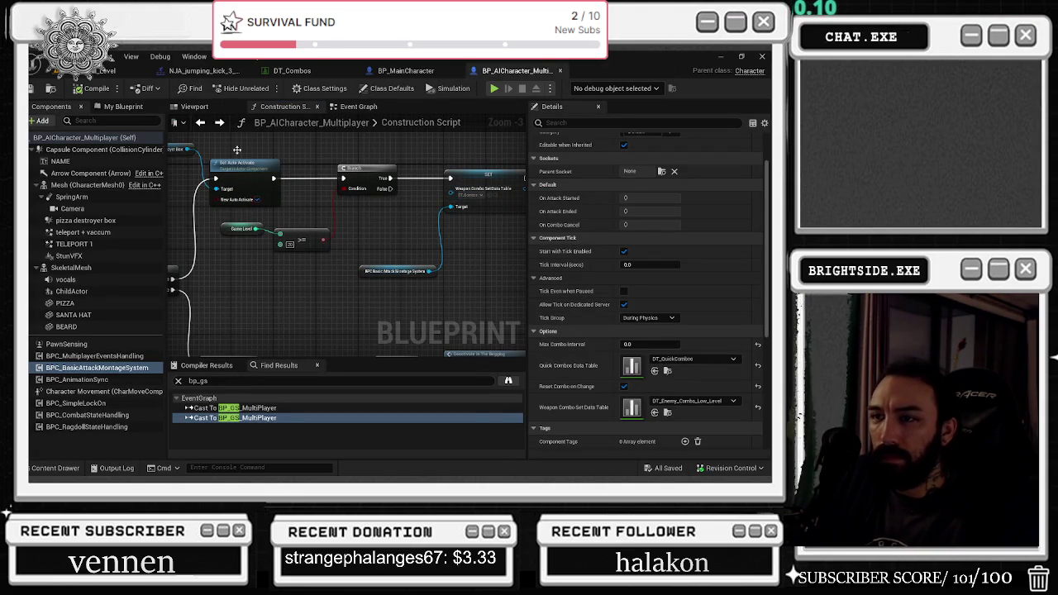
- Search the project content for 'bp_gm' and open the BP_GM_Multiplayer blueprint
{"action": "left_click", "coordinate": [55, 468]}
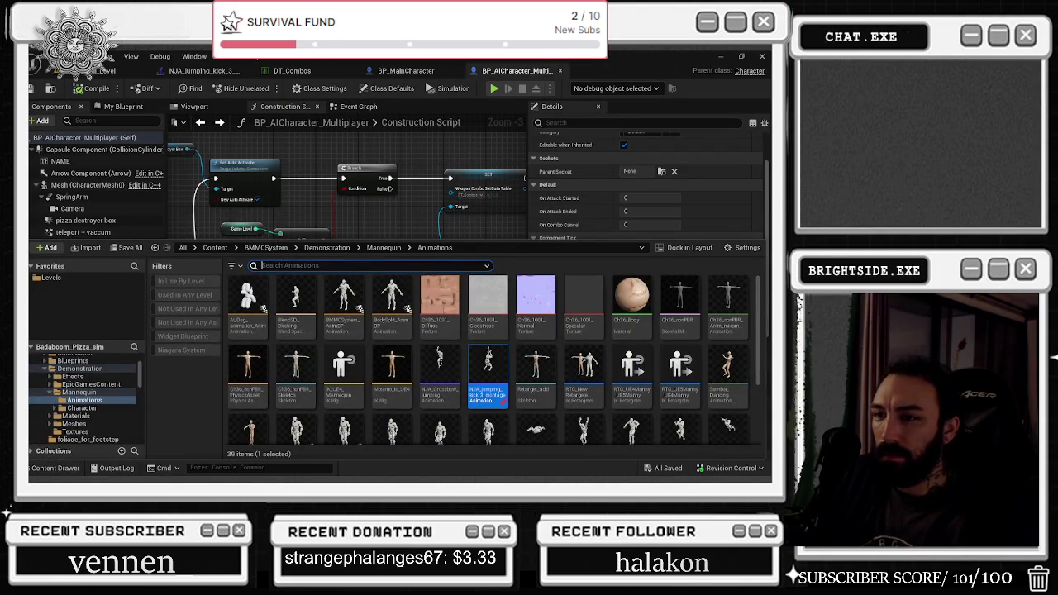
{"action": "type", "text": "bp_gm"}
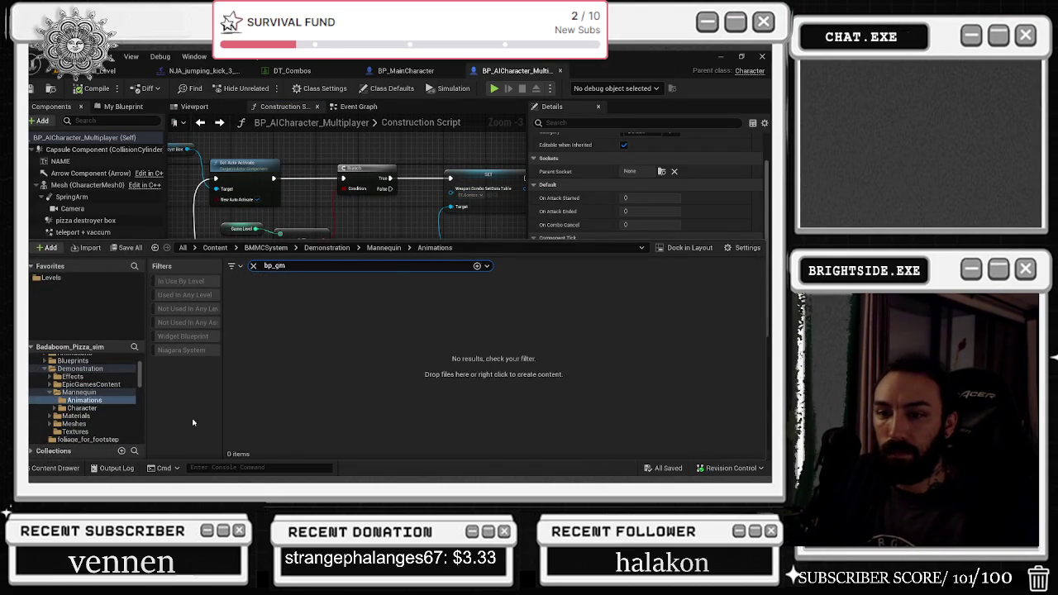
{"action": "scroll", "coordinate": [135, 384], "scroll_direction": "up", "scroll_amount": 5}
{"action": "left_click", "coordinate": [46, 359]}
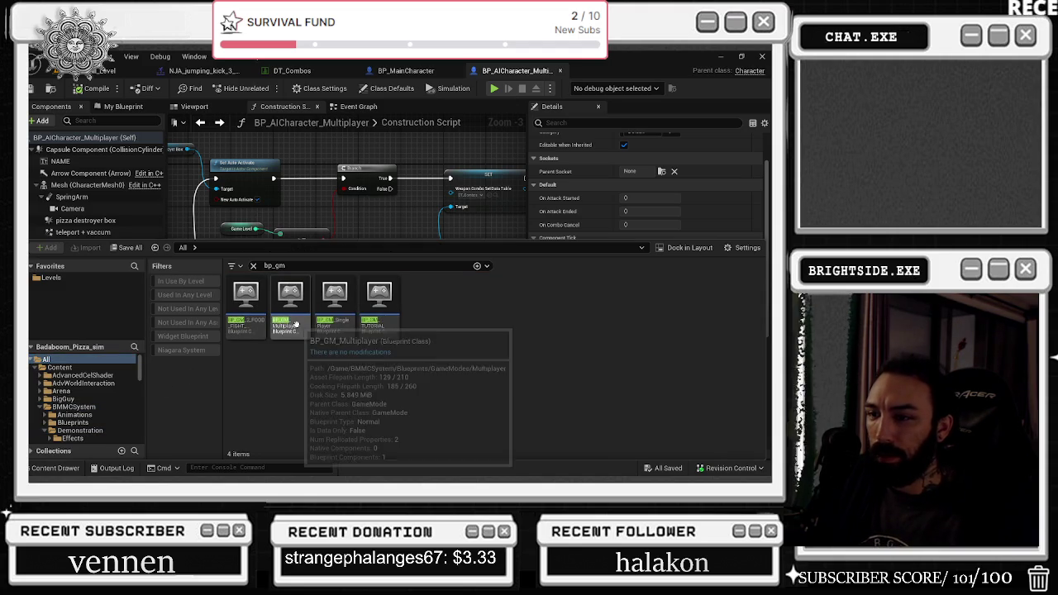
{"action": "left_click", "coordinate": [296, 324]}
{"action": "double_click", "coordinate": [297, 326]}
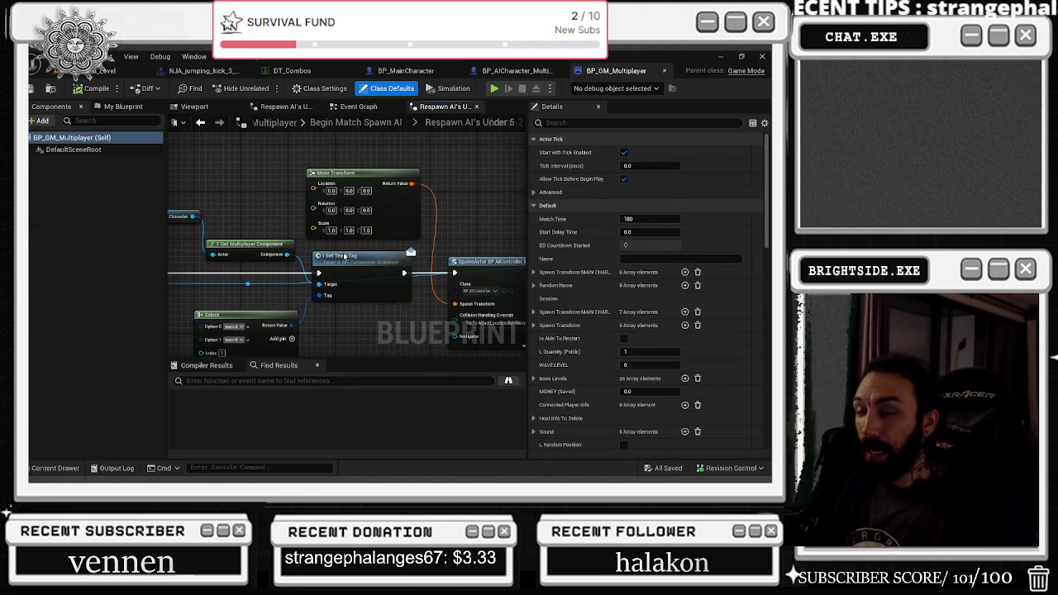
- Move the L Spawned Loop Character node up-left, then return to the stadium level
{"action": "left_click", "coordinate": [337, 173]}
{"action": "left_click_drag", "start_coordinate": [238, 206], "coordinate": [317, 228]}
{"action": "left_click_drag", "start_coordinate": [331, 272], "coordinate": [317, 271]}
{"action": "left_click_drag", "start_coordinate": [318, 224], "coordinate": [366, 236]}
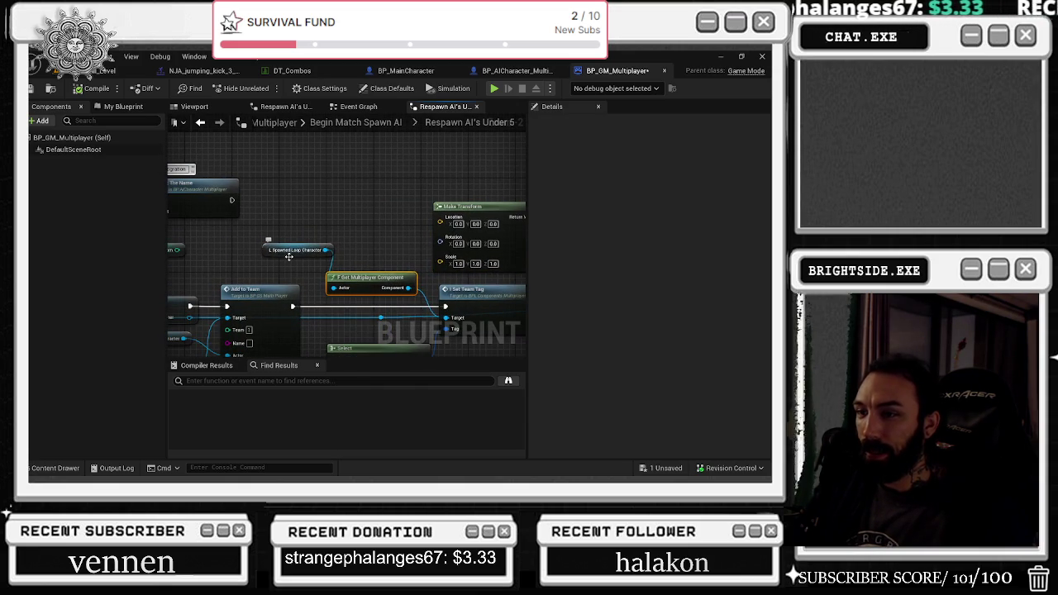
{"action": "left_click_drag", "start_coordinate": [288, 256], "coordinate": [261, 266]}
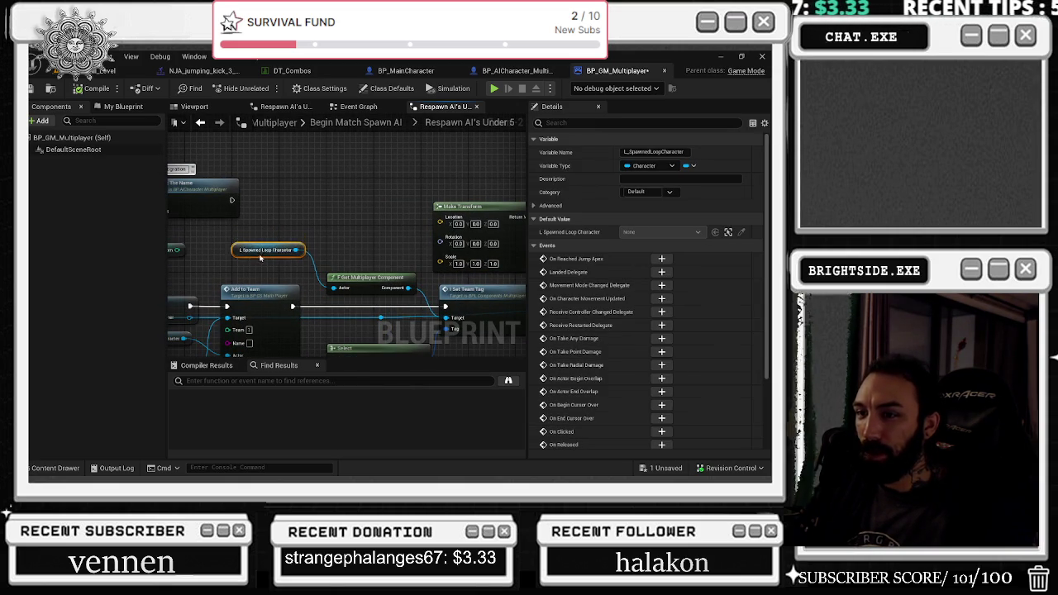
{"action": "left_click", "coordinate": [302, 233]}
{"action": "scroll", "coordinate": [303, 233], "scroll_direction": "down", "scroll_amount": 4}
{"action": "scroll", "coordinate": [302, 279], "scroll_direction": "up", "scroll_amount": 2}
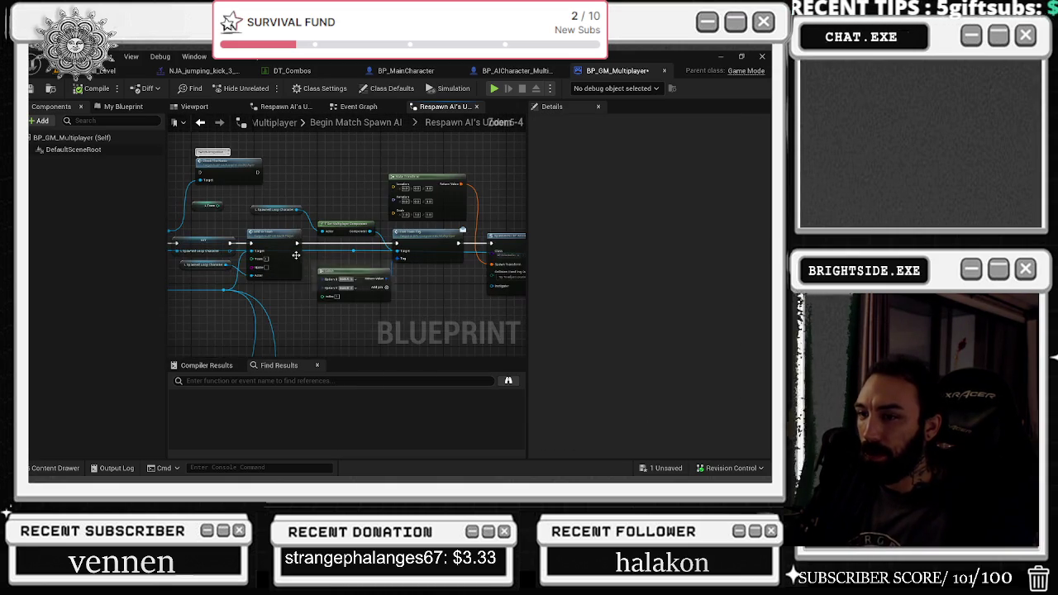
{"action": "left_click", "coordinate": [108, 70]}
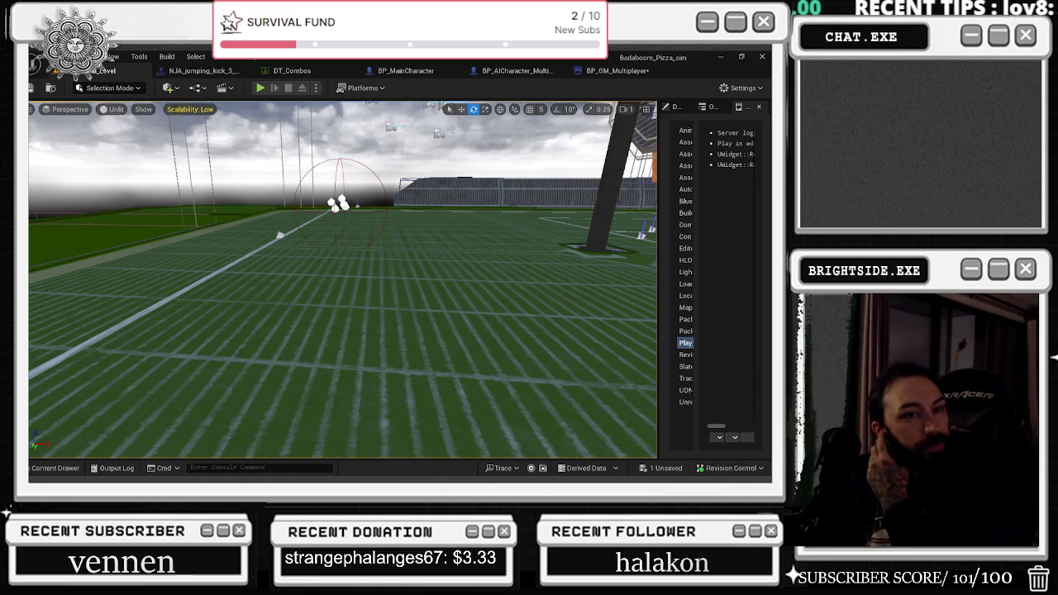
- Switch from the Unreal level editor to the YouTube browser window
{"action": "key", "text": "alt+Tab"}
{"action": "key", "text": "alt+Tab"}
{"action": "key", "text": "alt+Tab"}
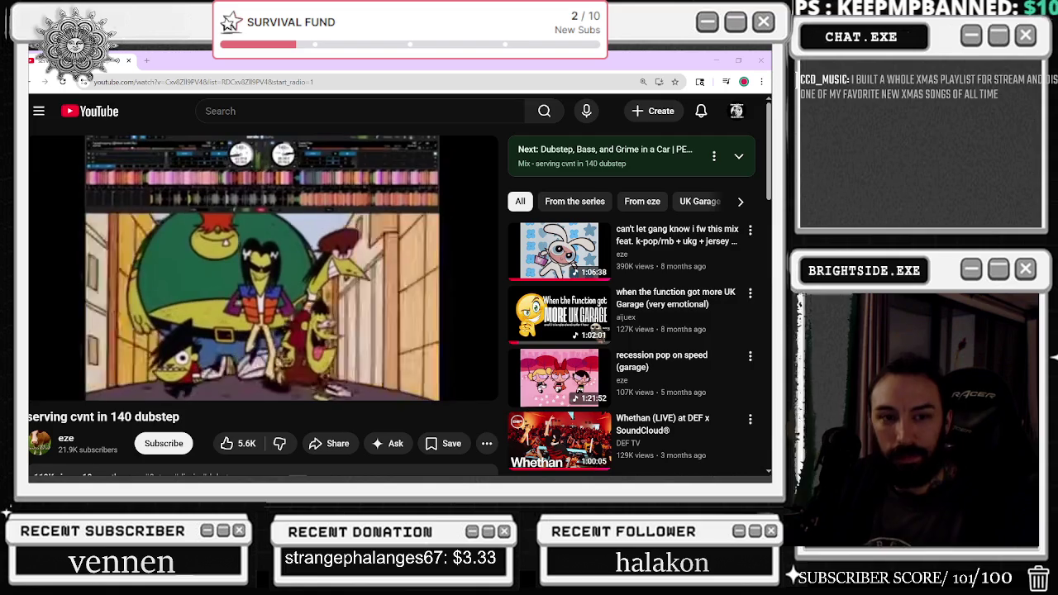
- Start the PUNK TACTICS video playing and hide the main YouTube window
{"action": "key", "text": "alt+Tab"}
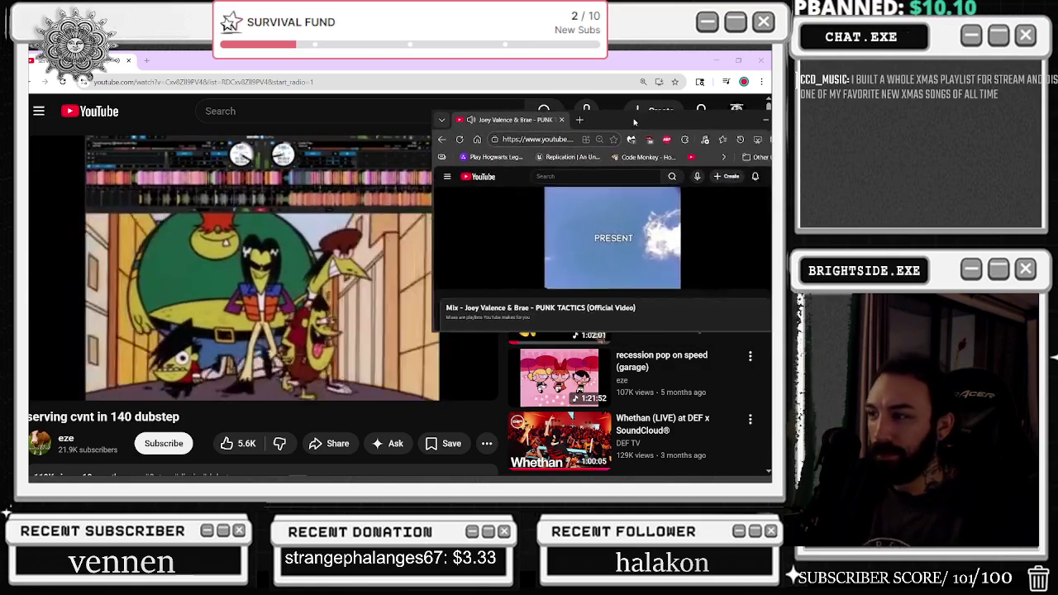
{"action": "left_click", "coordinate": [542, 223]}
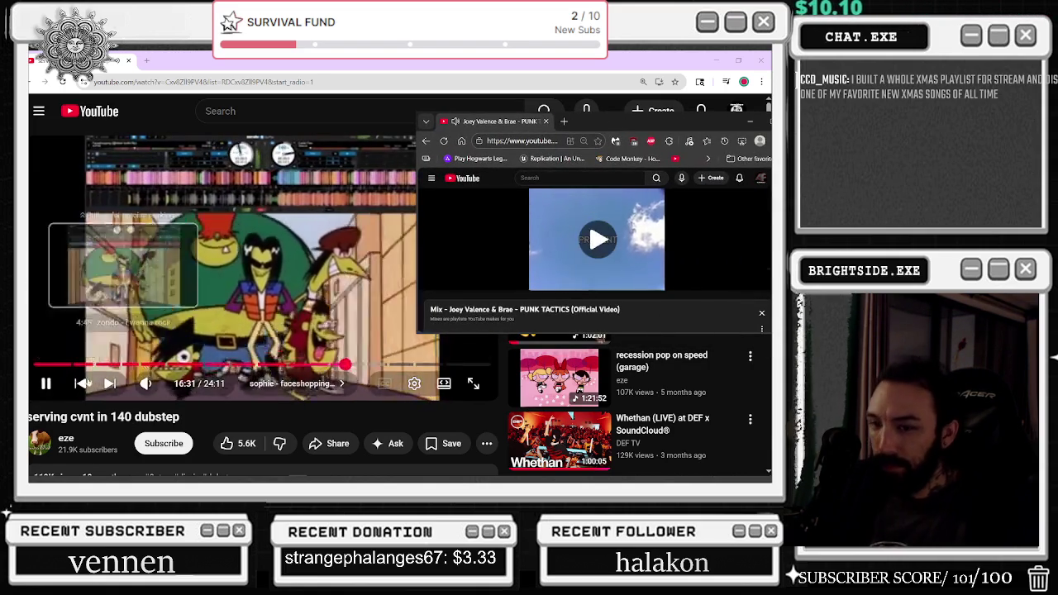
{"action": "key", "text": "alt+Tab"}
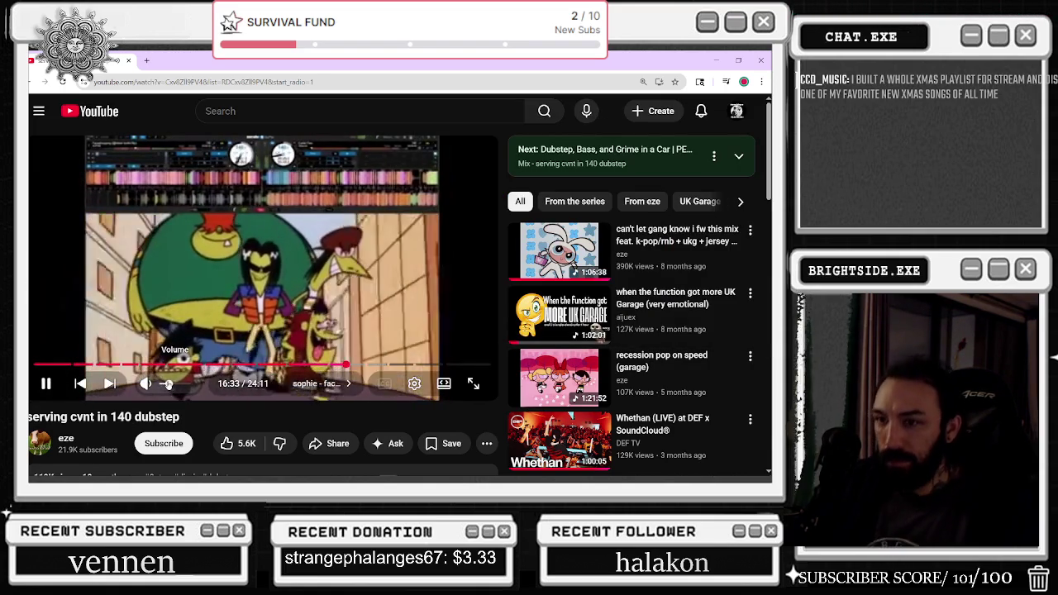
{"action": "left_click", "coordinate": [761, 60]}
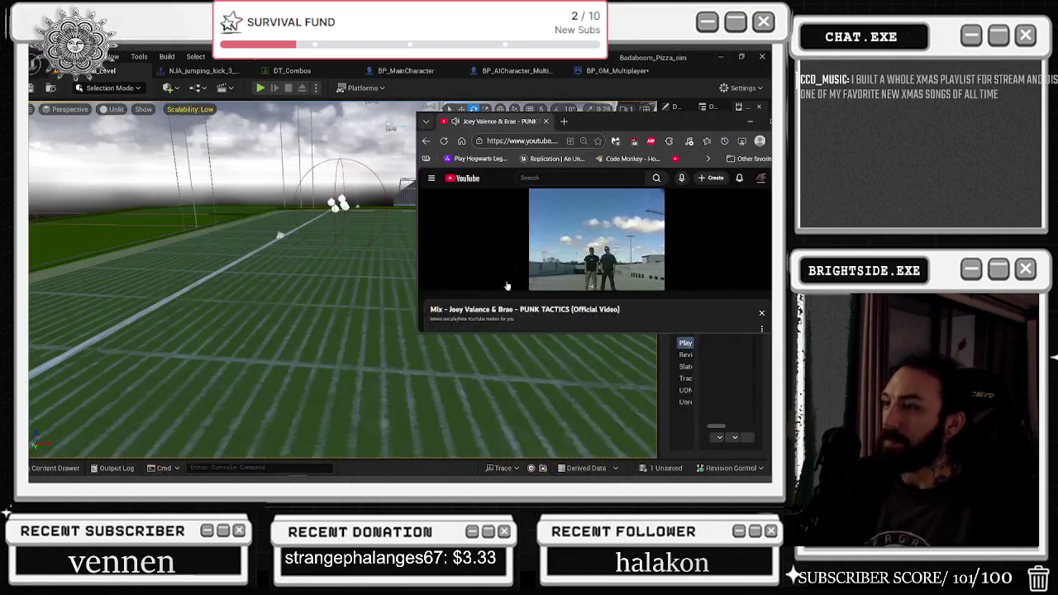
- Adjust the video volume and shift the player window slightly left
{"action": "left_click_drag", "start_coordinate": [507, 286], "coordinate": [512, 286]}
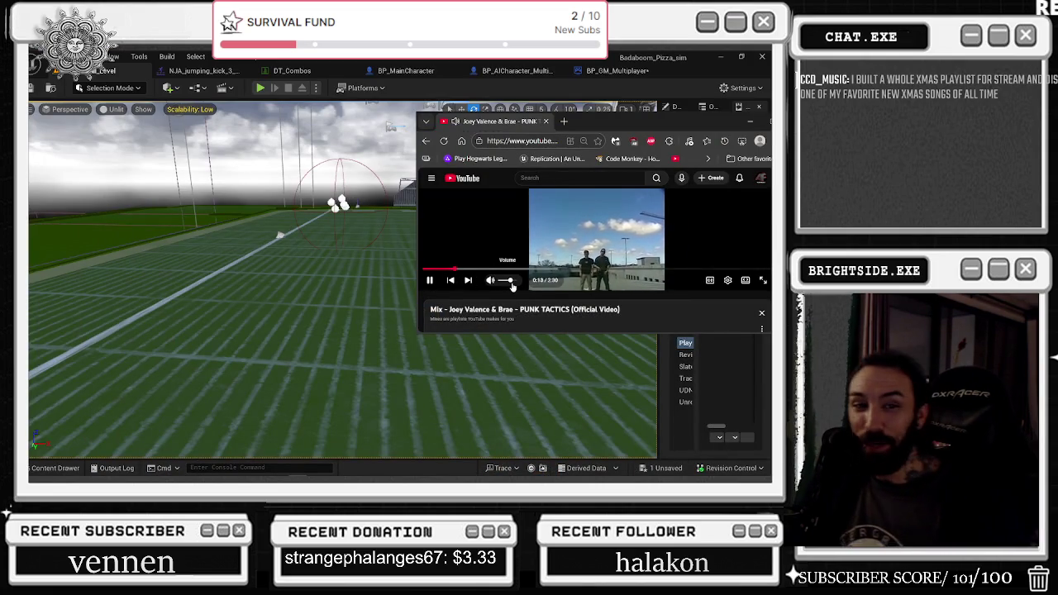
{"action": "left_click_drag", "start_coordinate": [642, 122], "coordinate": [584, 125]}
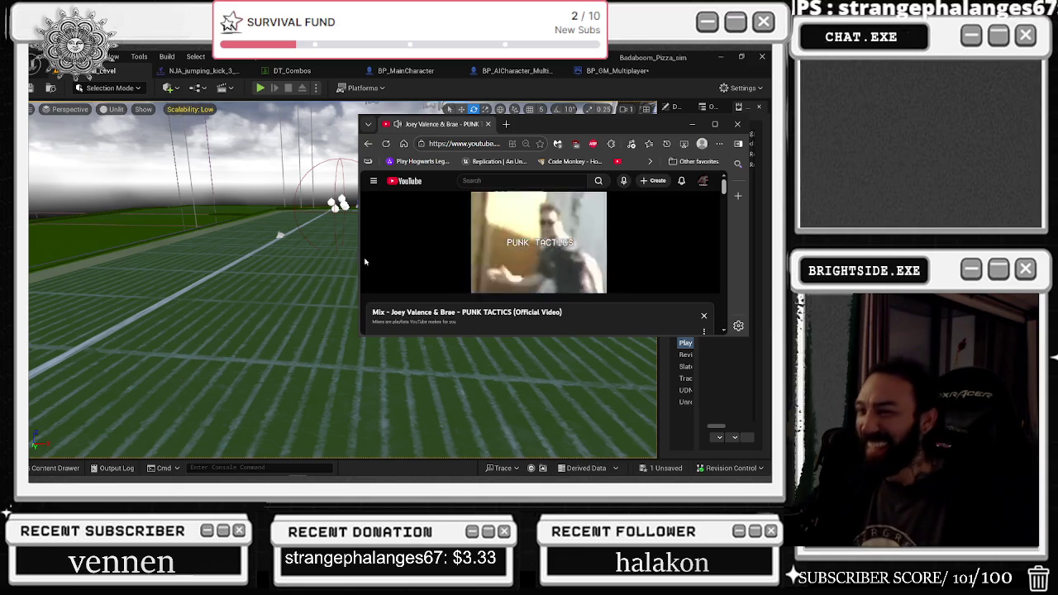
{"action": "mouse_move", "coordinate": [453, 285]}
{"action": "left_click_drag", "start_coordinate": [452, 284], "coordinate": [441, 285]}
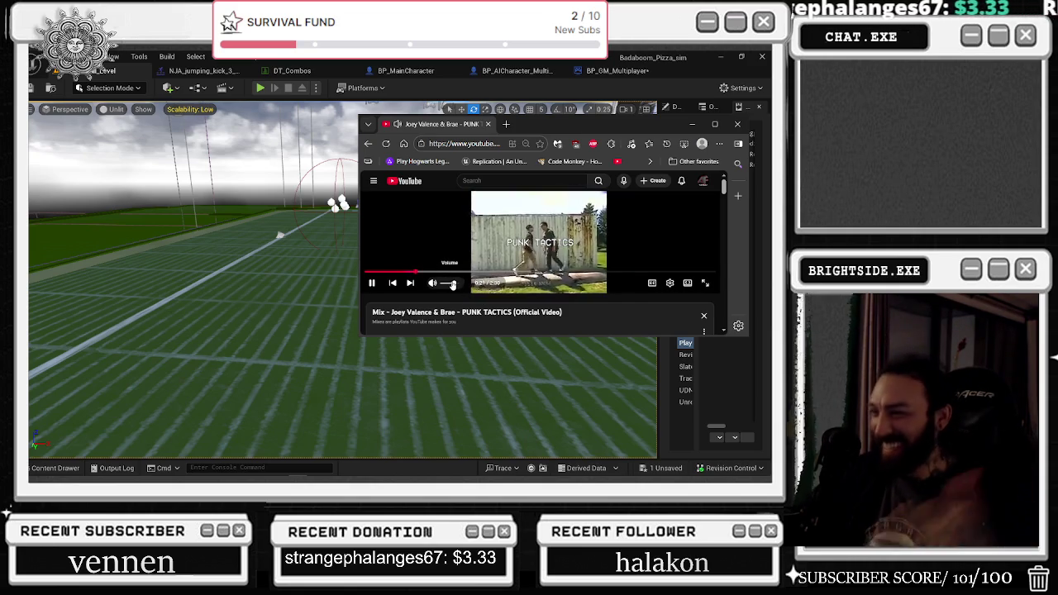
{"action": "left_click", "coordinate": [454, 286]}
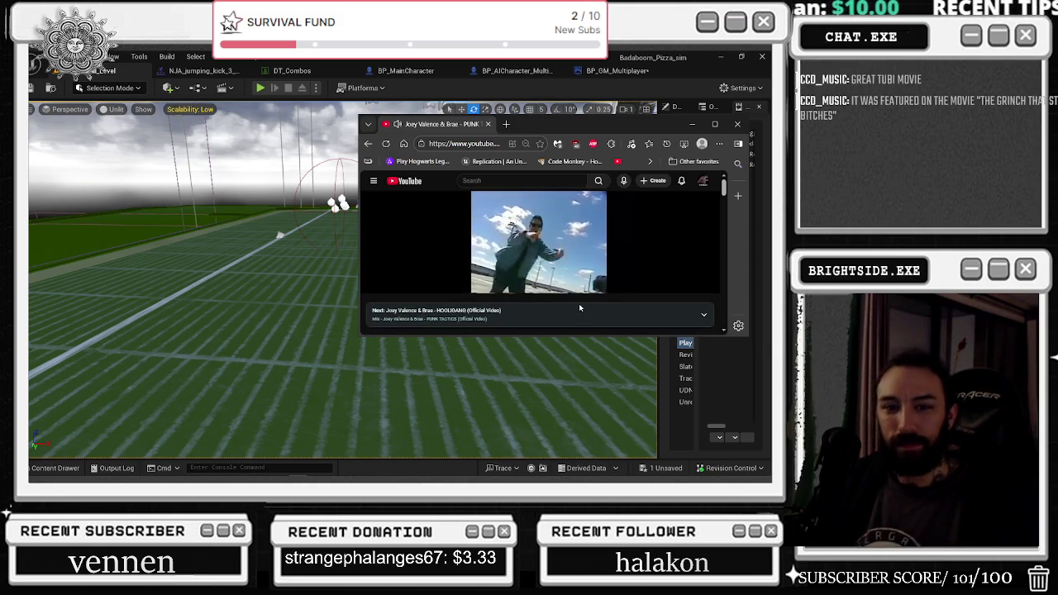
- Maximize the PUNK TACTICS player window to fill the editor area
{"action": "mouse_move", "coordinate": [545, 273]}
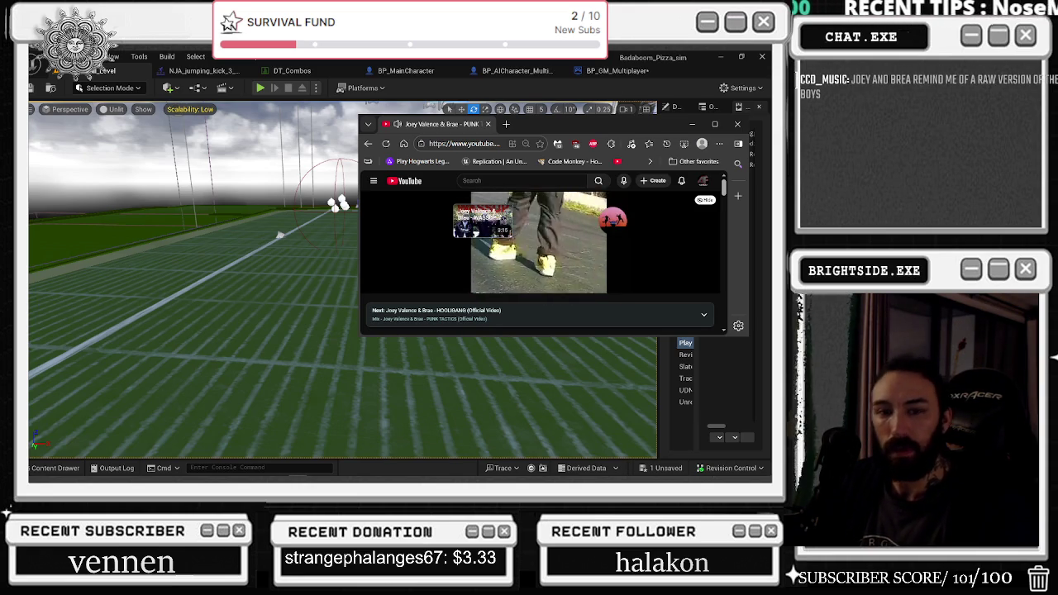
{"action": "left_click", "coordinate": [715, 124]}
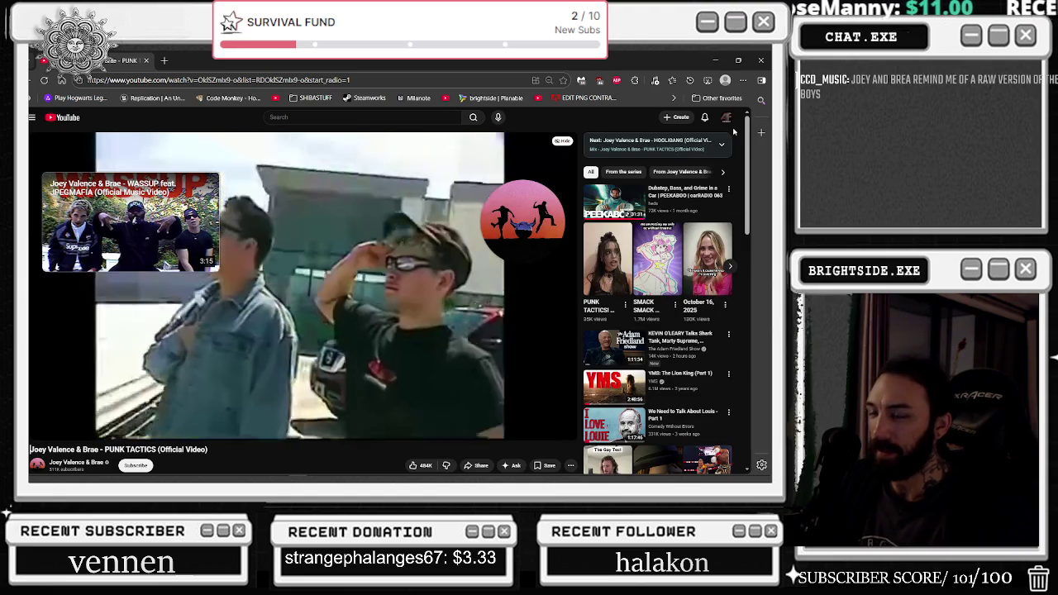
- Open the band's YouTube channel page and close the miniplayer
{"action": "left_click", "coordinate": [276, 252]}
{"action": "left_click", "coordinate": [276, 251]}
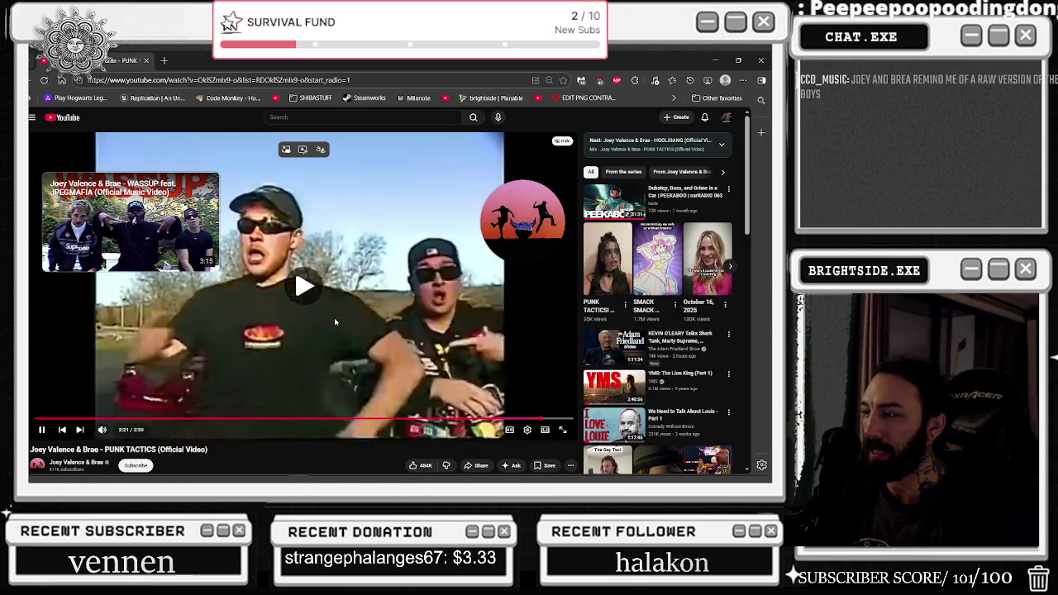
{"action": "scroll", "coordinate": [340, 284], "scroll_direction": "down", "scroll_amount": 2}
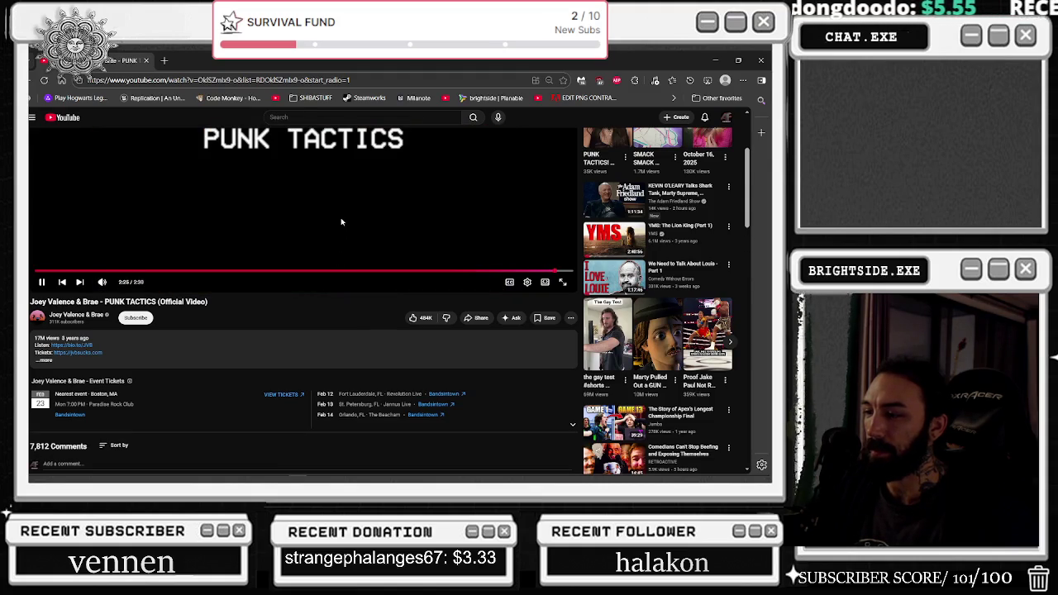
{"action": "scroll", "coordinate": [340, 222], "scroll_direction": "down", "scroll_amount": 1}
{"action": "left_click", "coordinate": [76, 263]}
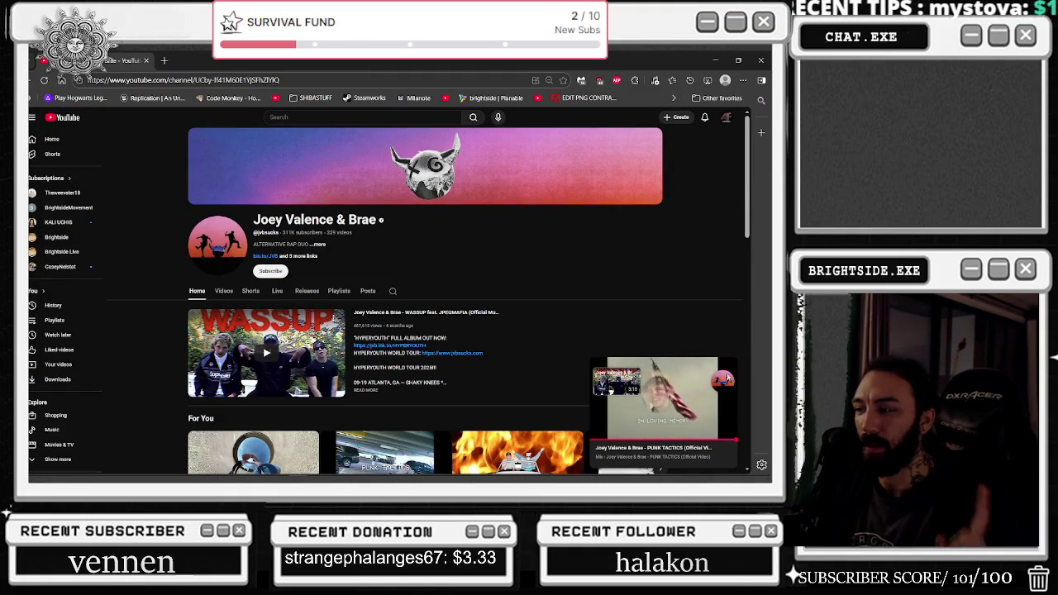
{"action": "left_click", "coordinate": [708, 369]}
- Play Hooligang (Official Video) from the For You shelf and minimize the browser
{"action": "scroll", "coordinate": [707, 340], "scroll_direction": "down", "scroll_amount": 2}
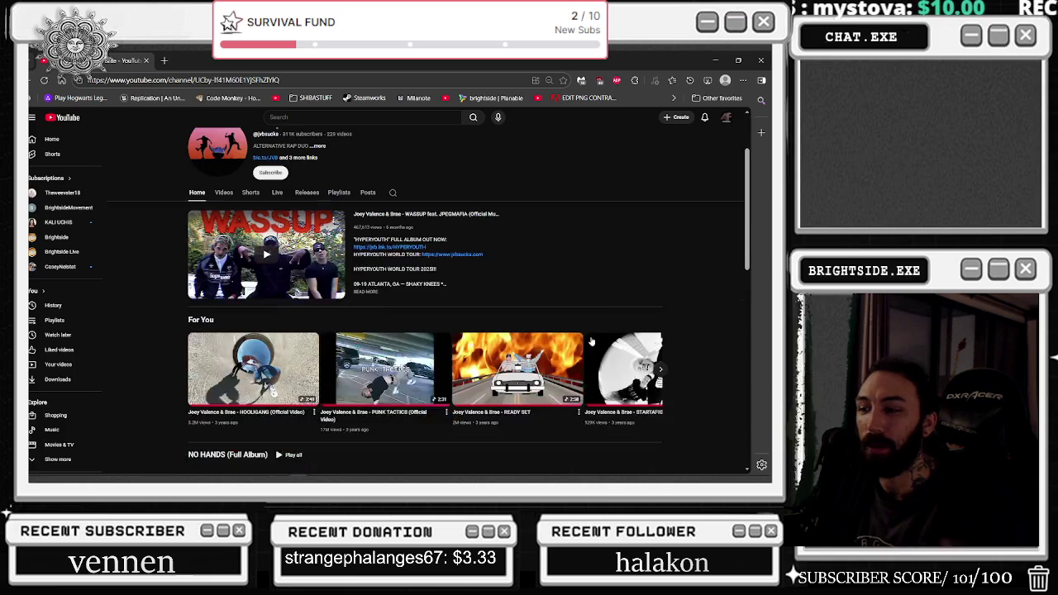
{"action": "scroll", "coordinate": [590, 345], "scroll_direction": "down", "scroll_amount": 2}
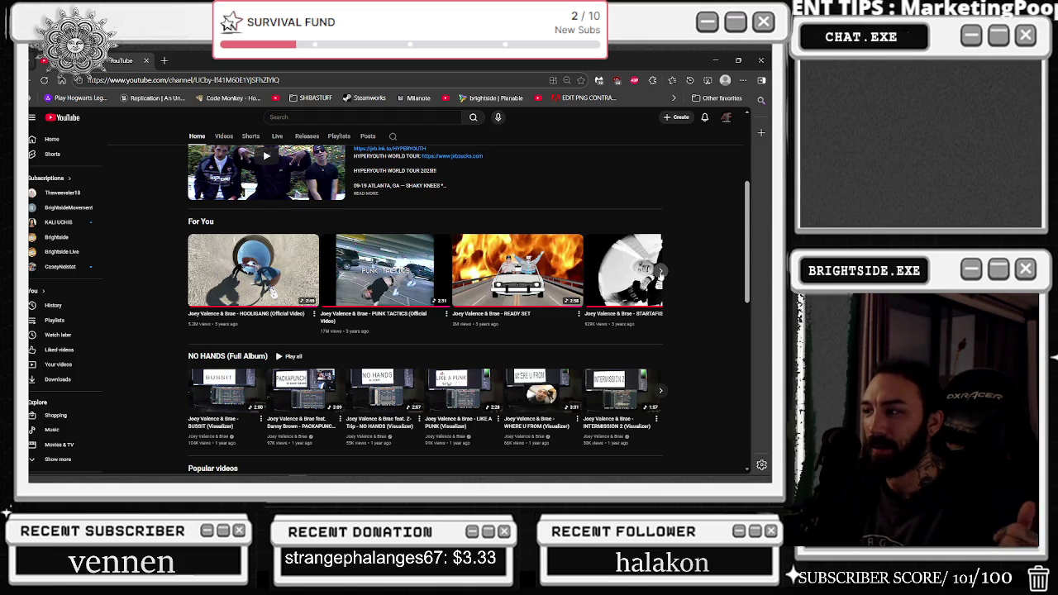
{"action": "left_click", "coordinate": [661, 270]}
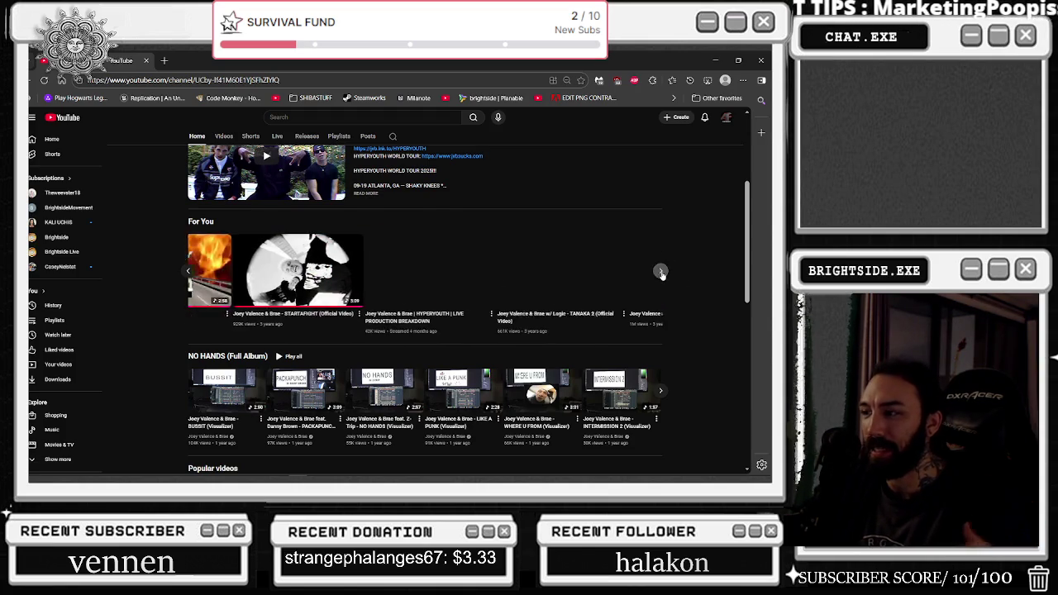
{"action": "left_click", "coordinate": [186, 272]}
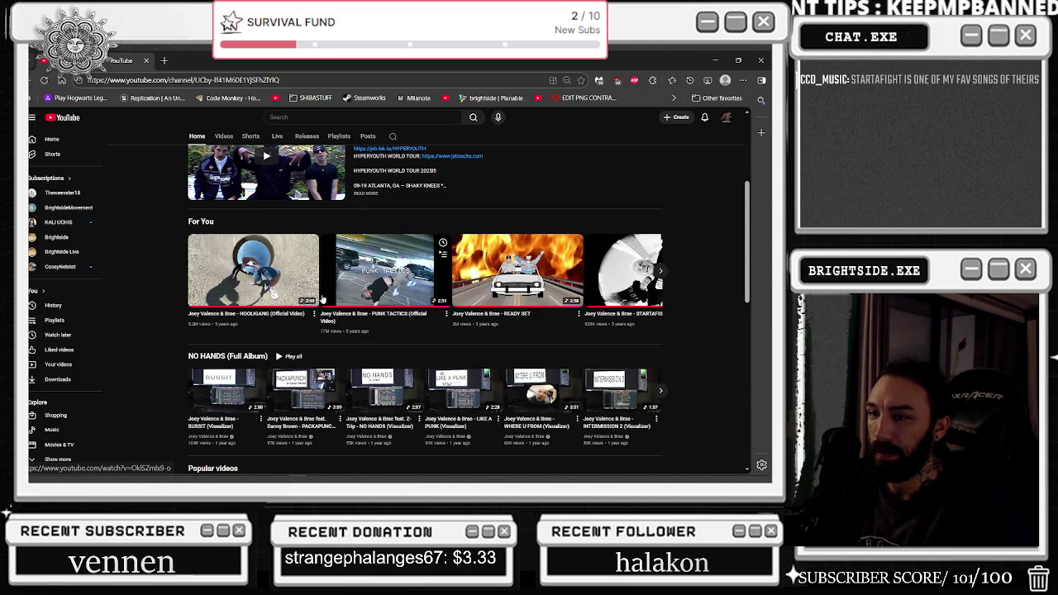
{"action": "left_click", "coordinate": [284, 295]}
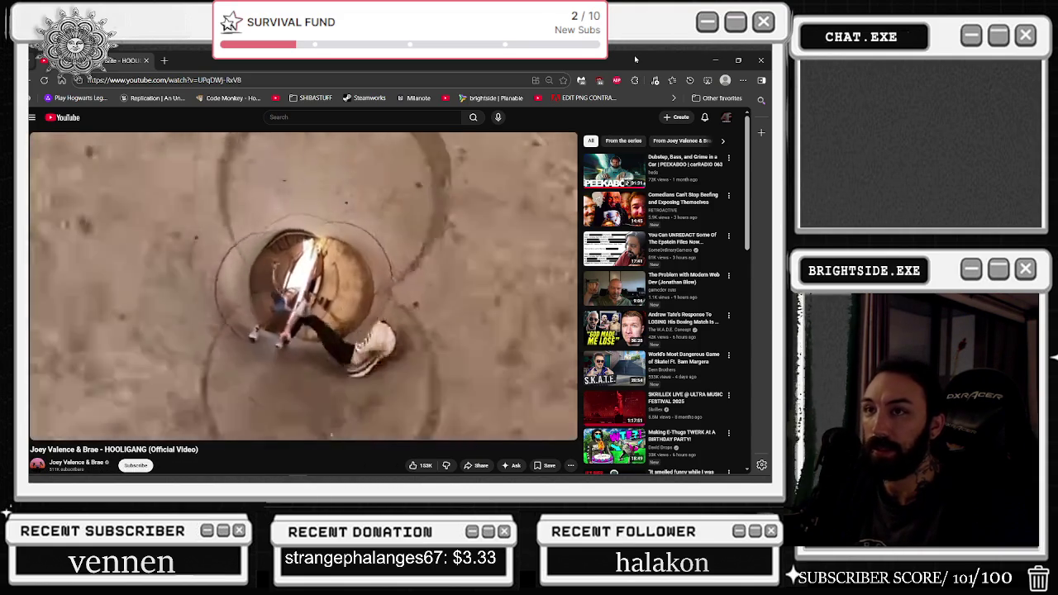
{"action": "left_click", "coordinate": [715, 62]}
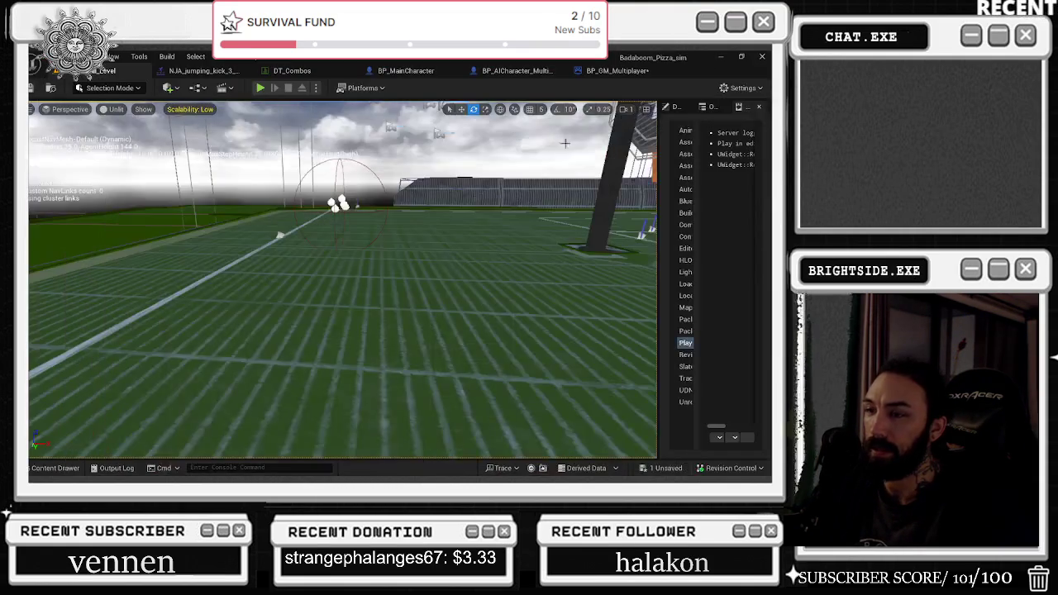
- Bring up the NJA_jumping_kick_3_montage tab to preview the jumping kick
{"action": "left_click", "coordinate": [219, 70]}
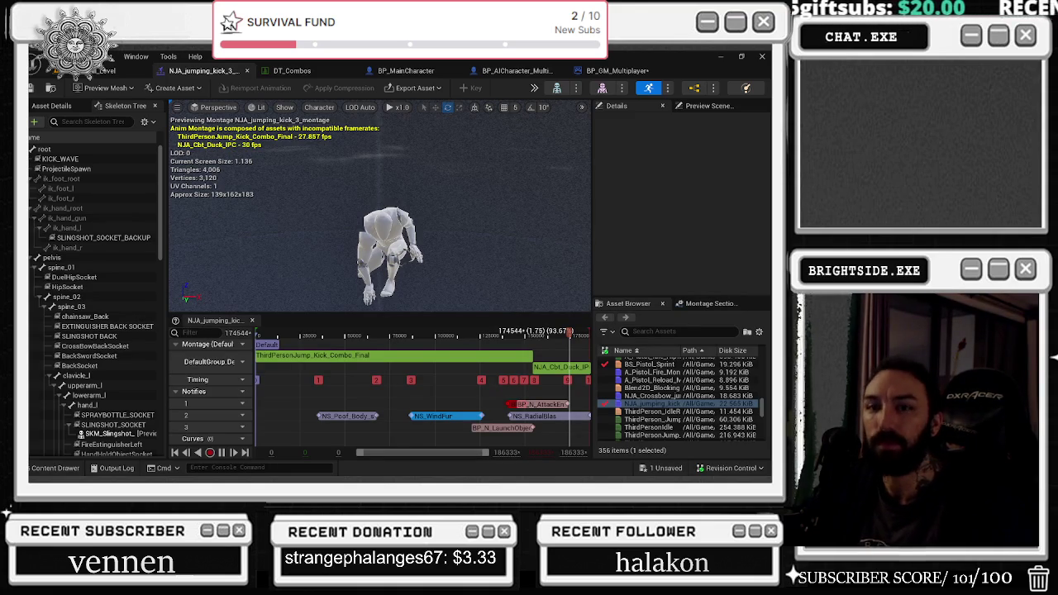
- Scrub and close the jumping-kick montage, then open the DT_Combos data table
{"action": "mouse_move", "coordinate": [569, 332]}
{"action": "left_mouse_down"}
{"action": "mouse_move", "coordinate": [289, 332]}
{"action": "mouse_move", "coordinate": [415, 329]}
{"action": "mouse_move", "coordinate": [687, 259]}
{"action": "left_mouse_up"}
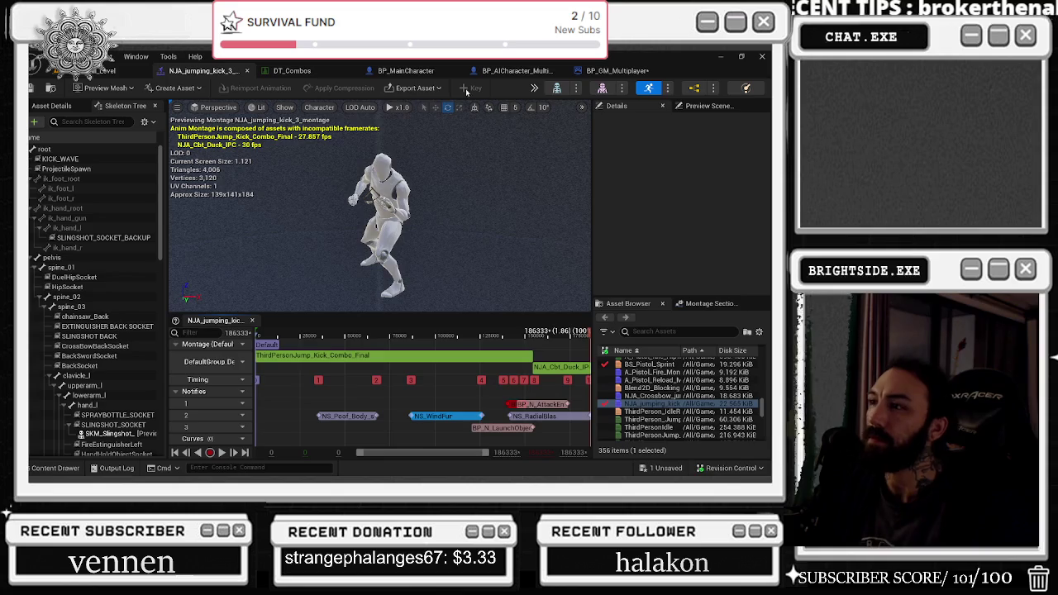
{"action": "left_click", "coordinate": [246, 70]}
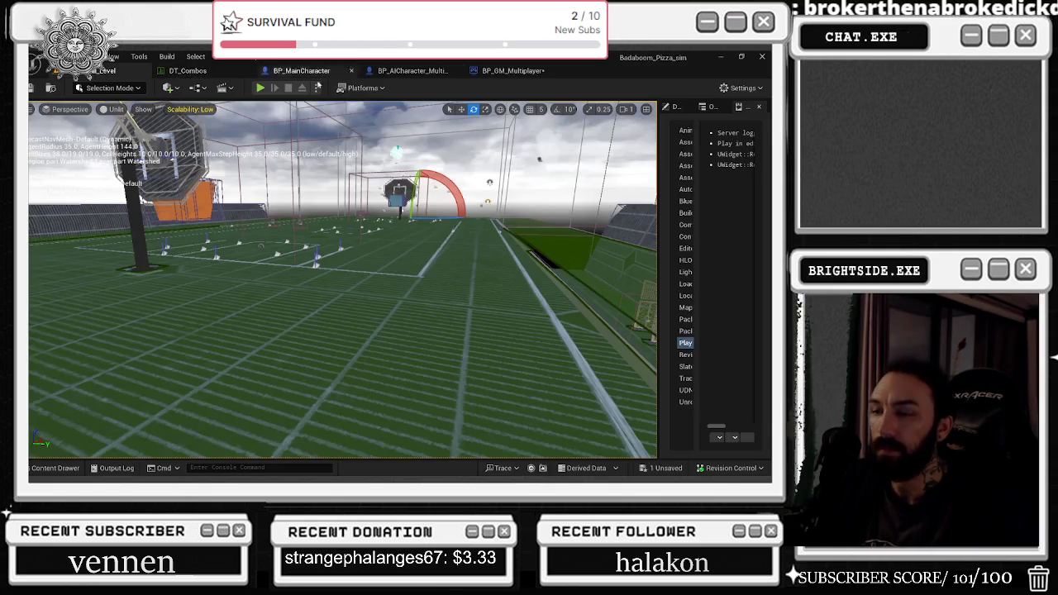
{"action": "left_click", "coordinate": [187, 70]}
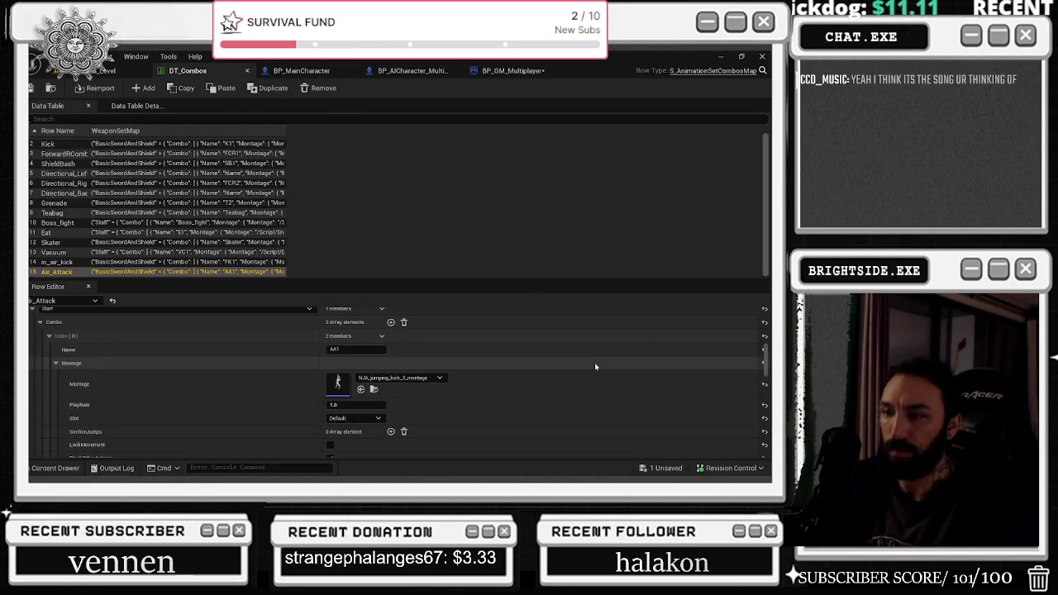
- Scroll through the Air_Attack combo rows, then return to the BP_GM_Multiplayer graph
{"action": "scroll", "coordinate": [601, 362], "scroll_direction": "down", "scroll_amount": 3}
{"action": "scroll", "coordinate": [603, 361], "scroll_direction": "up", "scroll_amount": 5}
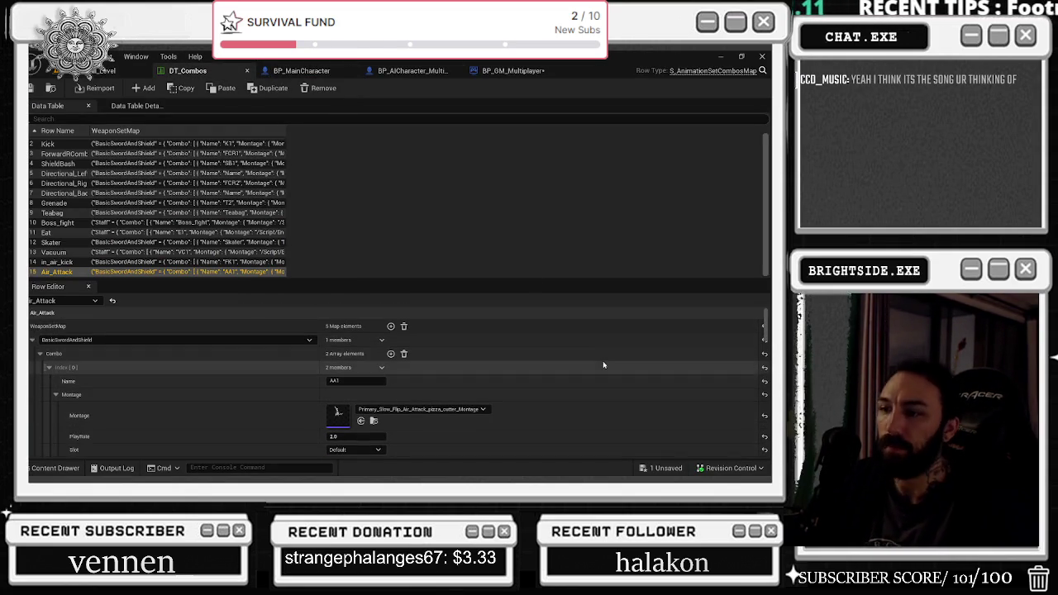
{"action": "scroll", "coordinate": [604, 364], "scroll_direction": "down", "scroll_amount": 4}
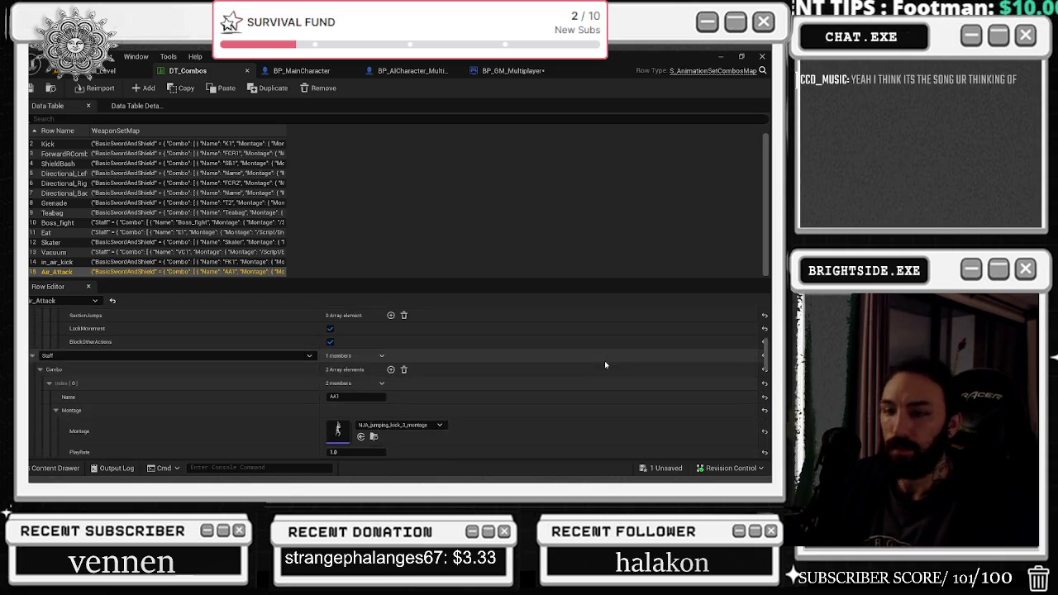
{"action": "scroll", "coordinate": [606, 364], "scroll_direction": "down", "scroll_amount": 4}
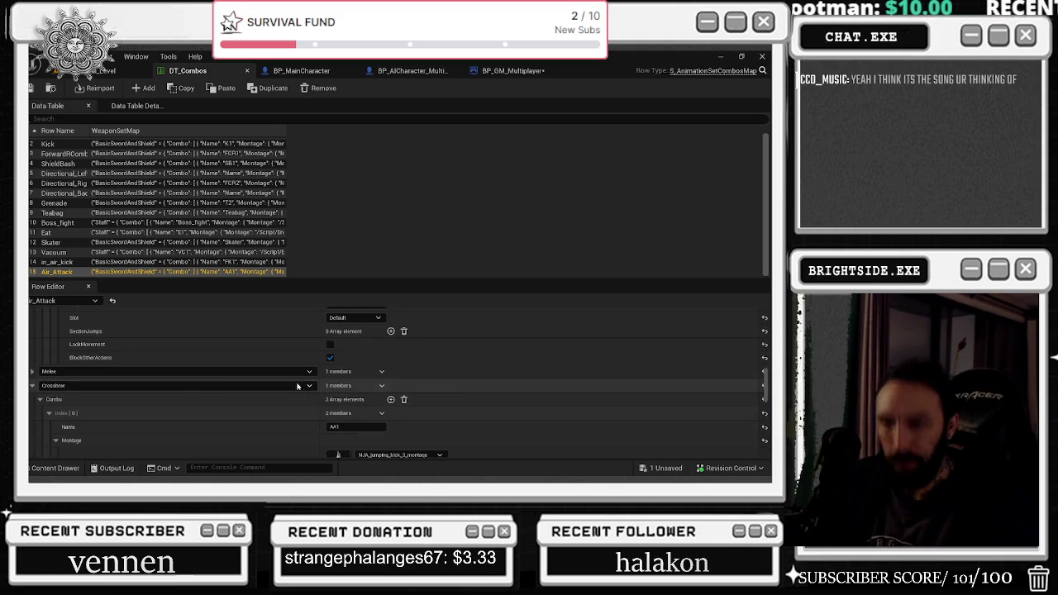
{"action": "scroll", "coordinate": [203, 424], "scroll_direction": "down", "scroll_amount": 4}
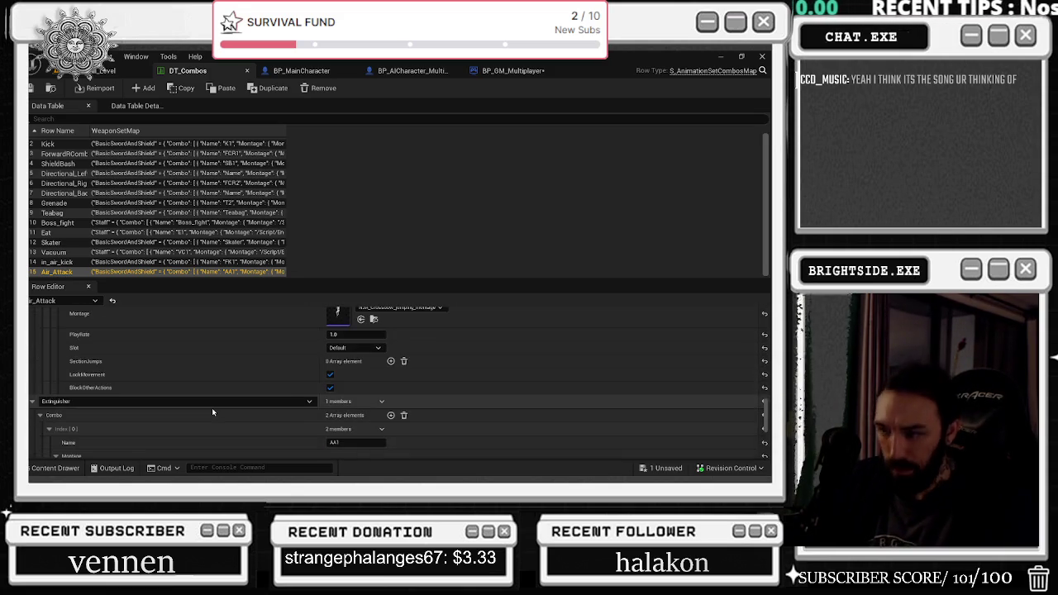
{"action": "scroll", "coordinate": [211, 411], "scroll_direction": "down", "scroll_amount": 5}
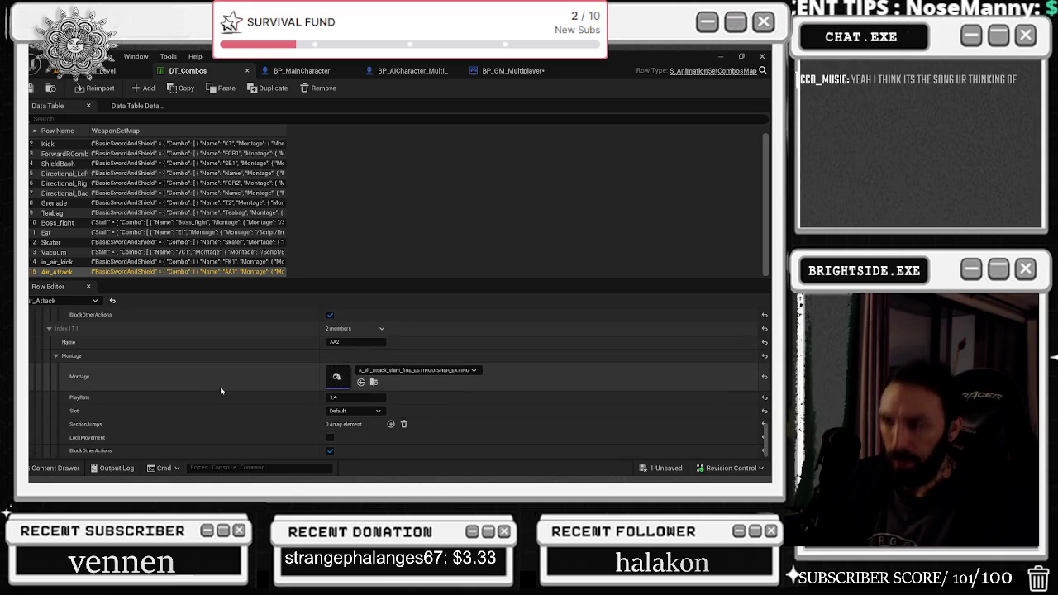
{"action": "left_click", "coordinate": [507, 74]}
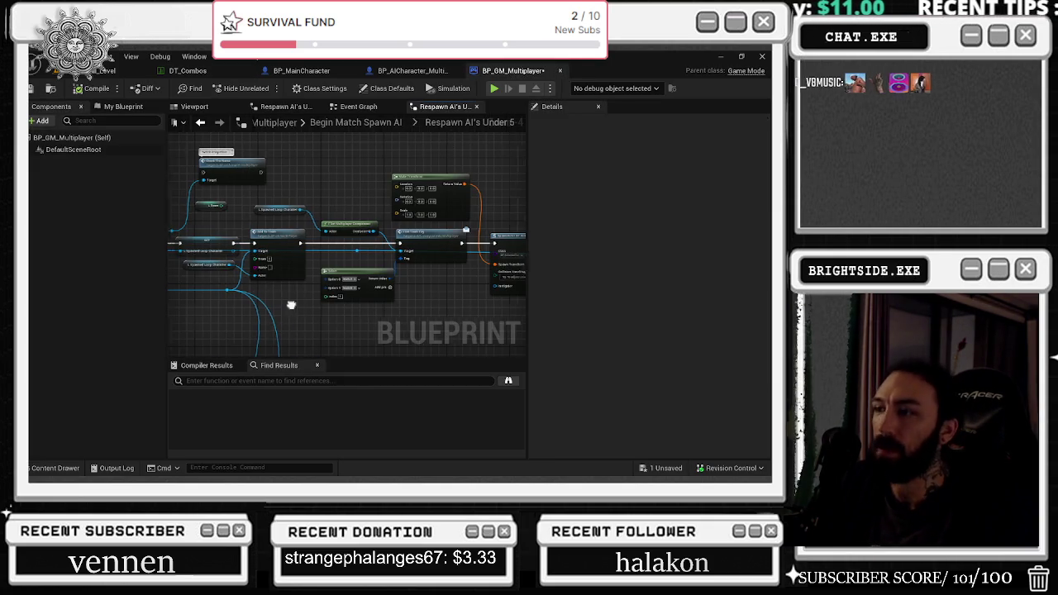
- Nudge the SpawnActor node down and move the GameState Reference getter toward it
{"action": "scroll", "coordinate": [287, 303], "scroll_direction": "up", "scroll_amount": 3}
{"action": "left_click_drag", "start_coordinate": [415, 277], "coordinate": [415, 293]}
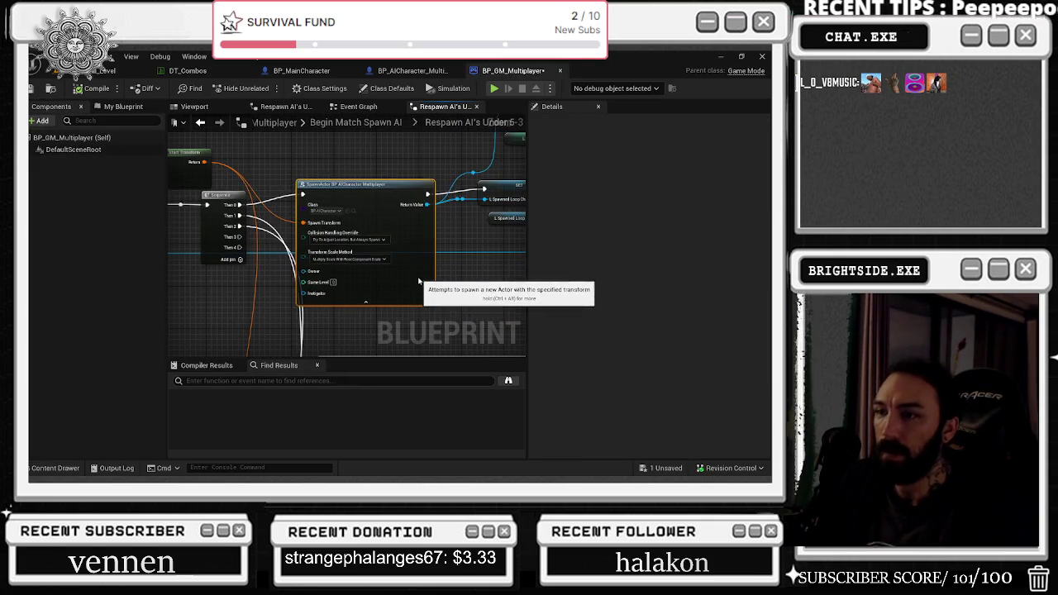
{"action": "mouse_move", "coordinate": [287, 166]}
{"action": "left_mouse_down"}
{"action": "mouse_move", "coordinate": [537, 180]}
{"action": "mouse_move", "coordinate": [524, 174]}
{"action": "left_mouse_up"}
{"action": "mouse_move", "coordinate": [290, 290]}
{"action": "left_mouse_down"}
{"action": "mouse_move", "coordinate": [236, 273]}
{"action": "mouse_move", "coordinate": [197, 289]}
{"action": "mouse_move", "coordinate": [314, 260]}
{"action": "left_mouse_up"}
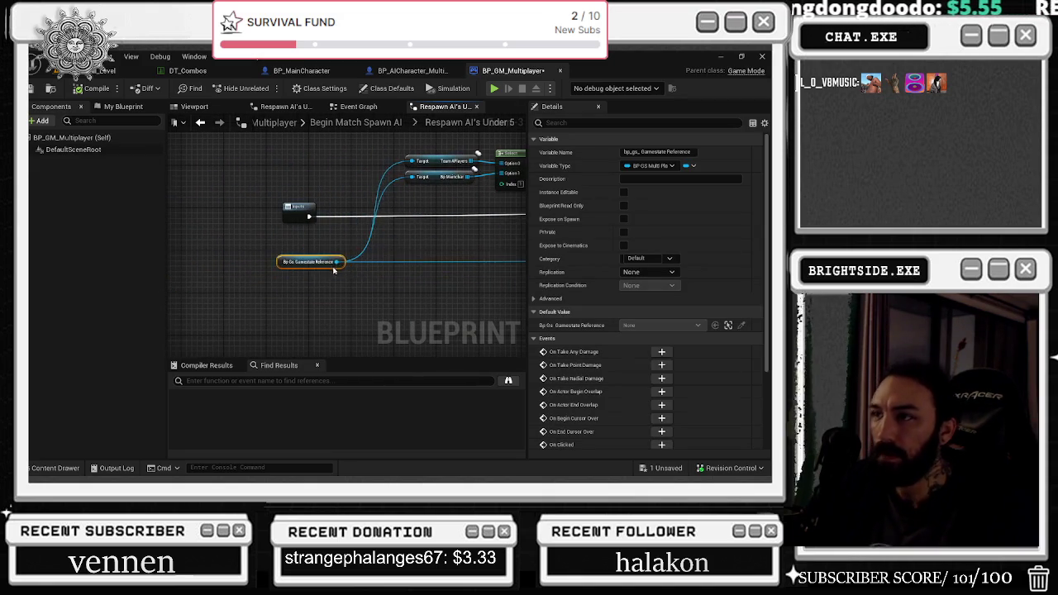
- Wire a Get WAVE LEVEL node from GameState into SpawnActor's Game Level input
{"action": "mouse_move", "coordinate": [241, 246]}
{"action": "left_mouse_down"}
{"action": "mouse_move", "coordinate": [461, 263]}
{"action": "mouse_move", "coordinate": [513, 252]}
{"action": "mouse_move", "coordinate": [401, 281]}
{"action": "mouse_move", "coordinate": [273, 294]}
{"action": "left_mouse_up"}
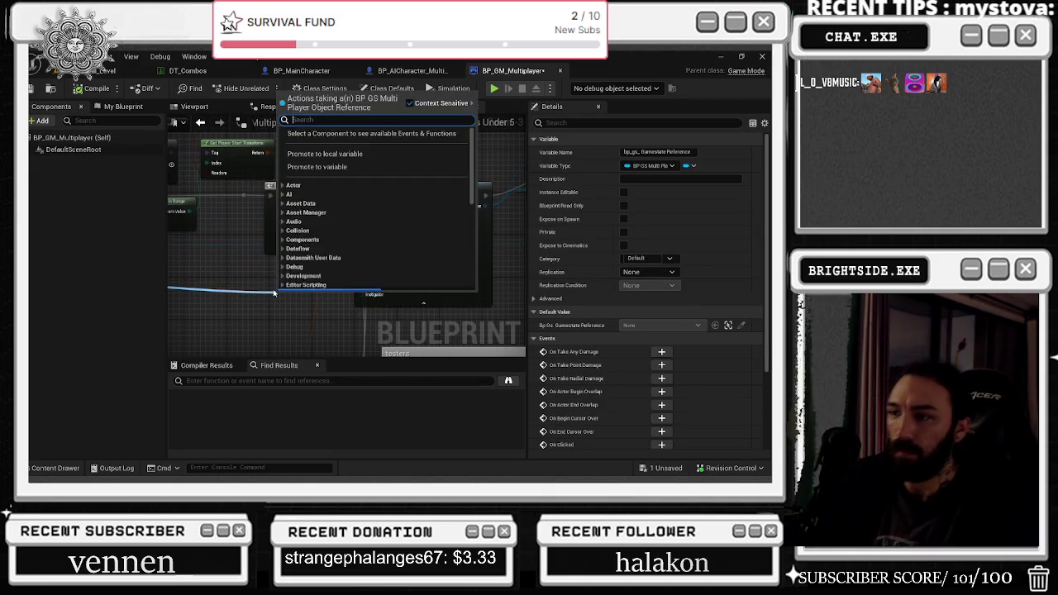
{"action": "type", "text": "level"}
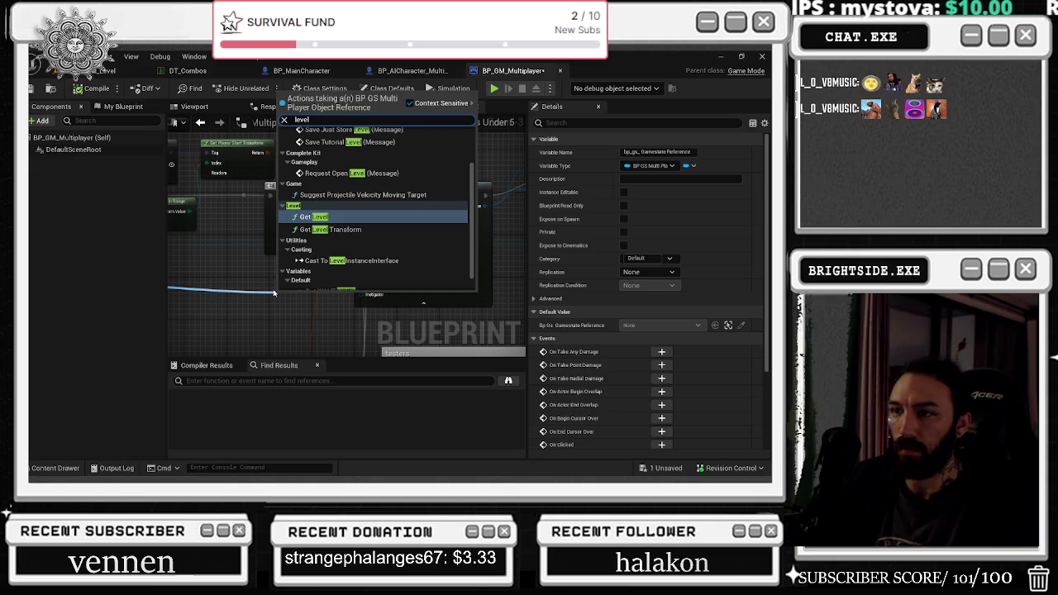
{"action": "scroll", "coordinate": [364, 273], "scroll_direction": "down", "scroll_amount": 1}
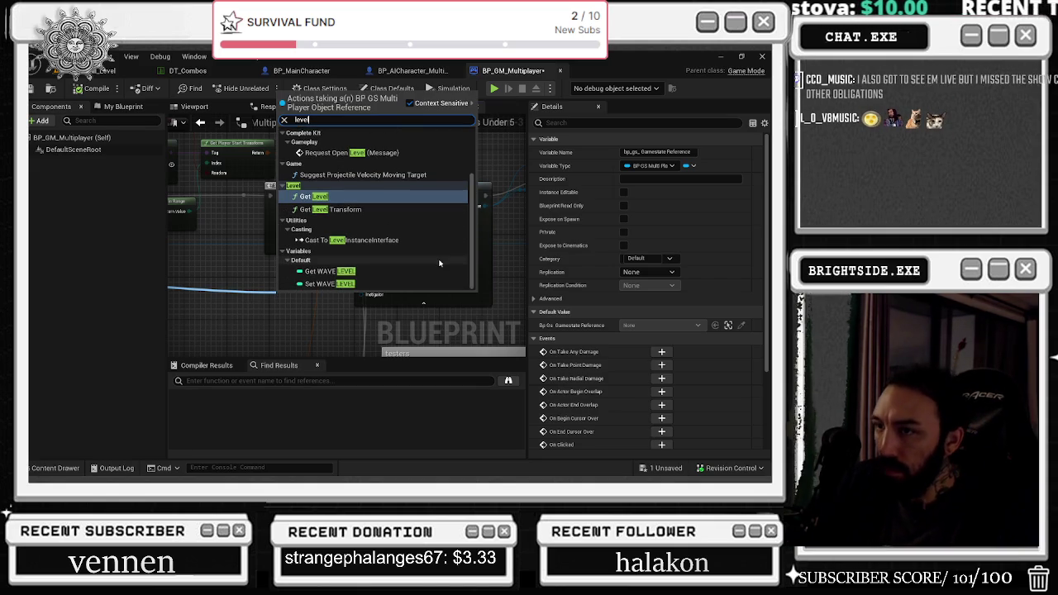
{"action": "left_click", "coordinate": [365, 273]}
{"action": "mouse_move", "coordinate": [324, 290]}
{"action": "left_mouse_down"}
{"action": "mouse_move", "coordinate": [284, 282]}
{"action": "mouse_move", "coordinate": [377, 282]}
{"action": "left_mouse_up"}
{"action": "scroll", "coordinate": [306, 273], "scroll_direction": "up", "scroll_amount": 2}
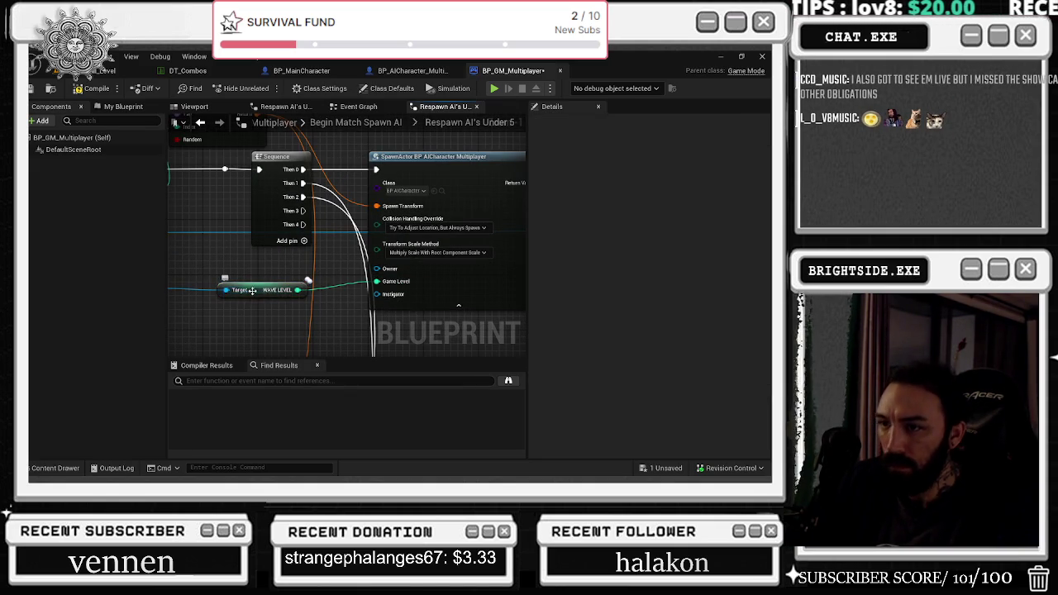
{"action": "left_click_drag", "start_coordinate": [252, 291], "coordinate": [283, 265]}
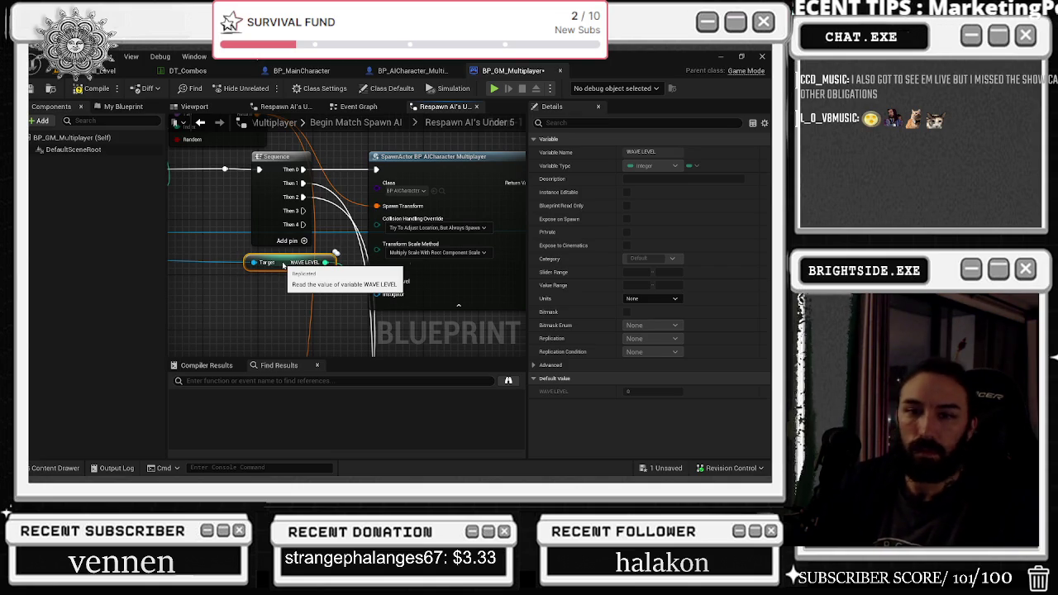
{"action": "left_click_drag", "start_coordinate": [283, 265], "coordinate": [293, 259]}
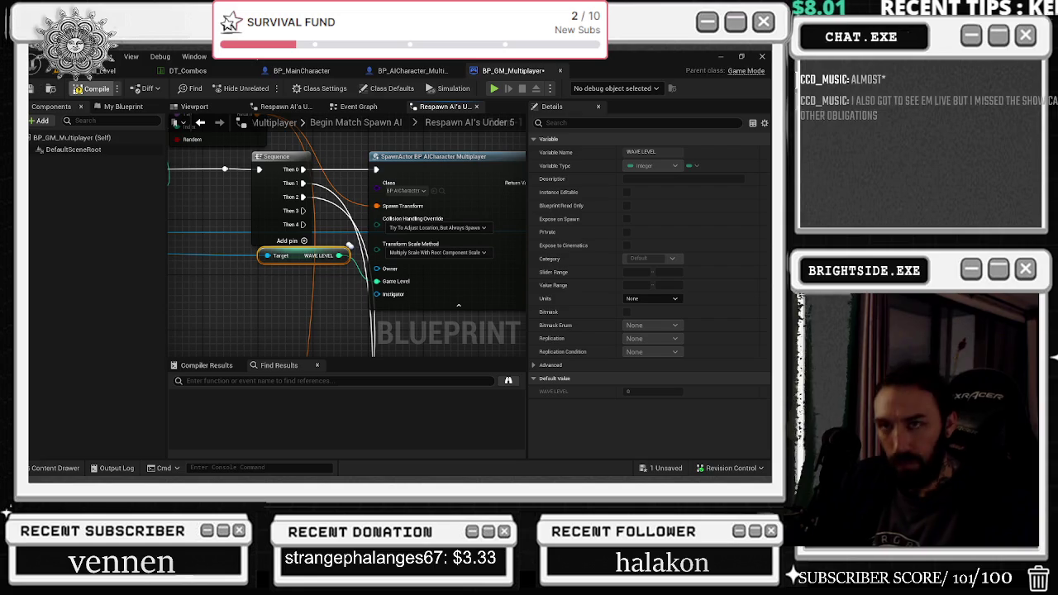
{"action": "key", "text": "alt+Tab"}
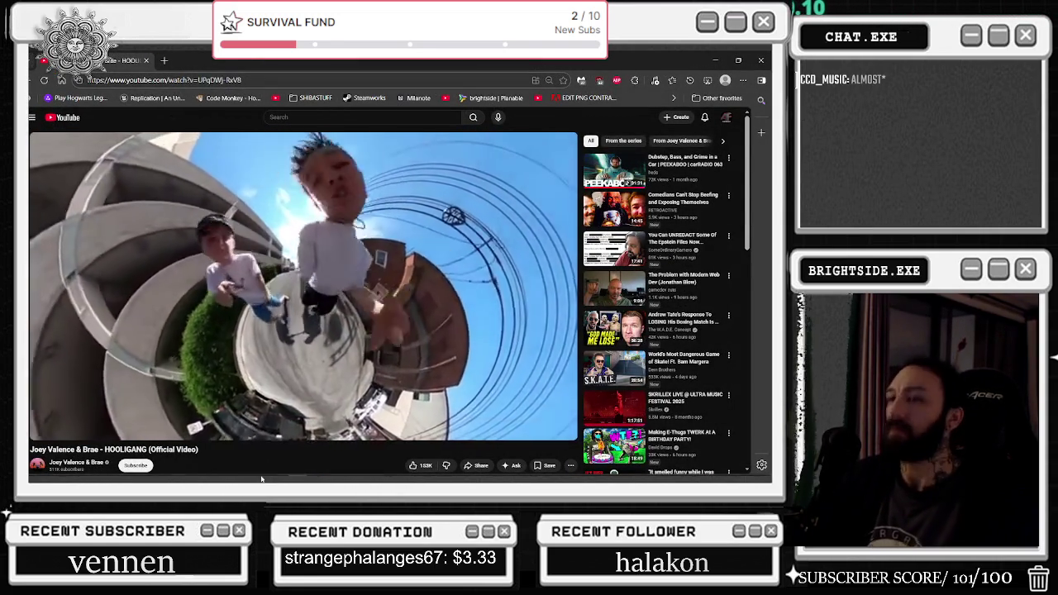
- Minimize the browser, move the WAVE LEVEL getter beside the Sequence node, and zoom out
{"action": "mouse_move", "coordinate": [379, 440]}
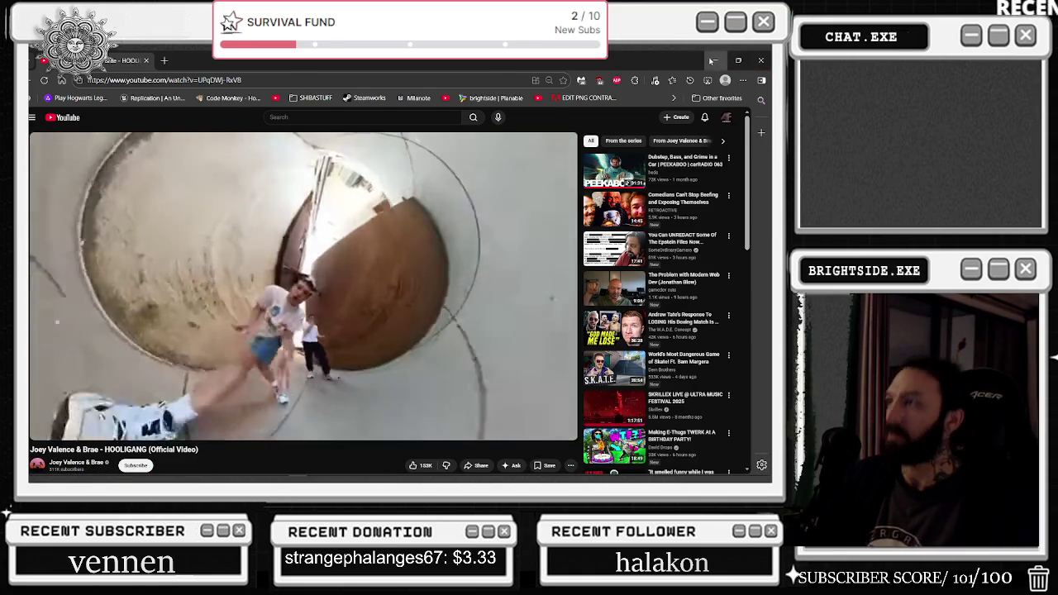
{"action": "left_click", "coordinate": [711, 61]}
{"action": "mouse_move", "coordinate": [398, 281]}
{"action": "left_mouse_down"}
{"action": "mouse_move", "coordinate": [249, 274]}
{"action": "mouse_move", "coordinate": [267, 273]}
{"action": "left_mouse_up"}
{"action": "scroll", "coordinate": [303, 311], "scroll_direction": "down", "scroll_amount": 2}
{"action": "scroll", "coordinate": [303, 311], "scroll_direction": "down", "scroll_amount": 1}
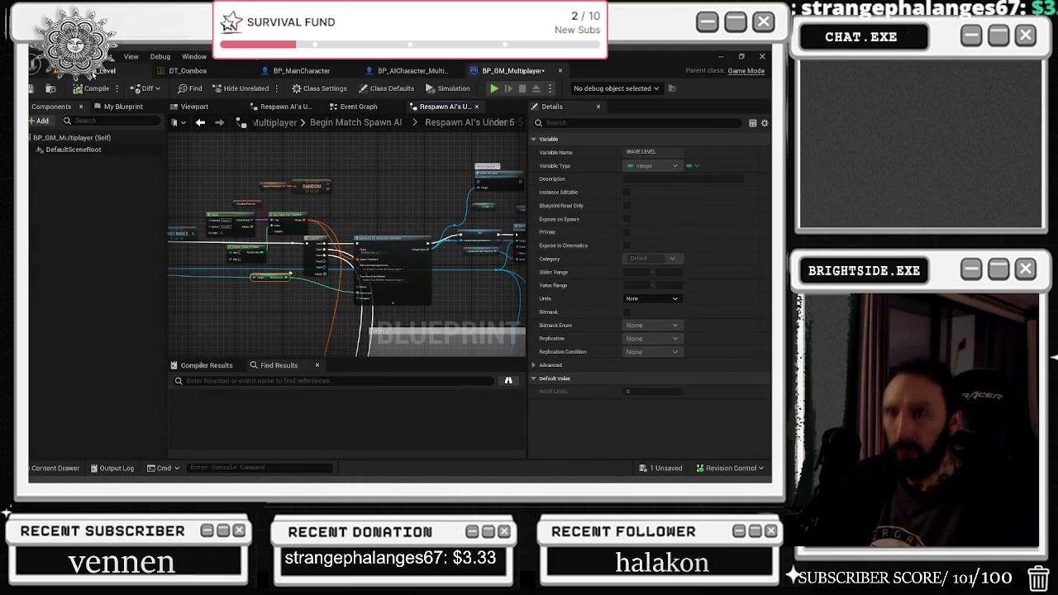
- Open the Begin Match Spawn AI function graph in BP_GM_Multiplayer
{"action": "left_click", "coordinate": [107, 71]}
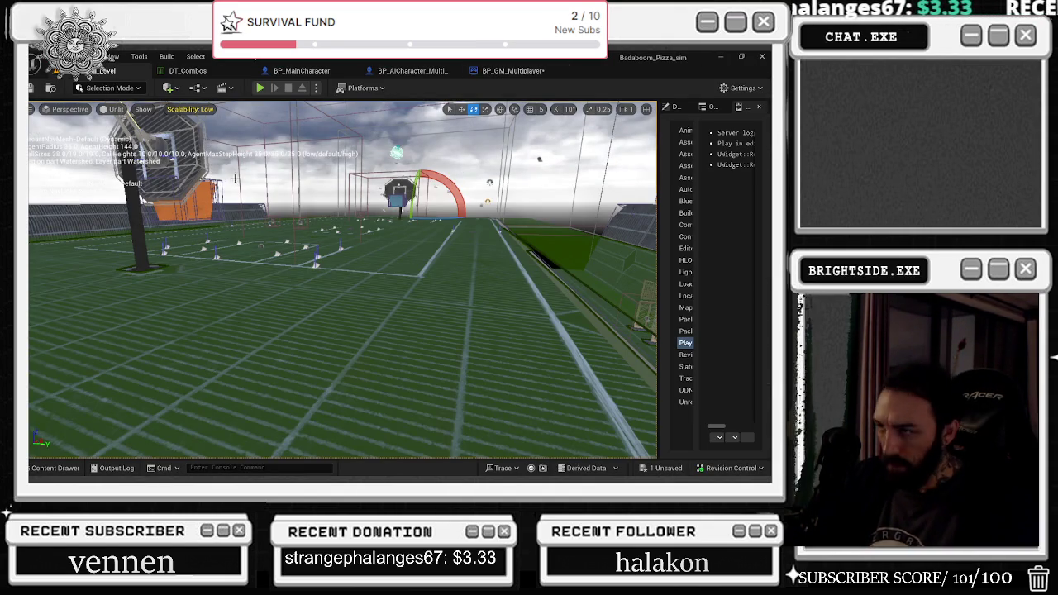
{"action": "left_click", "coordinate": [509, 71]}
{"action": "left_click", "coordinate": [368, 123]}
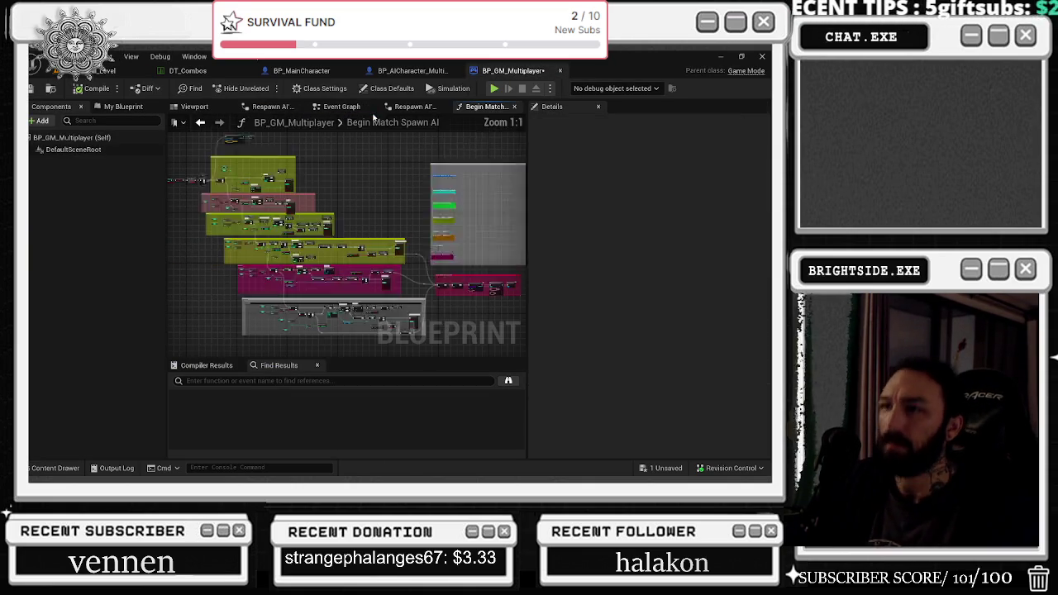
- Pan to the under 5 spawn group, select two of its small nodes, then switch to YouTube
{"action": "scroll", "coordinate": [349, 197], "scroll_direction": "up", "scroll_amount": 10}
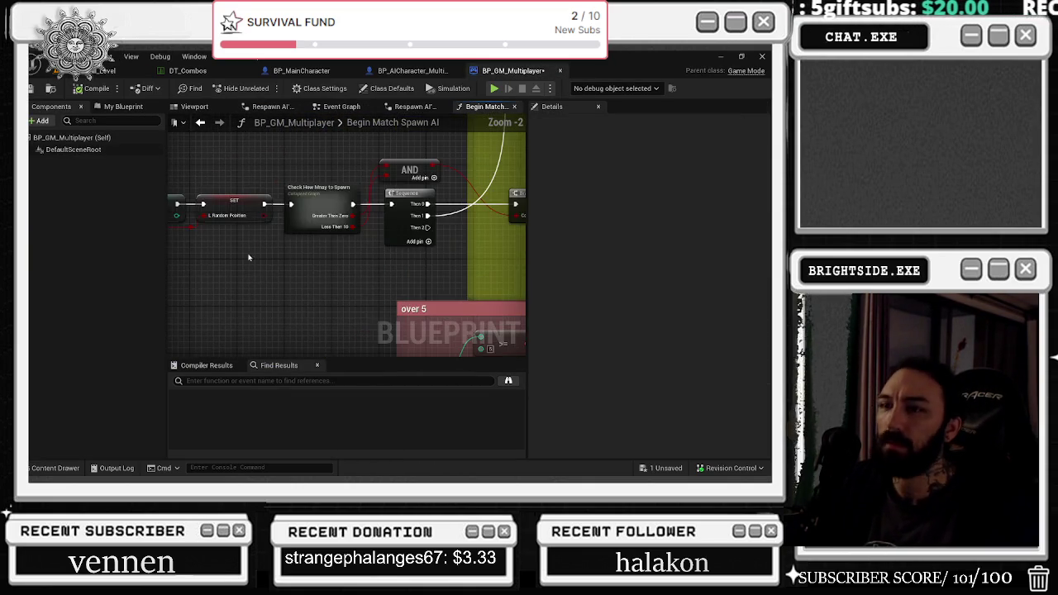
{"action": "scroll", "coordinate": [189, 269], "scroll_direction": "down", "scroll_amount": 2}
{"action": "mouse_move", "coordinate": [311, 172]}
{"action": "left_mouse_down"}
{"action": "mouse_move", "coordinate": [312, 236]}
{"action": "mouse_move", "coordinate": [259, 199]}
{"action": "mouse_move", "coordinate": [279, 182]}
{"action": "mouse_move", "coordinate": [303, 198]}
{"action": "mouse_move", "coordinate": [267, 212]}
{"action": "mouse_move", "coordinate": [253, 201]}
{"action": "left_mouse_up"}
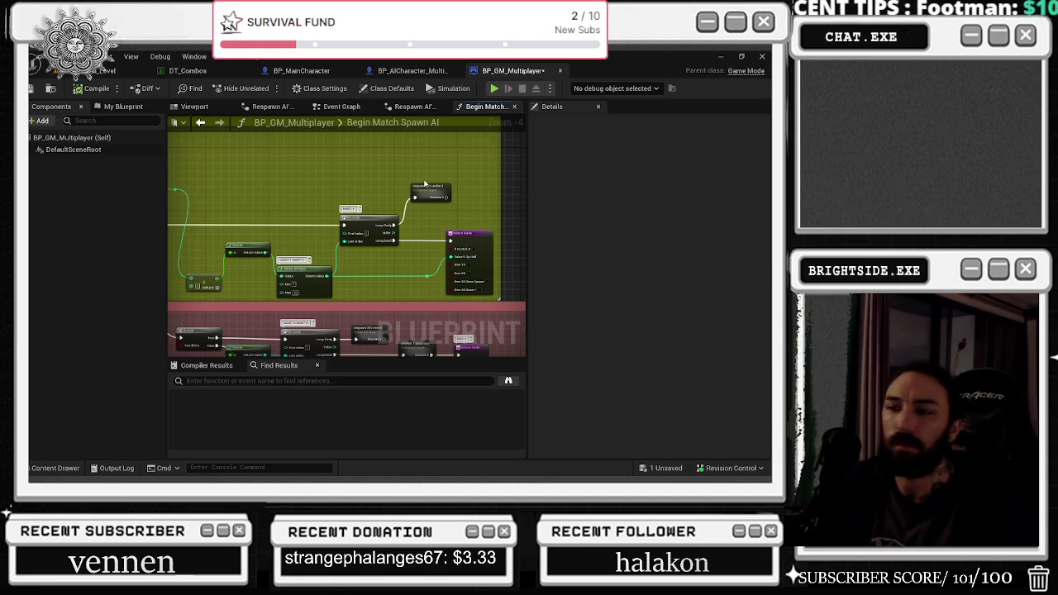
{"action": "left_click_drag", "start_coordinate": [421, 193], "coordinate": [549, 214]}
{"action": "mouse_move", "coordinate": [242, 187]}
{"action": "left_mouse_down"}
{"action": "mouse_move", "coordinate": [316, 213]}
{"action": "mouse_move", "coordinate": [256, 222]}
{"action": "mouse_move", "coordinate": [249, 235]}
{"action": "left_mouse_up"}
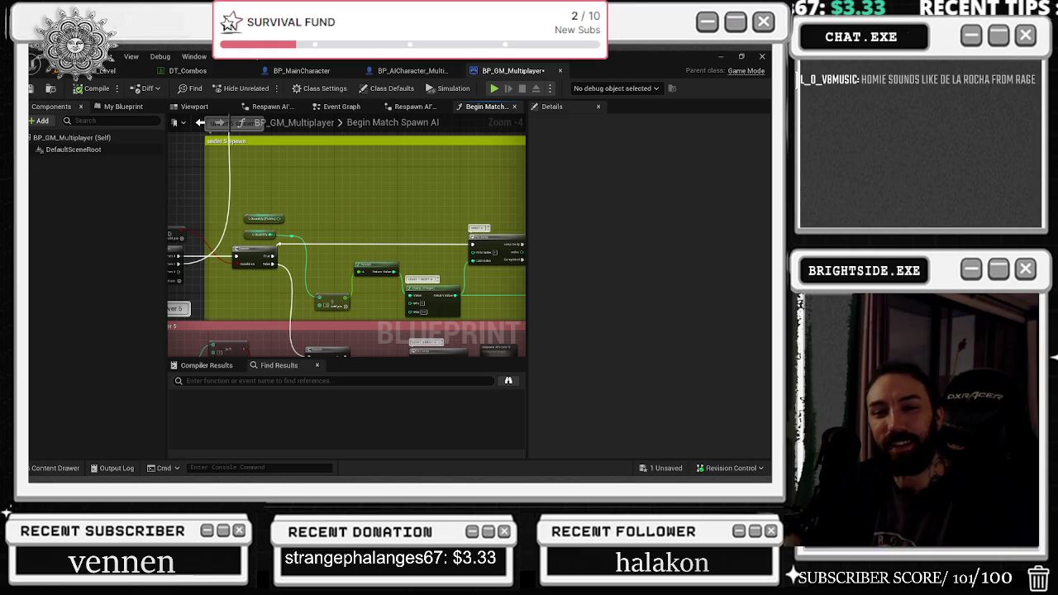
{"action": "key", "text": "alt+Tab"}
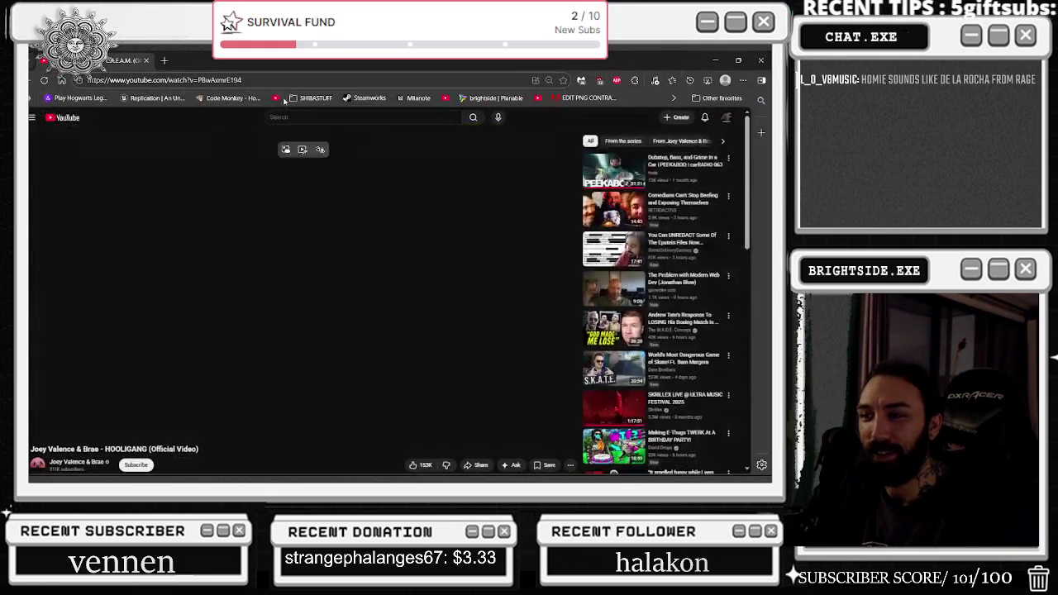
- Load a different video in the YouTube player and pause it
{"action": "left_click", "coordinate": [81, 77]}
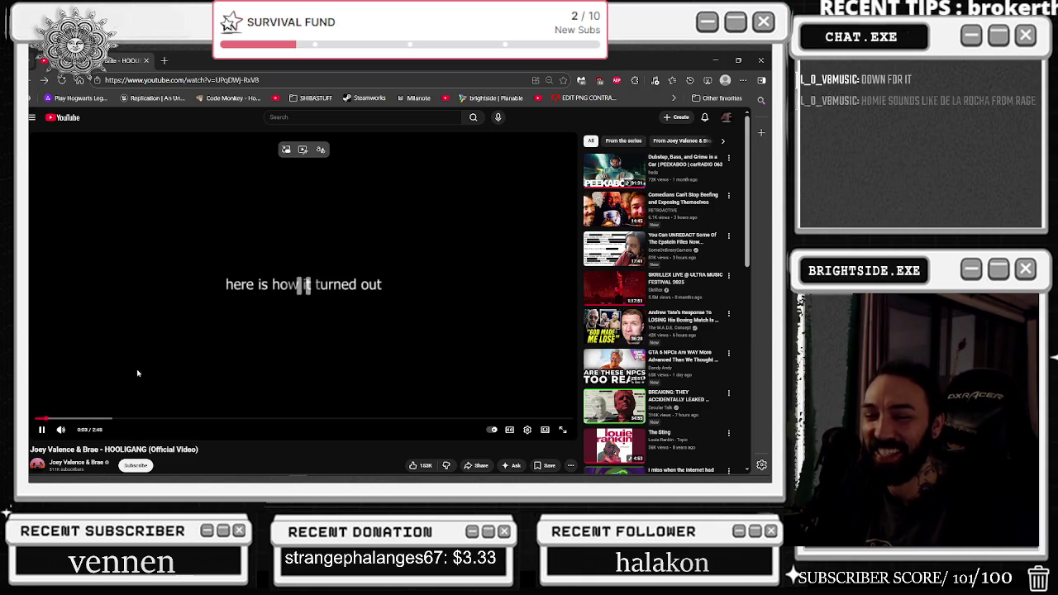
{"action": "left_click", "coordinate": [430, 286]}
{"action": "scroll", "coordinate": [332, 165], "scroll_direction": "down", "scroll_amount": 2}
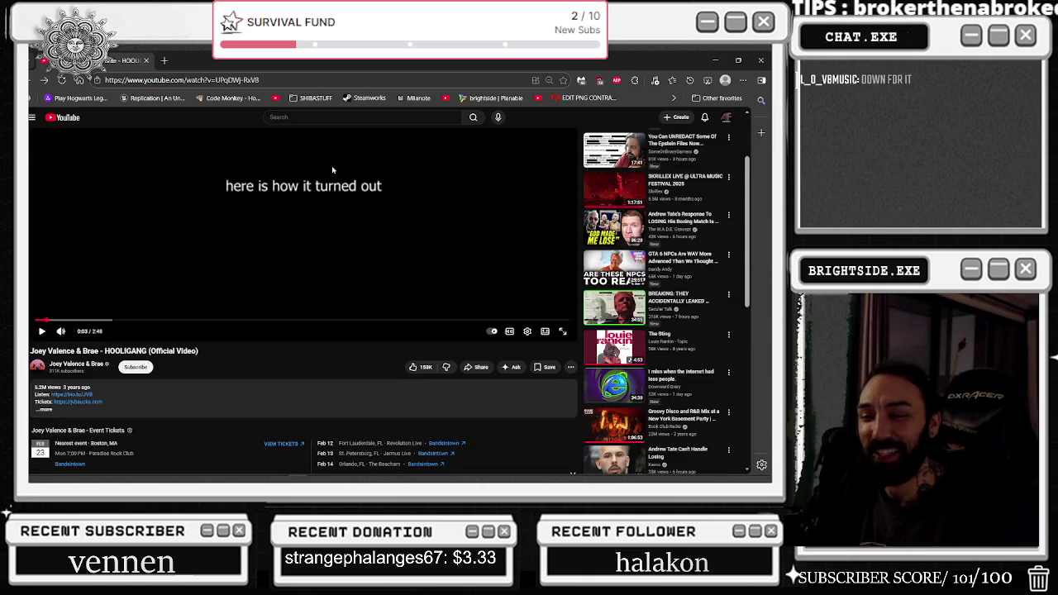
- From the band's channel For You row, play STARTAFIGHT (Official Video)
{"action": "left_click", "coordinate": [98, 364]}
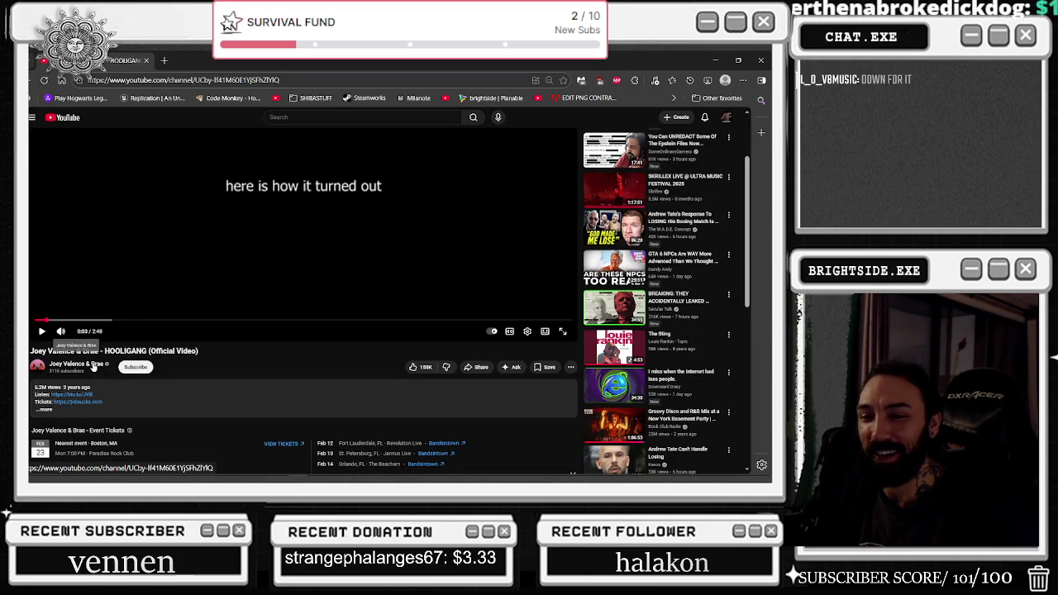
{"action": "scroll", "coordinate": [229, 262], "scroll_direction": "down", "scroll_amount": 4}
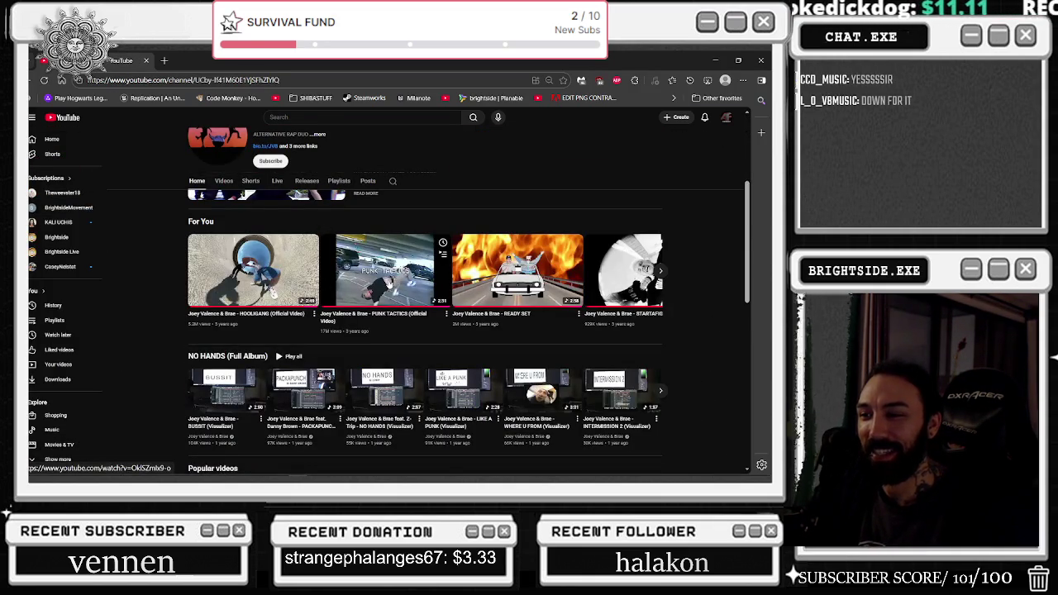
{"action": "left_click", "coordinate": [660, 270]}
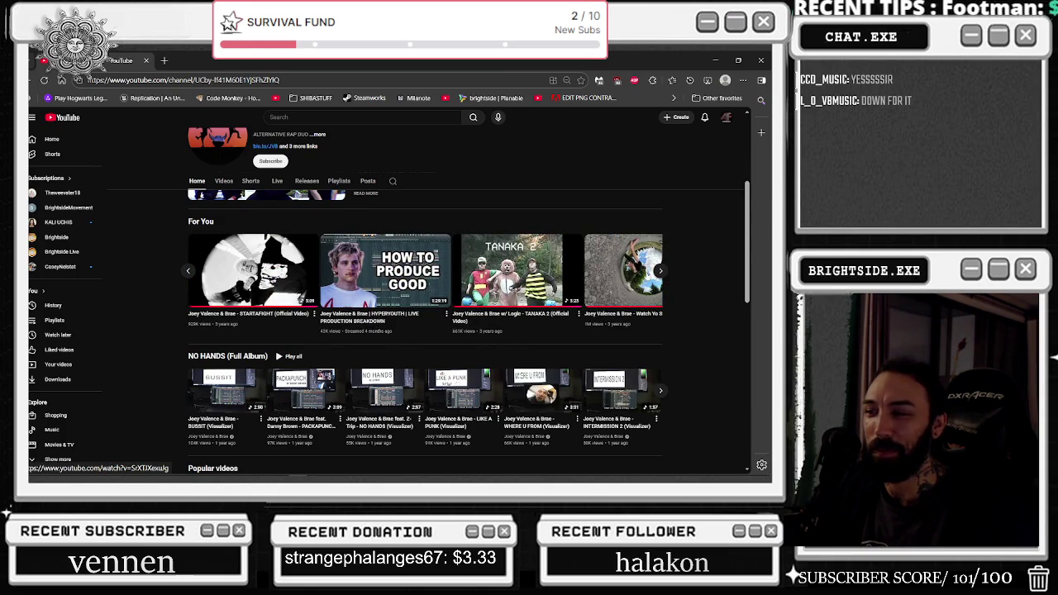
{"action": "left_click", "coordinate": [189, 273]}
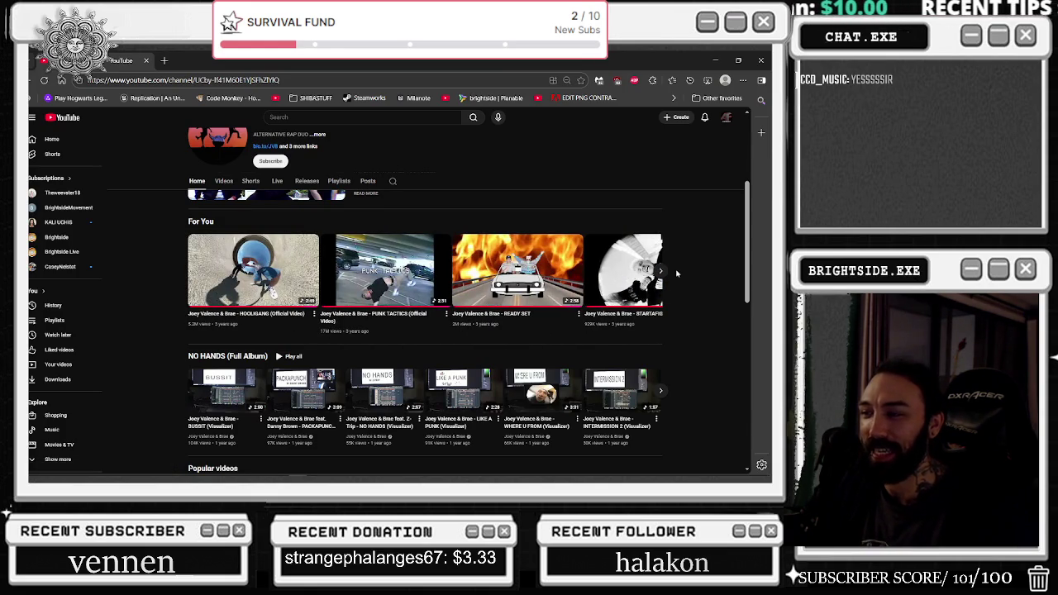
{"action": "left_click", "coordinate": [631, 276]}
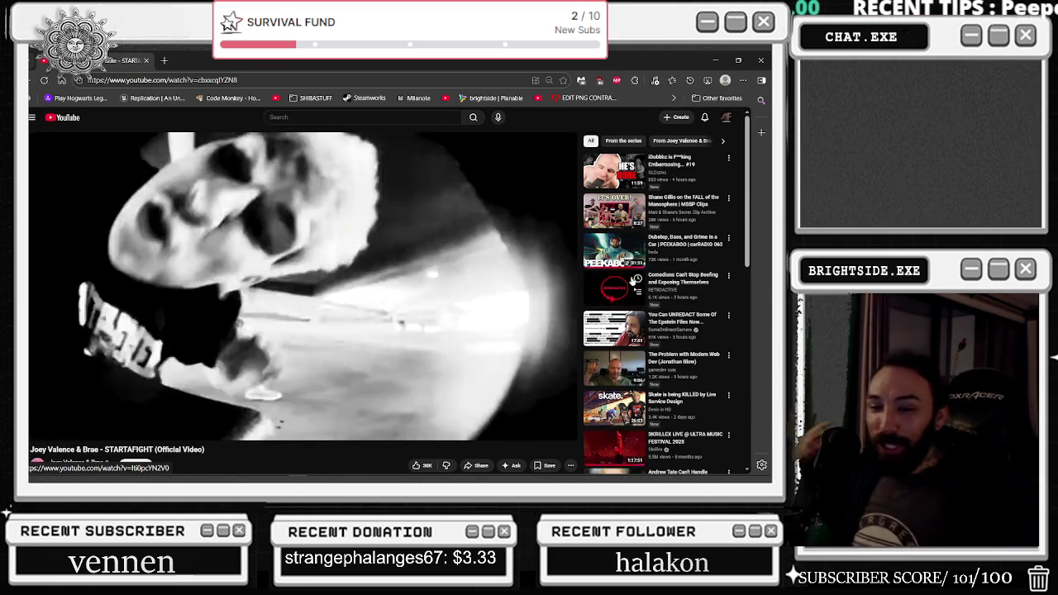
{"action": "key", "text": "space"}
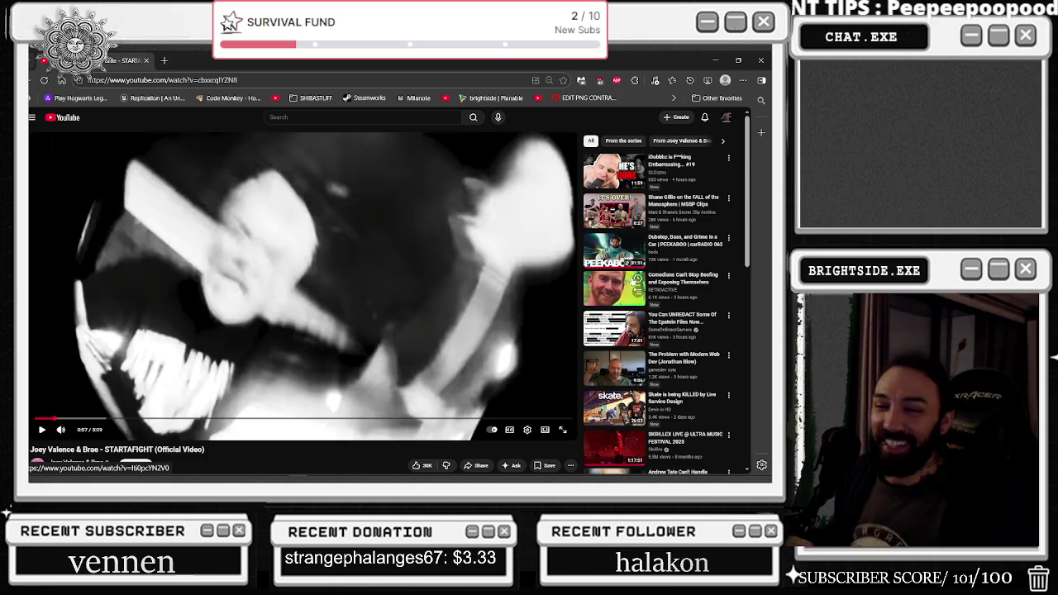
{"action": "key", "text": "space"}
{"action": "key", "text": "space"}
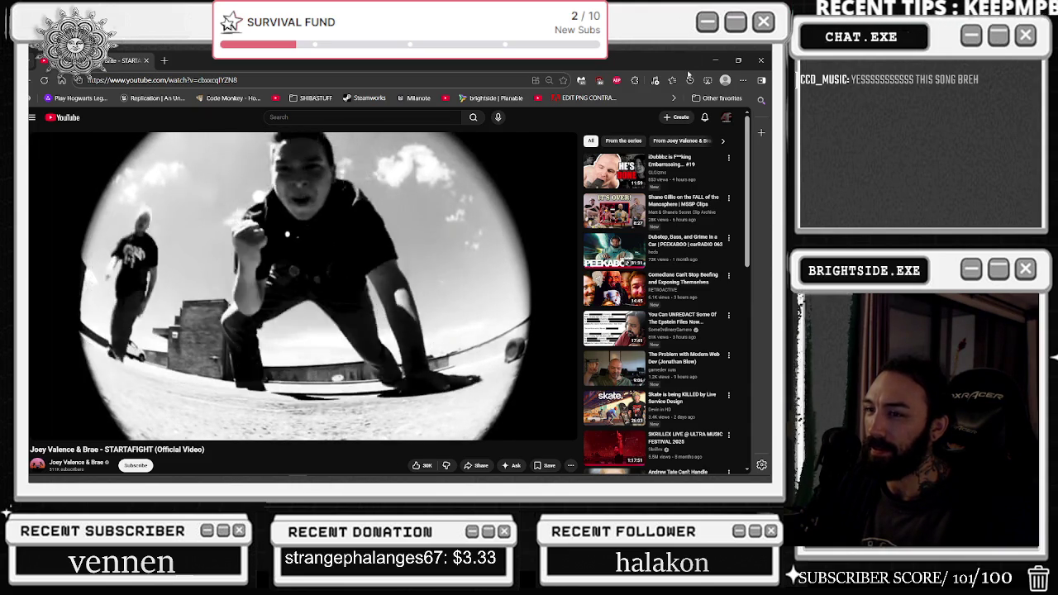
{"action": "scroll", "coordinate": [545, 185], "scroll_direction": "down", "scroll_amount": 2}
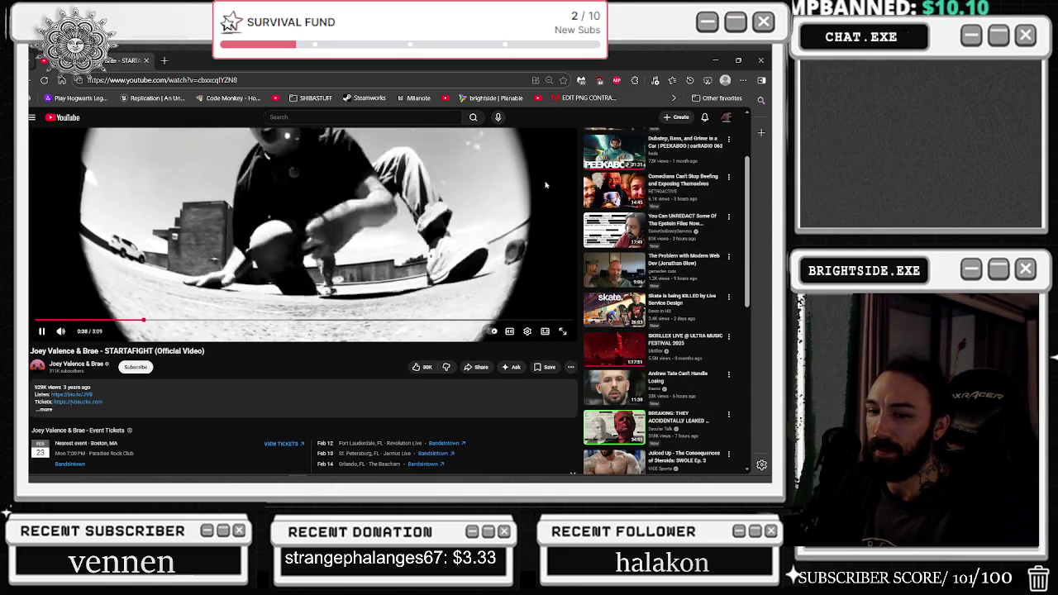
{"action": "scroll", "coordinate": [551, 212], "scroll_direction": "up", "scroll_amount": 2}
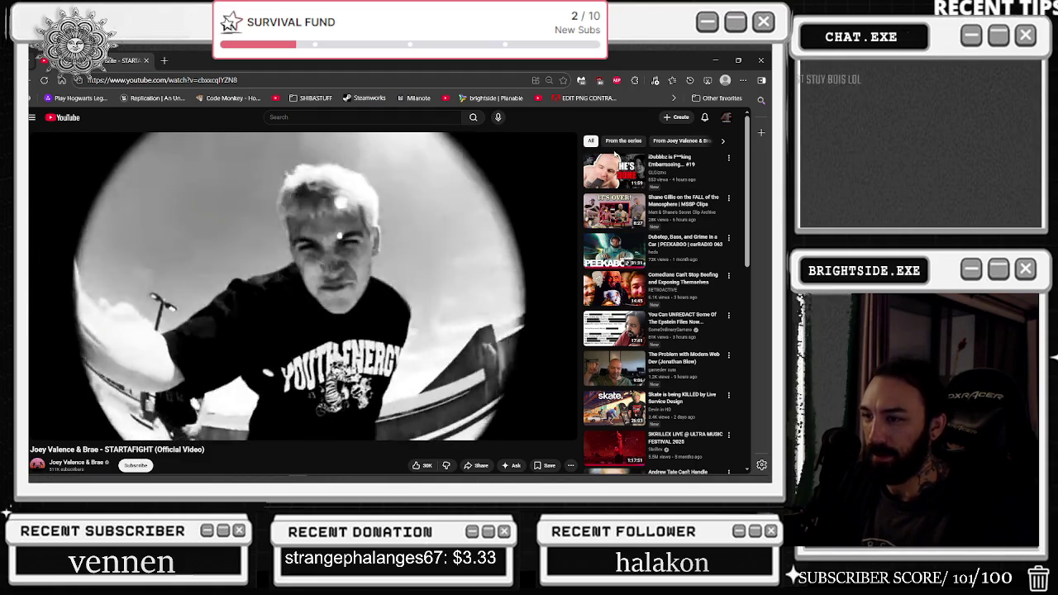
{"action": "mouse_move", "coordinate": [619, 169]}
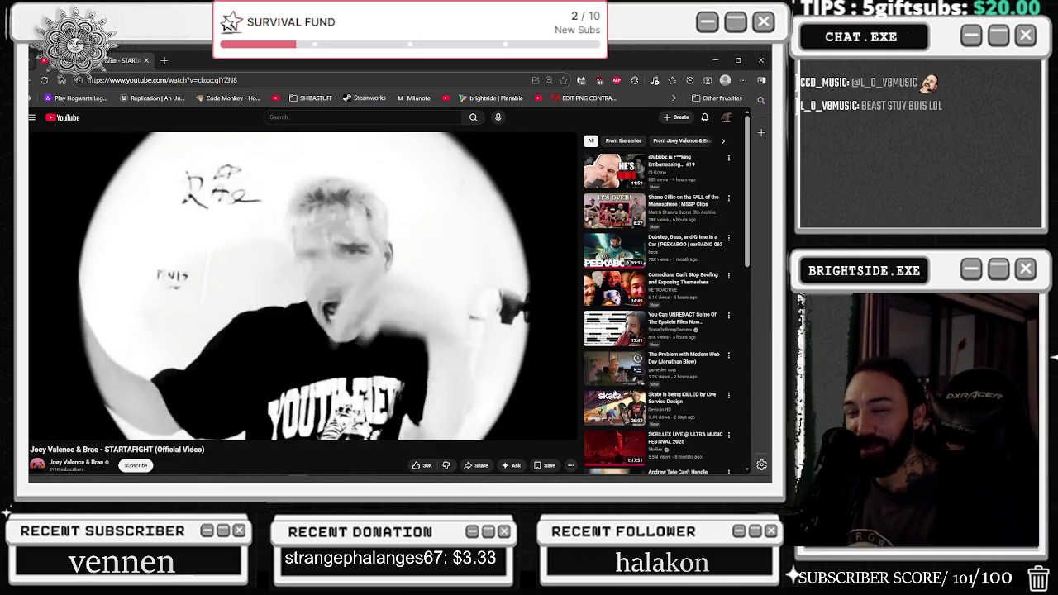
{"action": "mouse_move", "coordinate": [687, 478]}
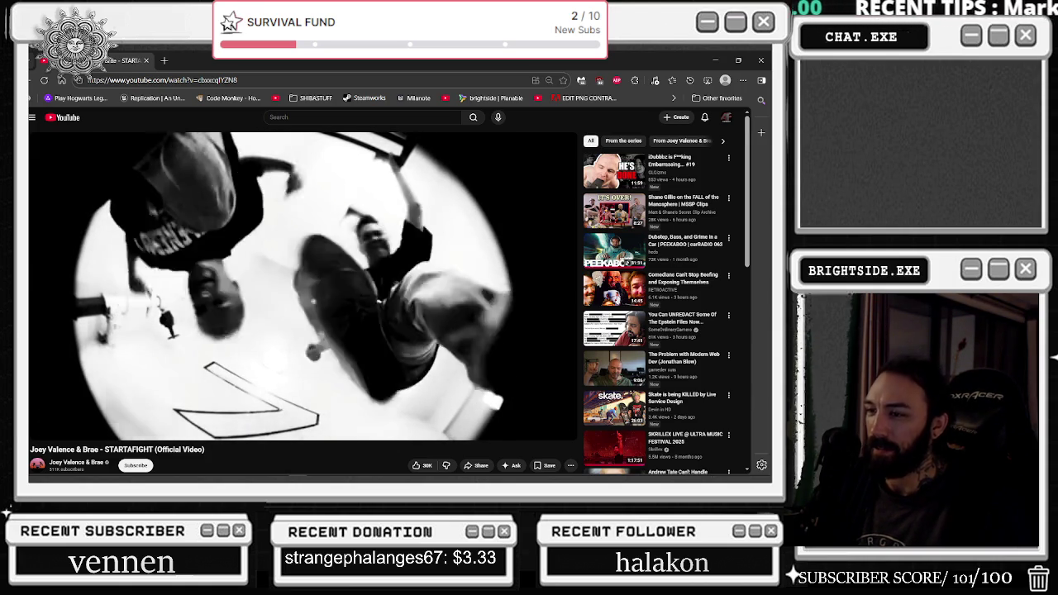
- Leave the STARTAFIGHT video playing and switch back to the Unreal Engine editor
{"action": "mouse_move", "coordinate": [463, 290]}
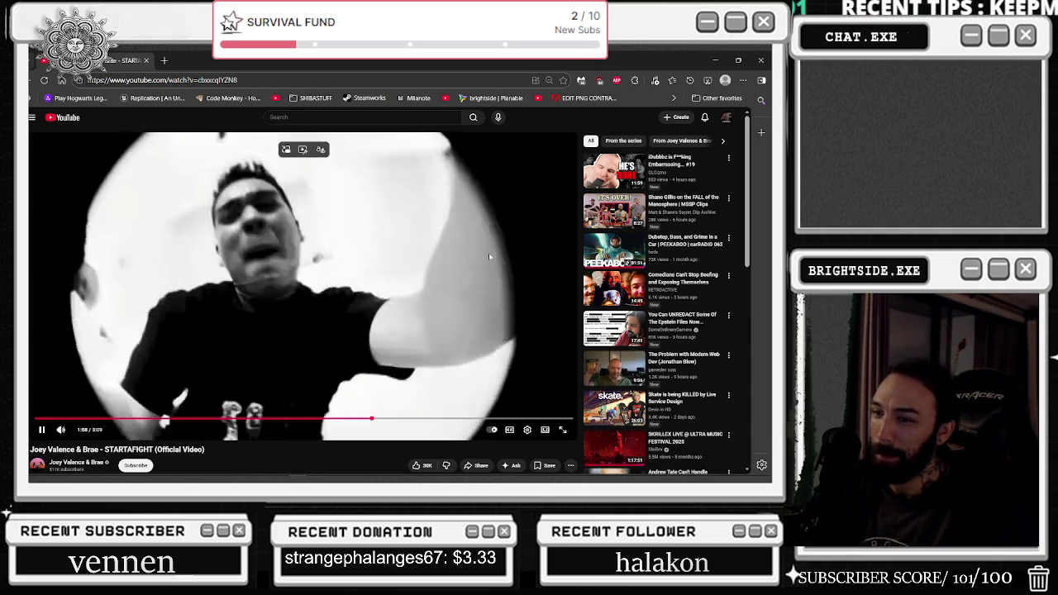
{"action": "mouse_move", "coordinate": [587, 250]}
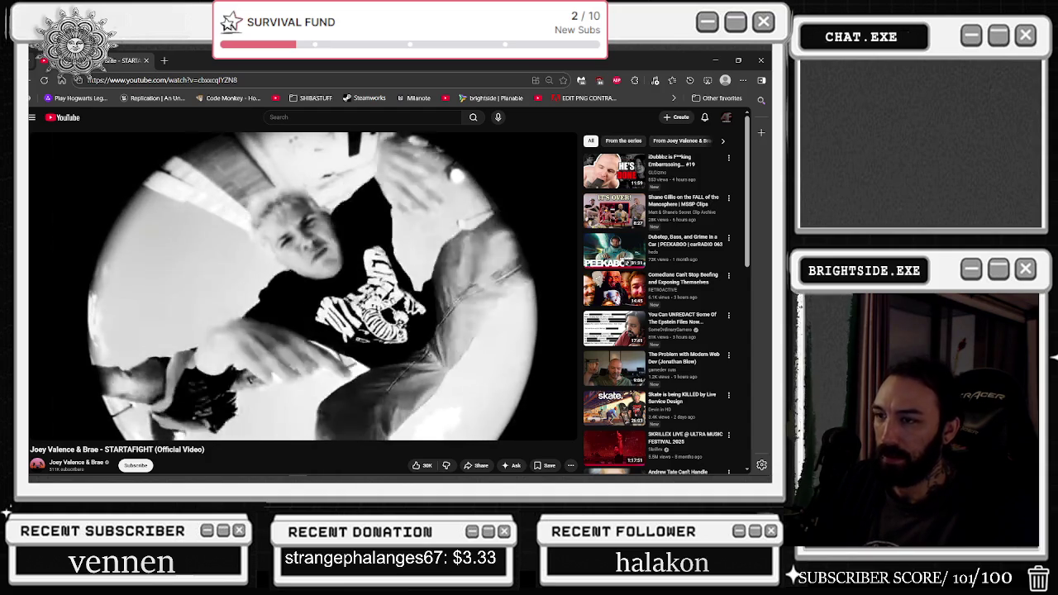
{"action": "mouse_move", "coordinate": [493, 261]}
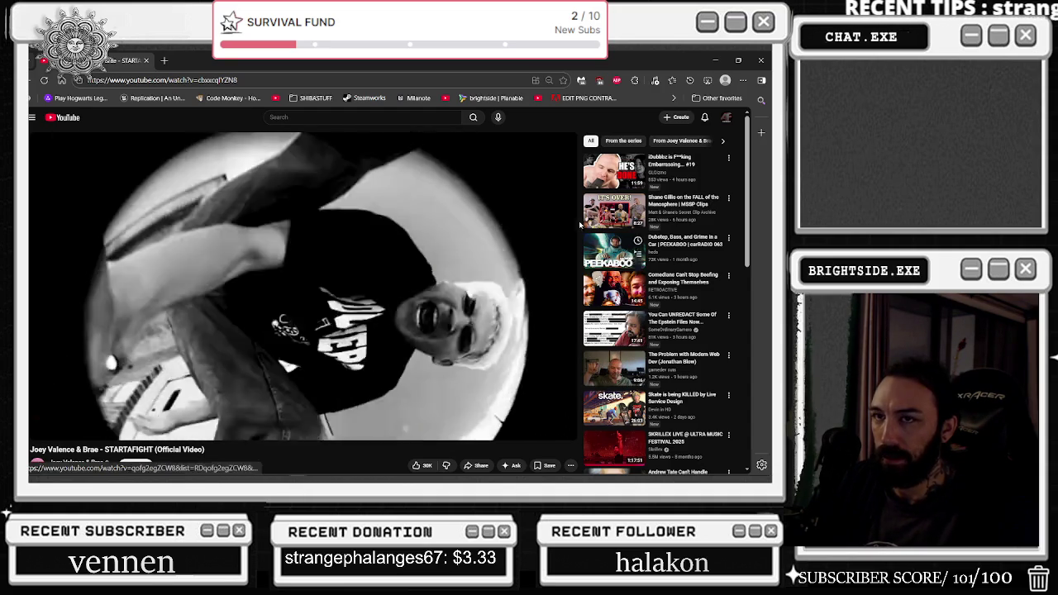
{"action": "key", "text": "alt+Tab"}
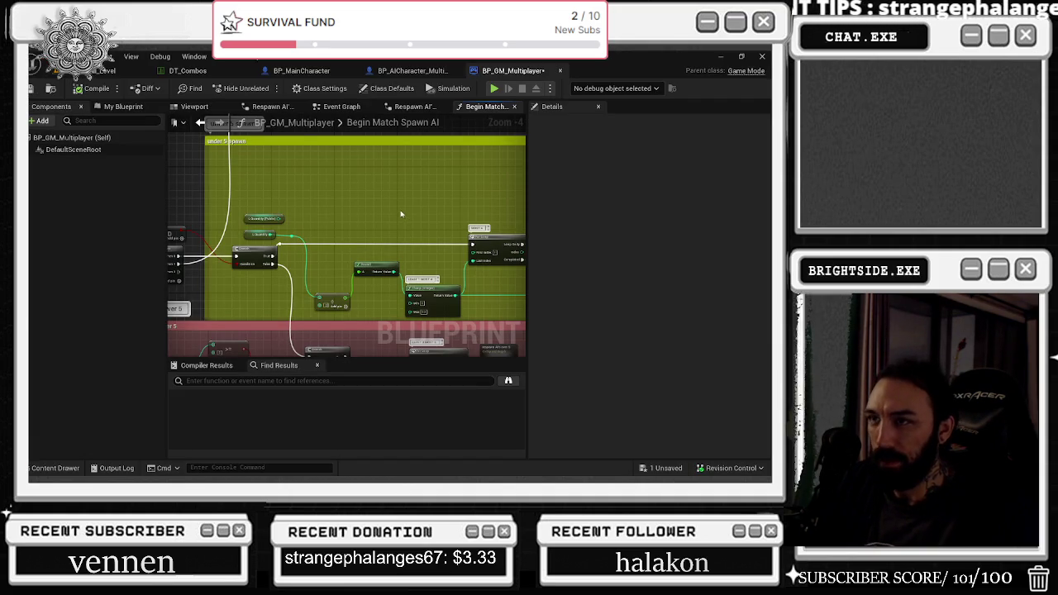
- Pan across the AND node and the green over 5 comment's spawn nodes, then return to YouTube
{"action": "mouse_move", "coordinate": [408, 207]}
{"action": "left_mouse_down"}
{"action": "mouse_move", "coordinate": [546, 207]}
{"action": "mouse_move", "coordinate": [468, 207]}
{"action": "mouse_move", "coordinate": [633, 230]}
{"action": "mouse_move", "coordinate": [520, 245]}
{"action": "mouse_move", "coordinate": [457, 267]}
{"action": "mouse_move", "coordinate": [455, 177]}
{"action": "mouse_move", "coordinate": [454, 305]}
{"action": "mouse_move", "coordinate": [436, 335]}
{"action": "left_mouse_up"}
{"action": "mouse_move", "coordinate": [383, 204]}
{"action": "left_mouse_down"}
{"action": "mouse_move", "coordinate": [267, 145]}
{"action": "mouse_move", "coordinate": [476, 160]}
{"action": "left_mouse_up"}
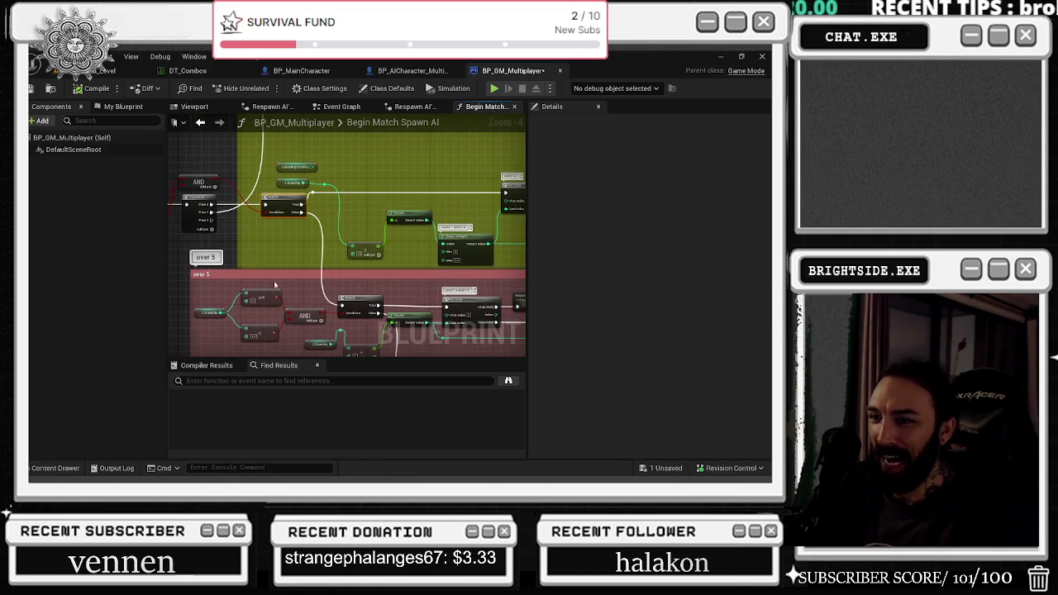
{"action": "left_click_drag", "start_coordinate": [286, 324], "coordinate": [348, 304]}
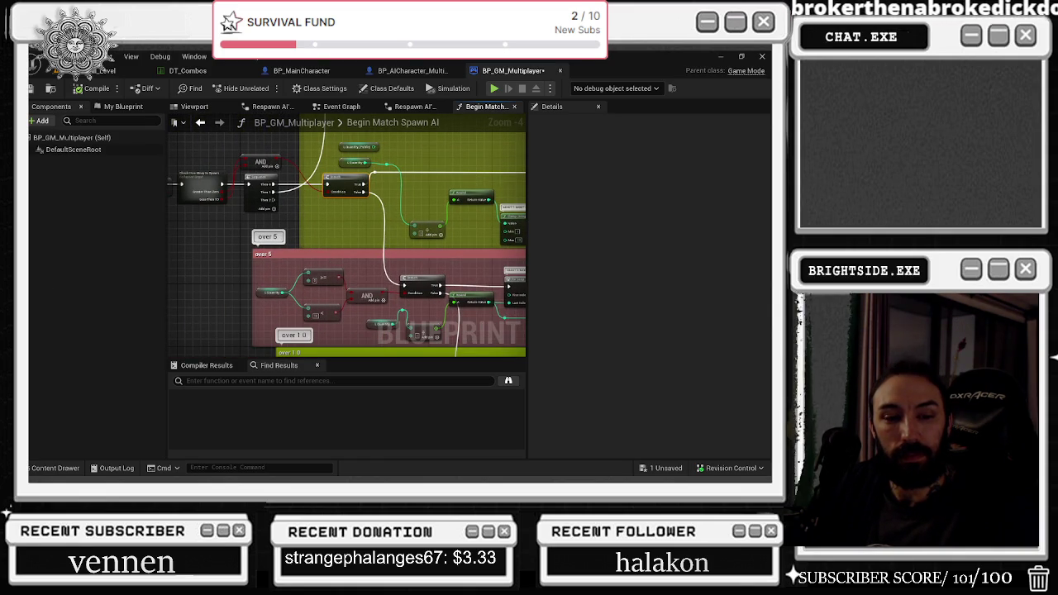
{"action": "key", "text": "alt+Tab"}
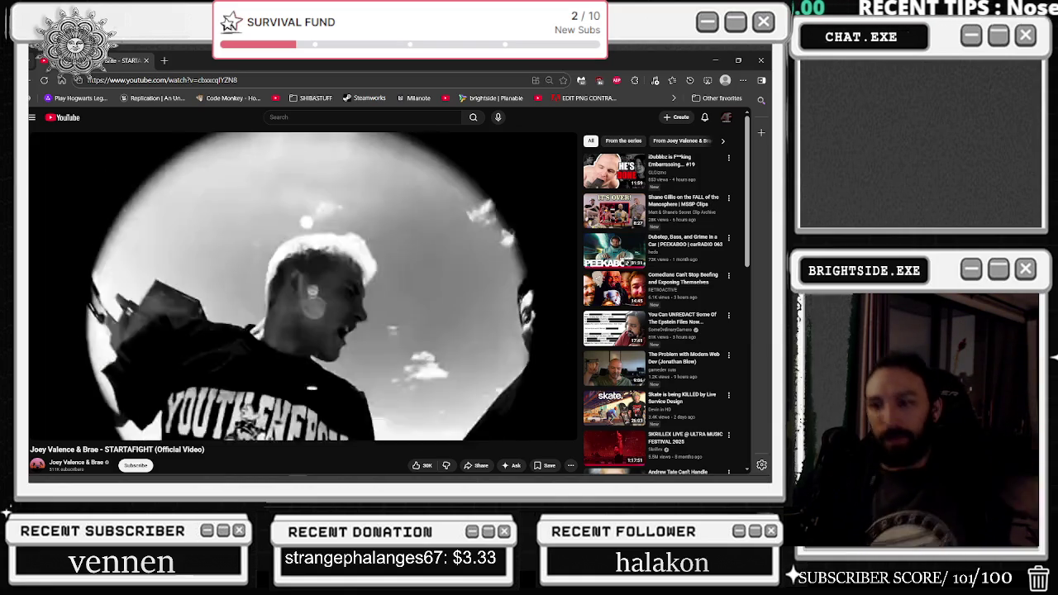
- Open the Joey Valence & Brae channel page and scroll through its video rows and back up
{"action": "mouse_move", "coordinate": [543, 290]}
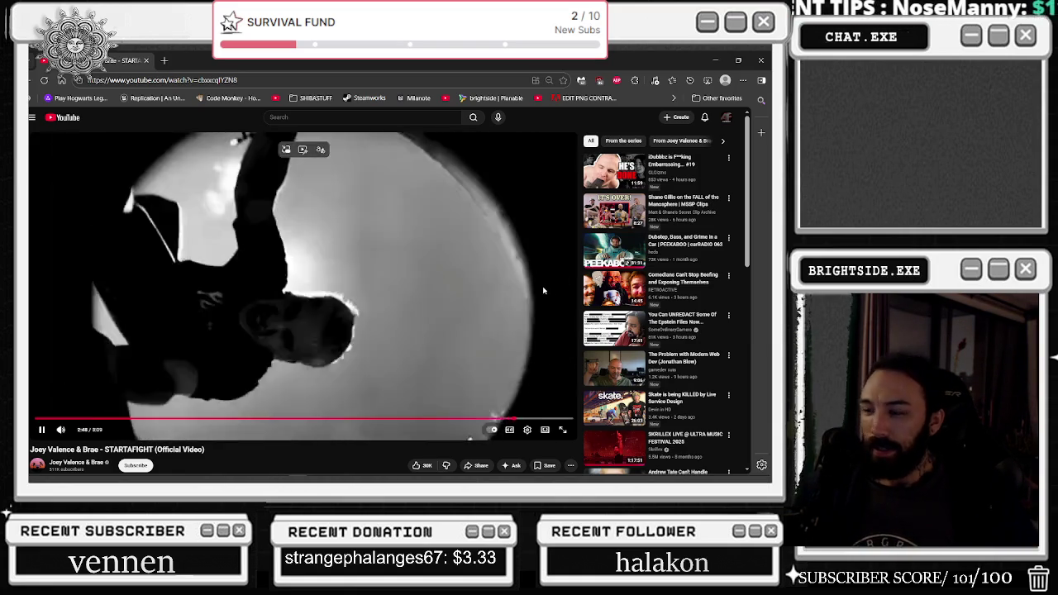
{"action": "scroll", "coordinate": [563, 286], "scroll_direction": "down", "scroll_amount": 3}
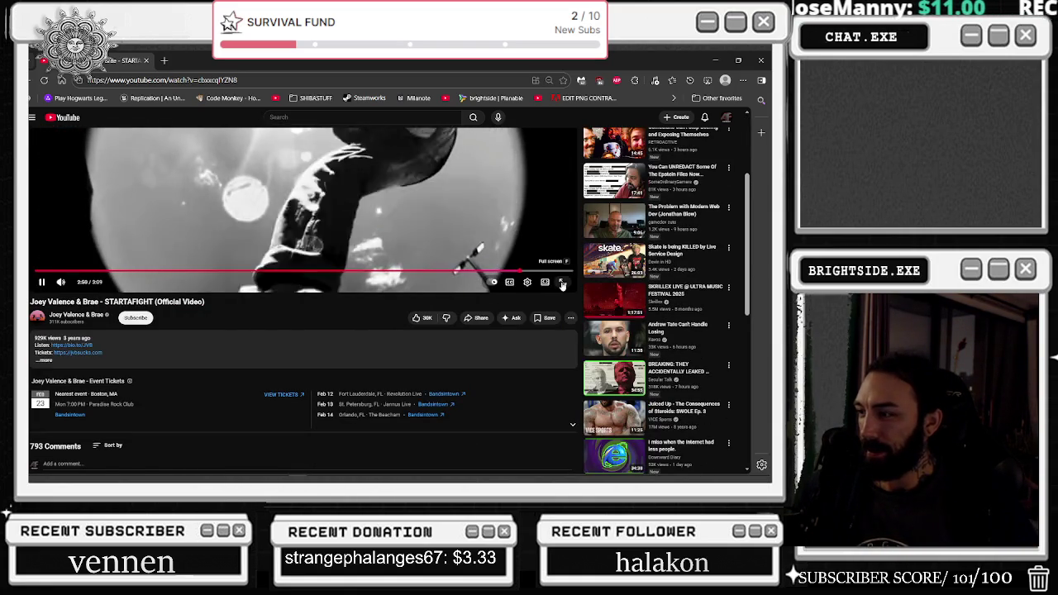
{"action": "scroll", "coordinate": [566, 287], "scroll_direction": "up", "scroll_amount": 2}
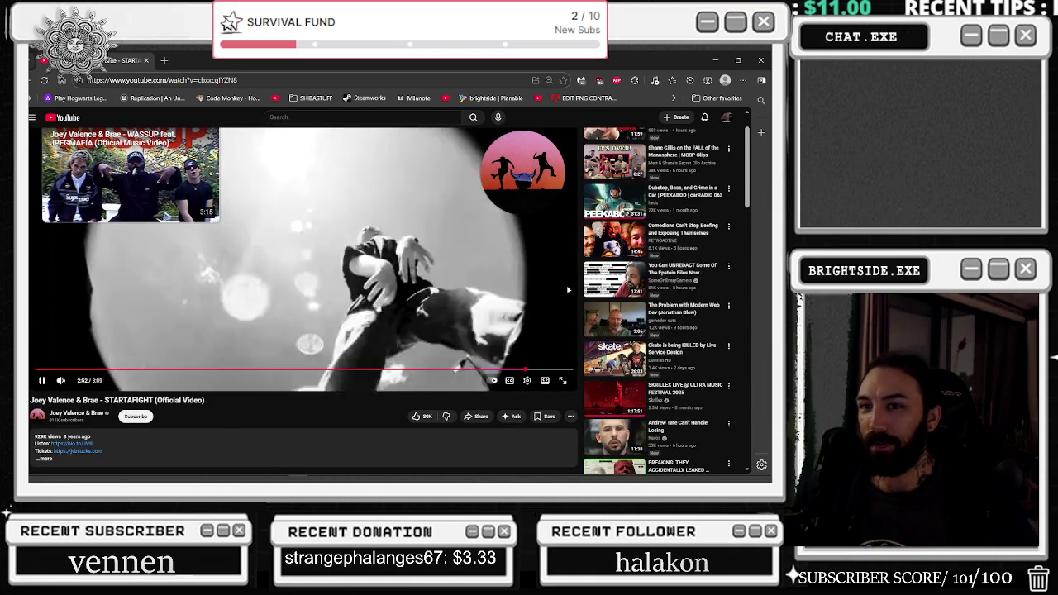
{"action": "left_click", "coordinate": [87, 419]}
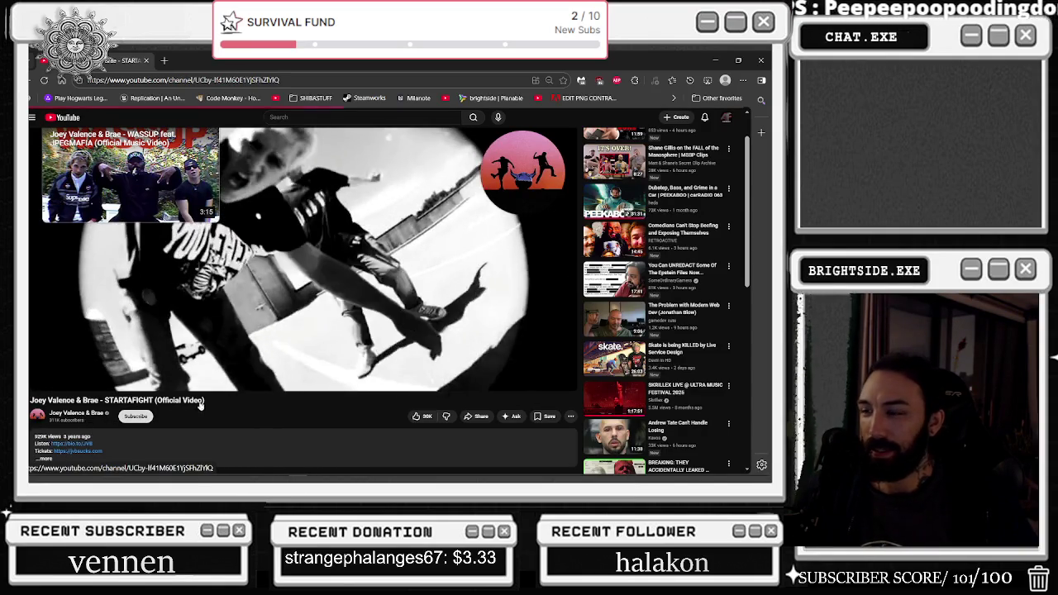
{"action": "scroll", "coordinate": [424, 335], "scroll_direction": "down", "scroll_amount": 2}
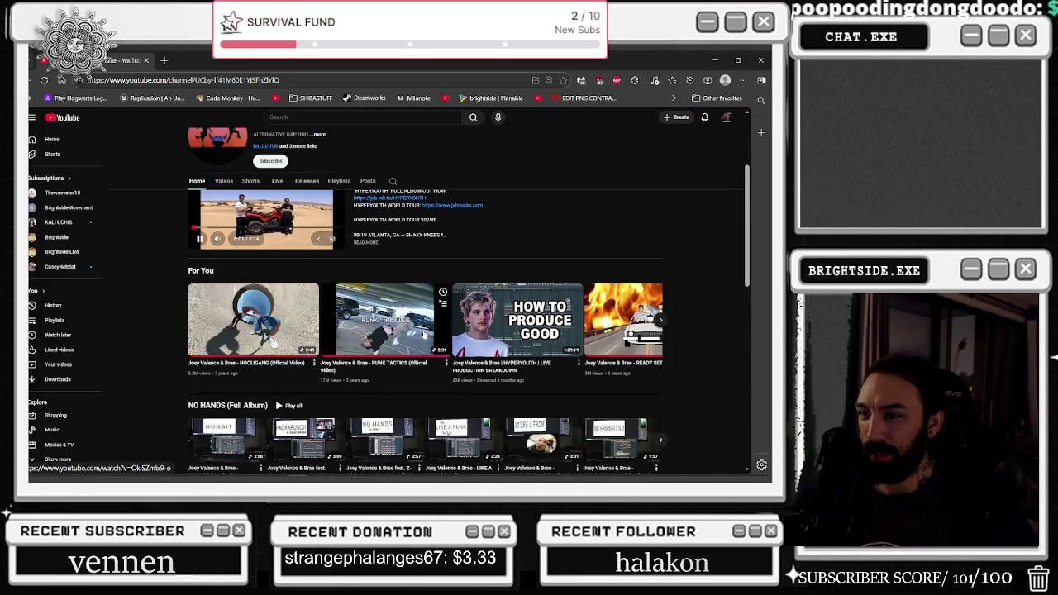
{"action": "scroll", "coordinate": [652, 356], "scroll_direction": "down", "scroll_amount": 3}
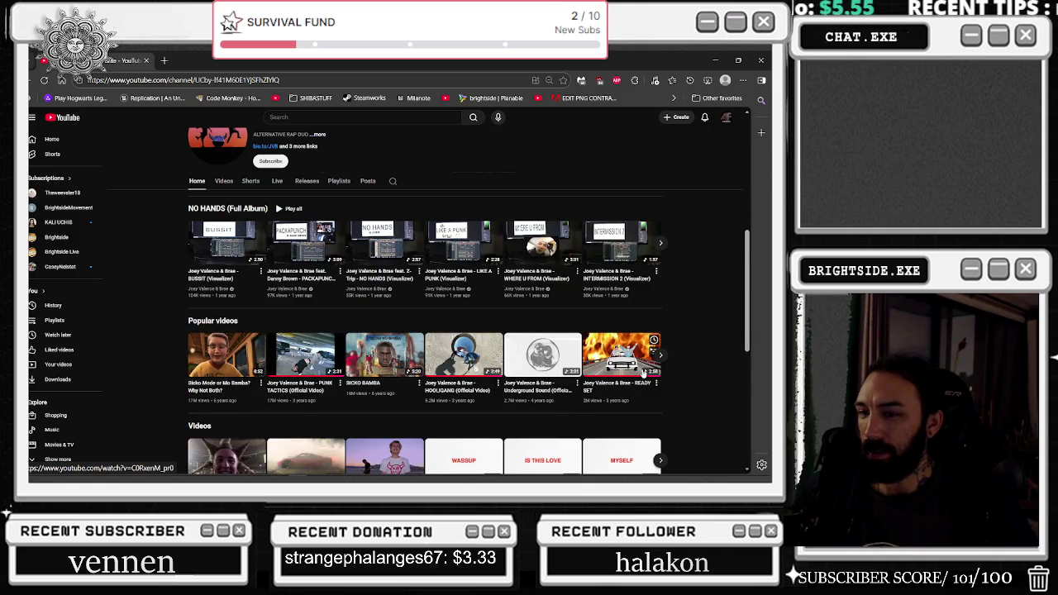
{"action": "scroll", "coordinate": [644, 373], "scroll_direction": "down", "scroll_amount": 2}
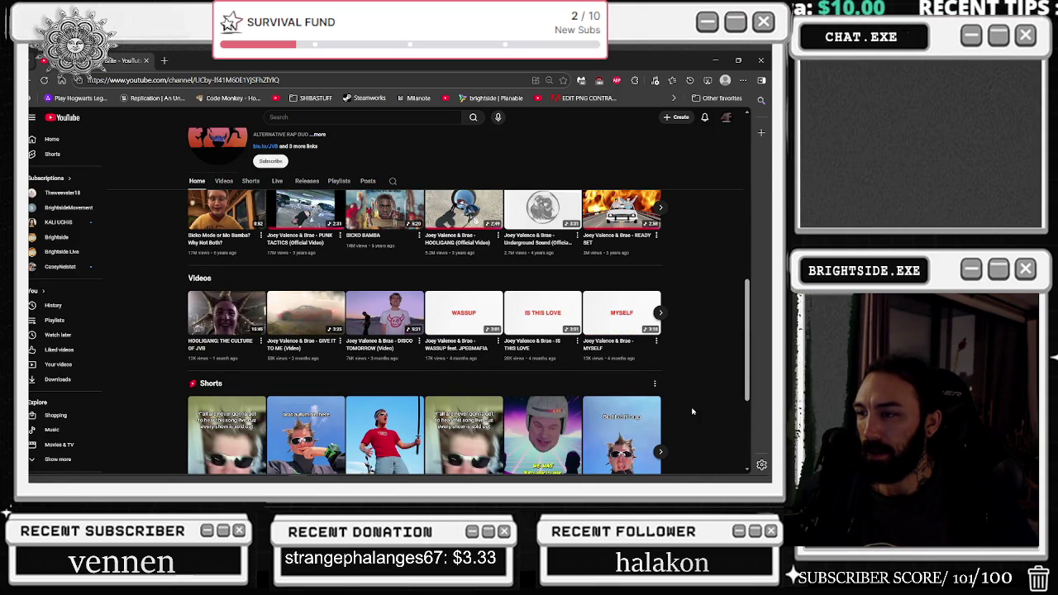
{"action": "scroll", "coordinate": [653, 331], "scroll_direction": "up", "scroll_amount": 8}
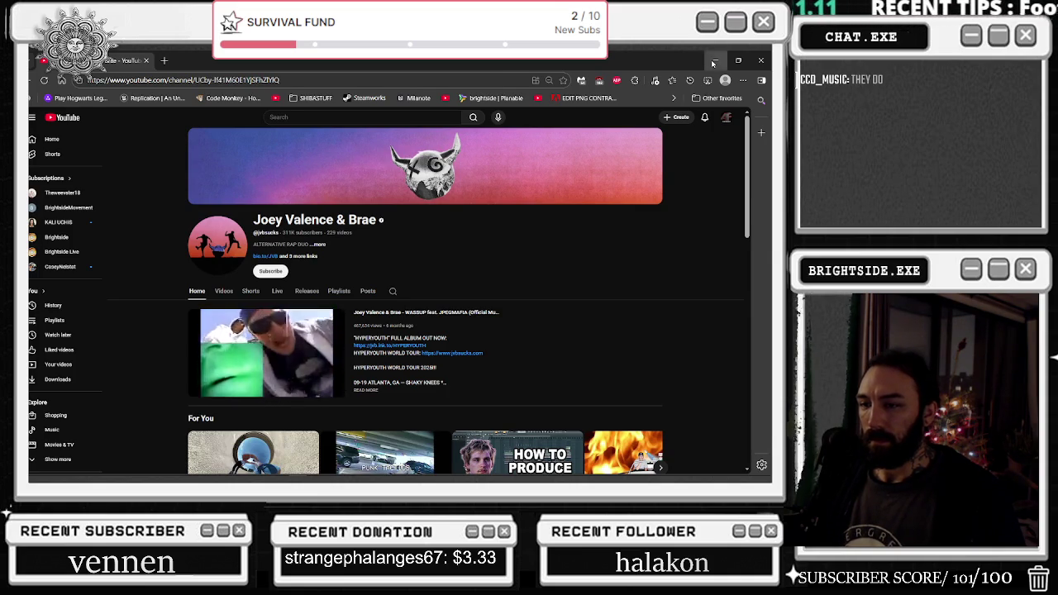
{"action": "left_click", "coordinate": [714, 62]}
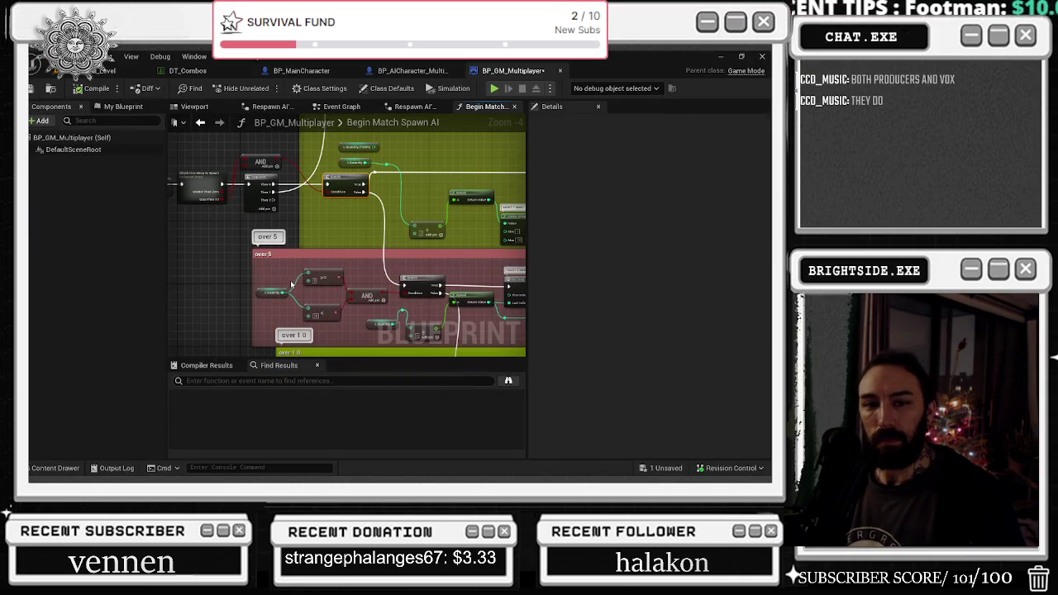
{"action": "scroll", "coordinate": [291, 286], "scroll_direction": "up", "scroll_amount": 3}
{"action": "left_click", "coordinate": [348, 254]}
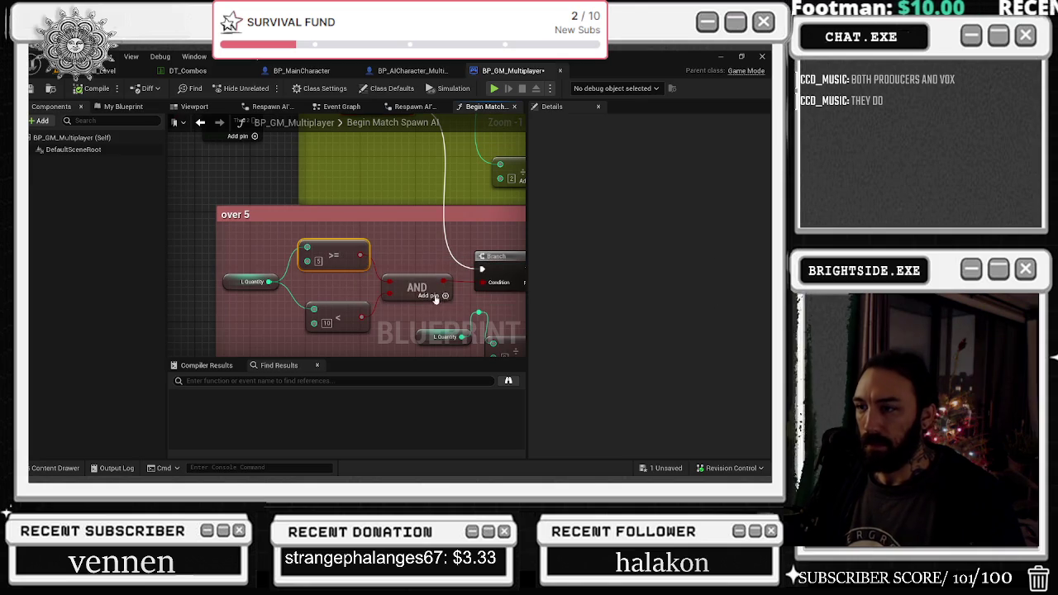
{"action": "scroll", "coordinate": [439, 298], "scroll_direction": "down", "scroll_amount": 3}
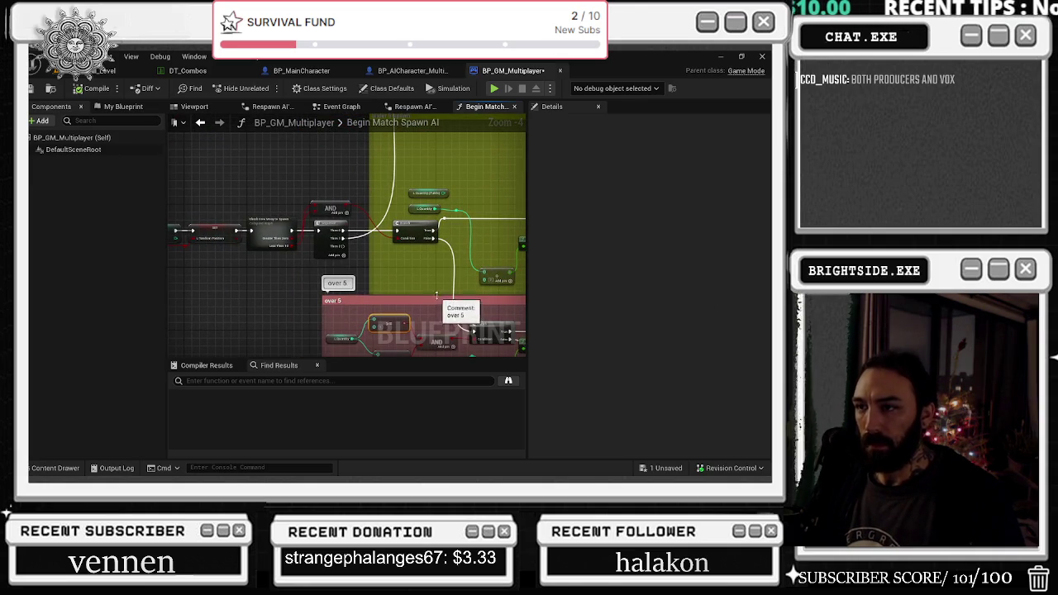
{"action": "scroll", "coordinate": [352, 211], "scroll_direction": "up", "scroll_amount": 2}
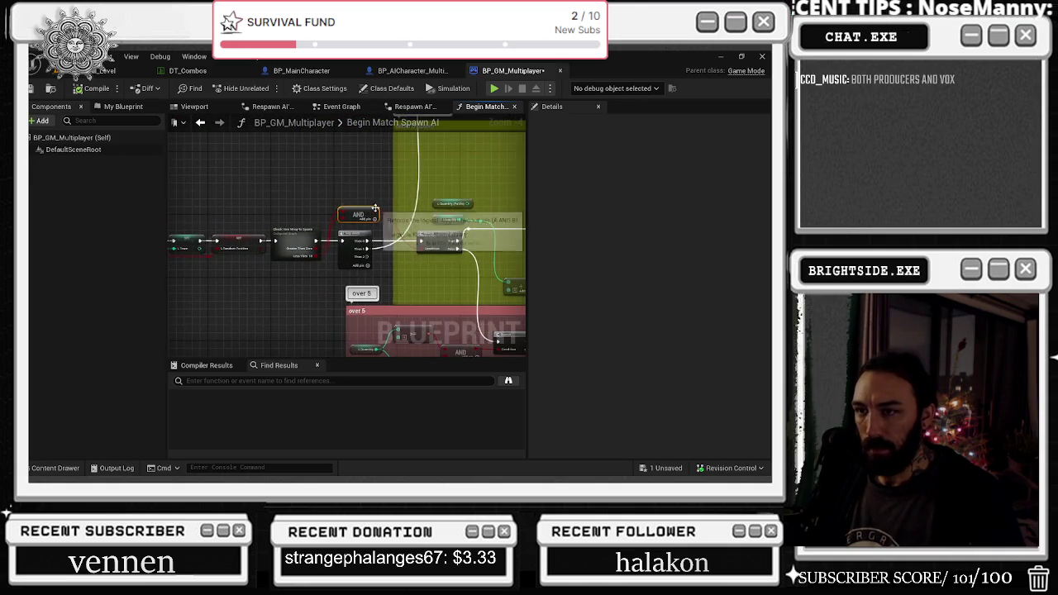
{"action": "left_click_drag", "start_coordinate": [451, 218], "coordinate": [338, 187]}
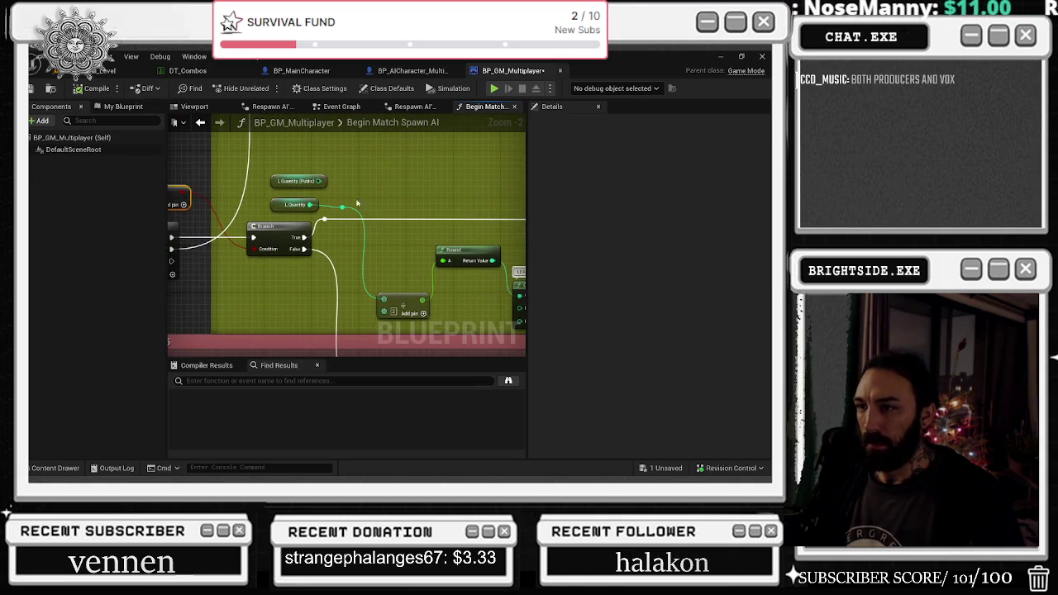
{"action": "left_click_drag", "start_coordinate": [318, 265], "coordinate": [308, 138]}
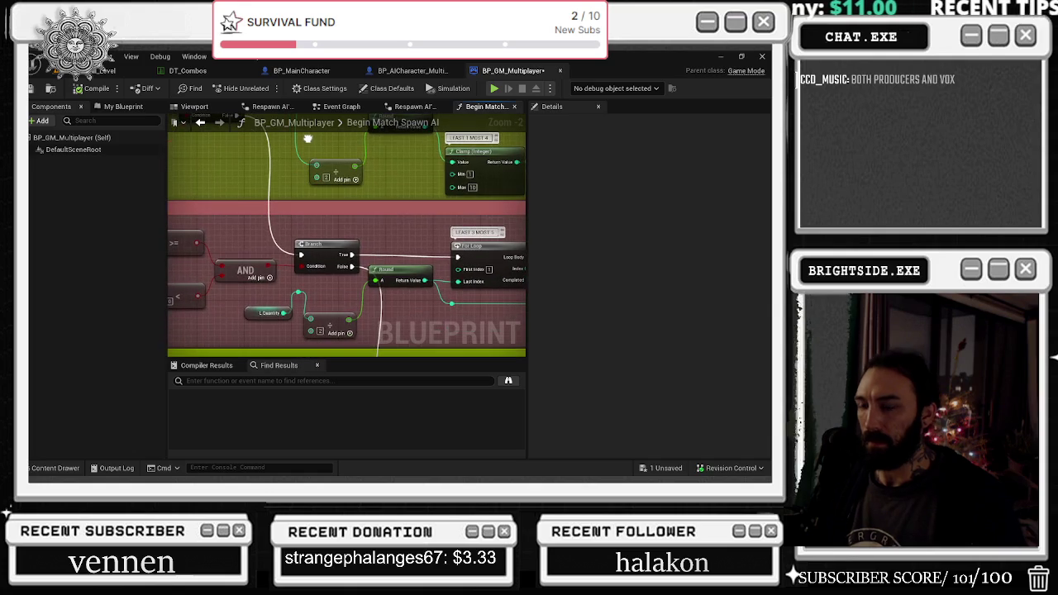
{"action": "left_click_drag", "start_coordinate": [382, 196], "coordinate": [278, 123]}
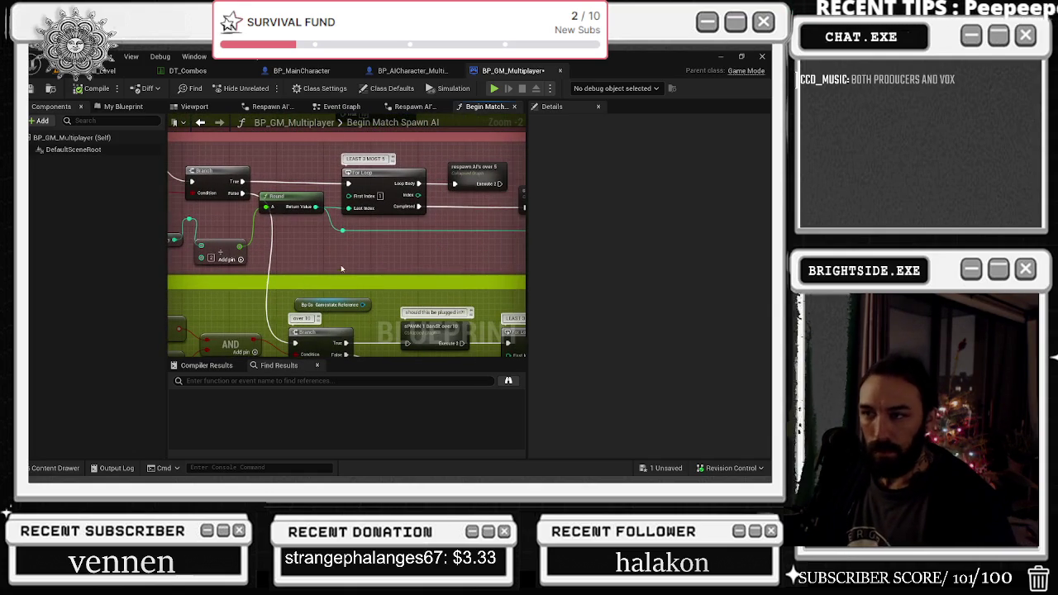
{"action": "left_click_drag", "start_coordinate": [307, 207], "coordinate": [299, 218]}
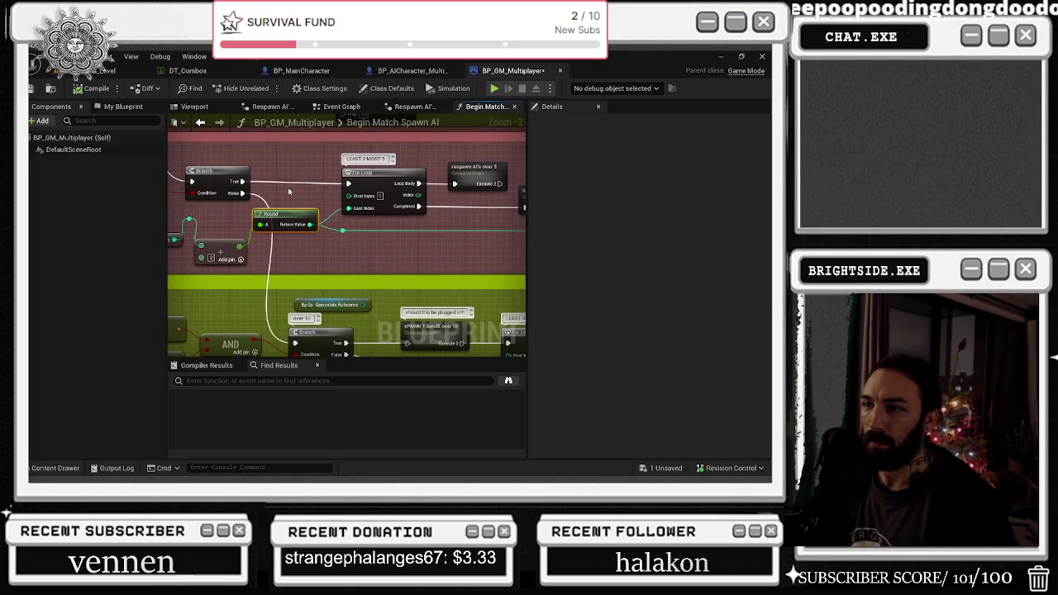
{"action": "mouse_move", "coordinate": [288, 187]}
{"action": "left_mouse_down"}
{"action": "mouse_move", "coordinate": [423, 193]}
{"action": "mouse_move", "coordinate": [505, 211]}
{"action": "mouse_move", "coordinate": [249, 198]}
{"action": "mouse_move", "coordinate": [240, 216]}
{"action": "left_mouse_up"}
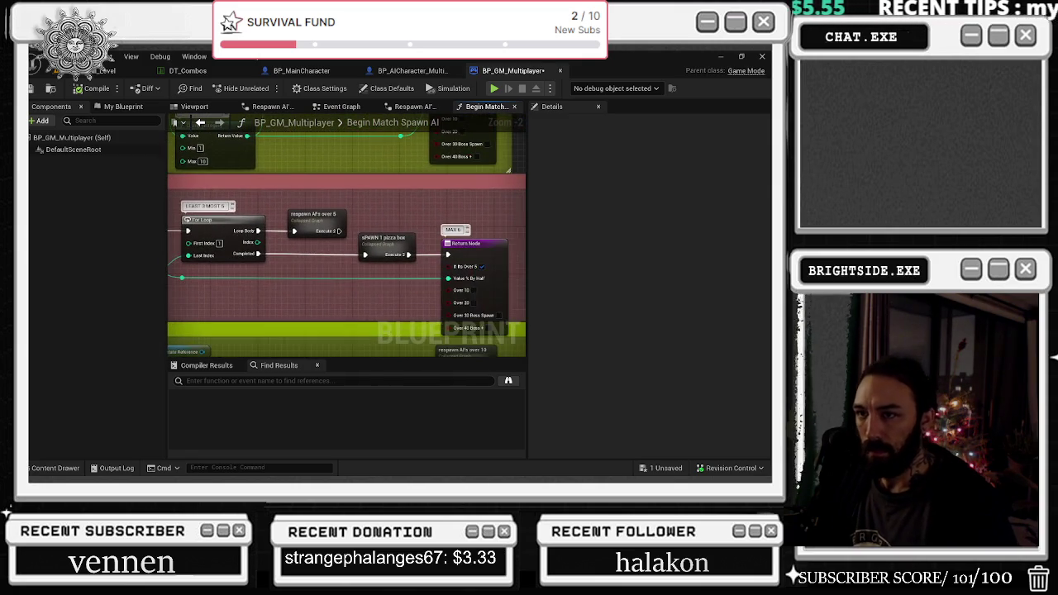
- In the respawn AIs over 5 graph, wire a Get WAVE LEVEL from Gamestate into SpawnActor's Game Level
{"action": "double_click", "coordinate": [335, 215]}
{"action": "scroll", "coordinate": [304, 264], "scroll_direction": "up", "scroll_amount": 5}
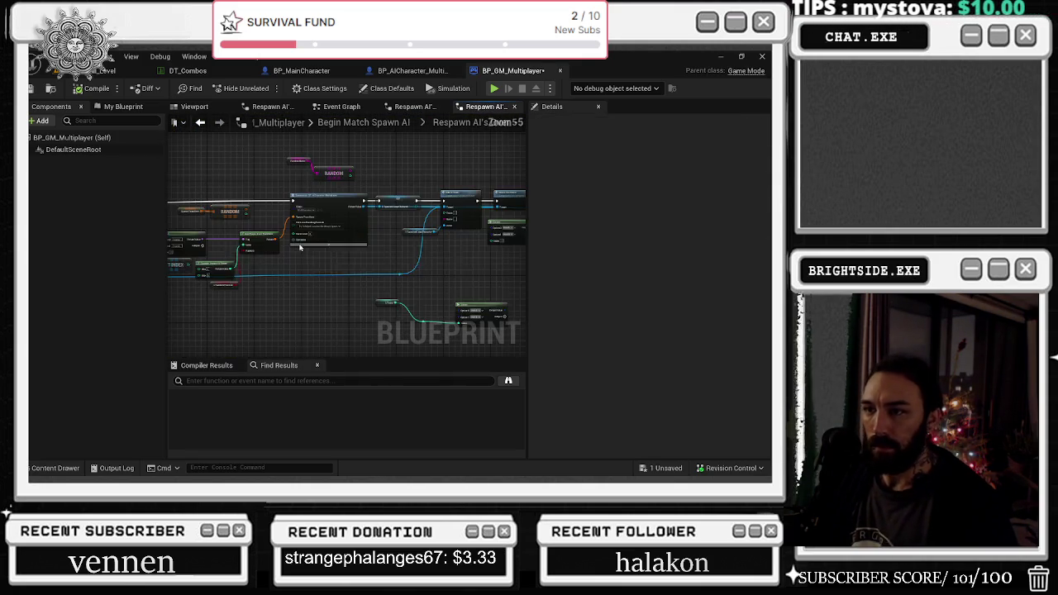
{"action": "left_click_drag", "start_coordinate": [304, 264], "coordinate": [394, 244]}
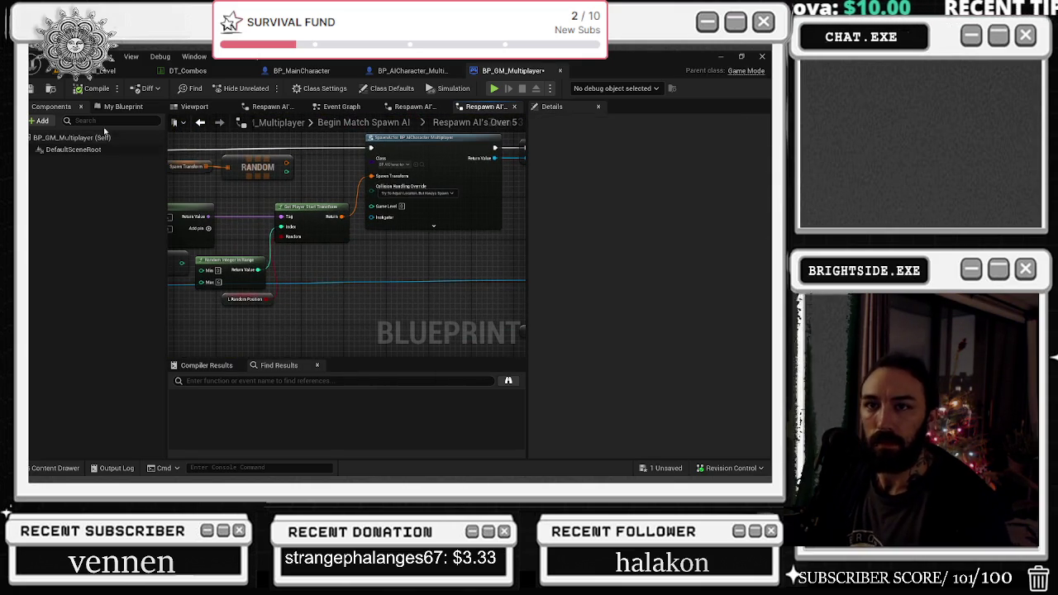
{"action": "left_click", "coordinate": [124, 106]}
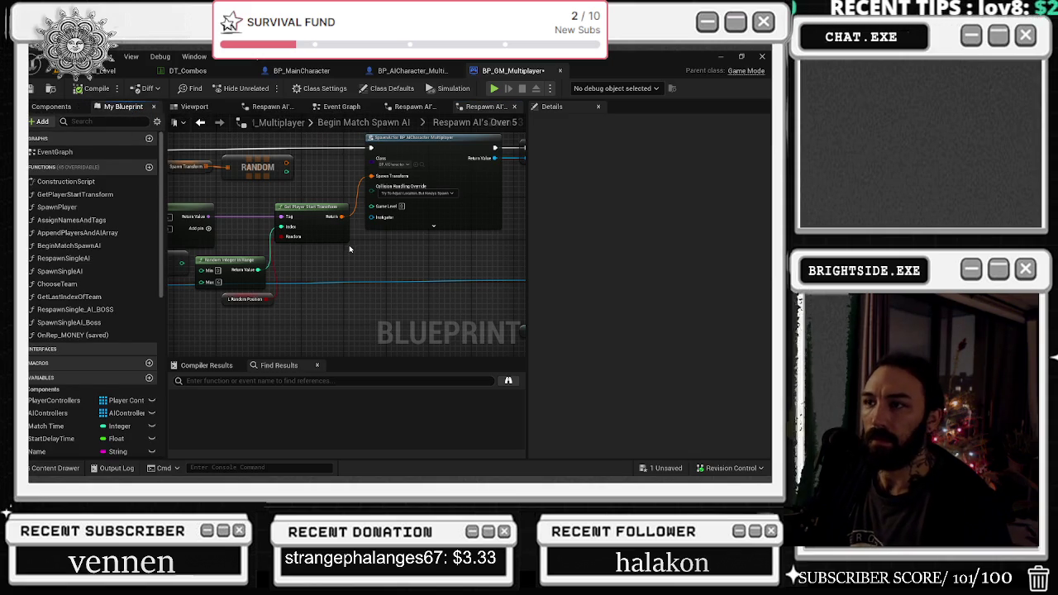
{"action": "mouse_move", "coordinate": [411, 175]}
{"action": "left_mouse_down"}
{"action": "mouse_move", "coordinate": [444, 244]}
{"action": "mouse_move", "coordinate": [418, 229]}
{"action": "left_mouse_up"}
{"action": "left_click_drag", "start_coordinate": [510, 283], "coordinate": [500, 283]}
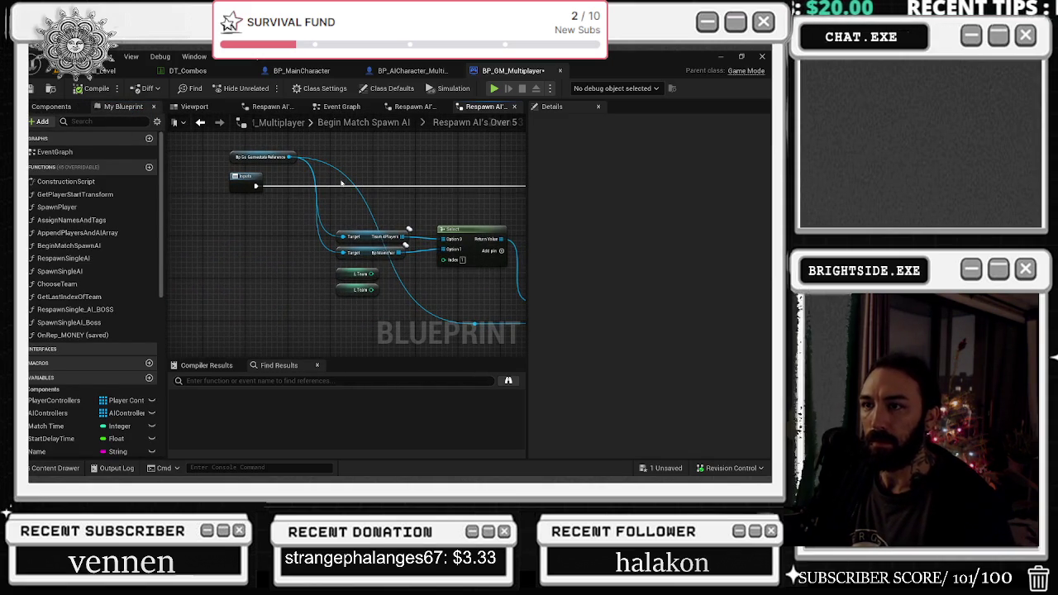
{"action": "mouse_move", "coordinate": [289, 157]}
{"action": "left_mouse_down"}
{"action": "mouse_move", "coordinate": [538, 141]}
{"action": "mouse_move", "coordinate": [475, 152]}
{"action": "left_mouse_up"}
{"action": "type", "text": "get"}
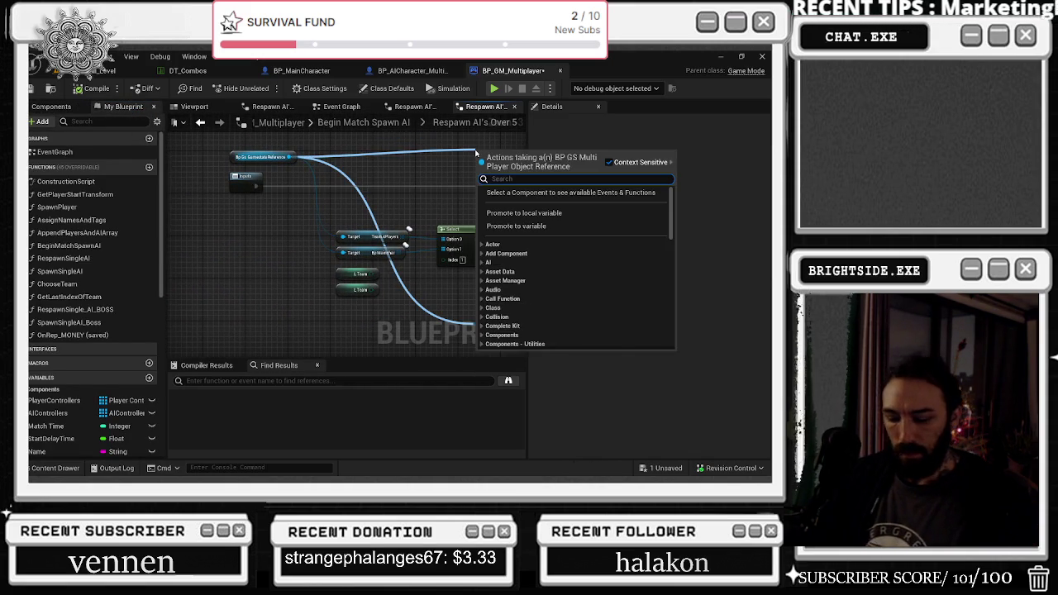
{"action": "type", "text": " game"}
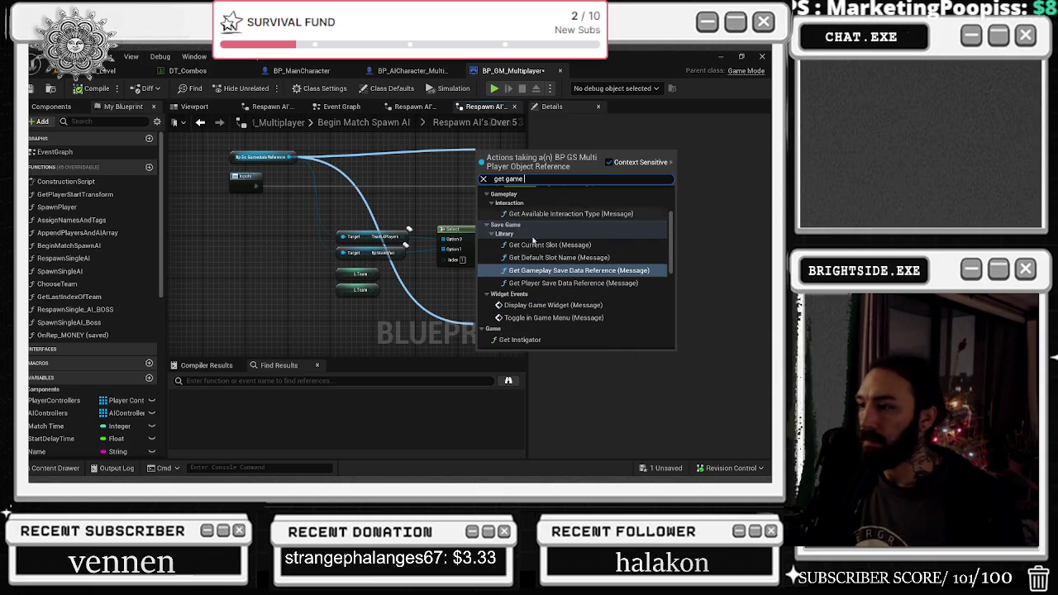
{"action": "scroll", "coordinate": [598, 325], "scroll_direction": "down", "scroll_amount": 10}
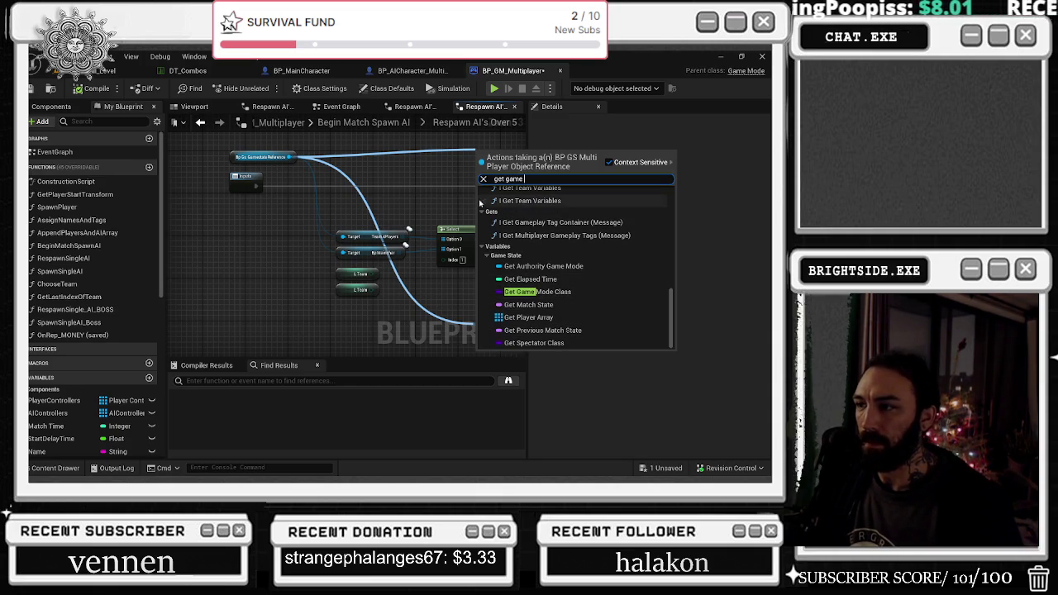
{"action": "type", "text": "level"}
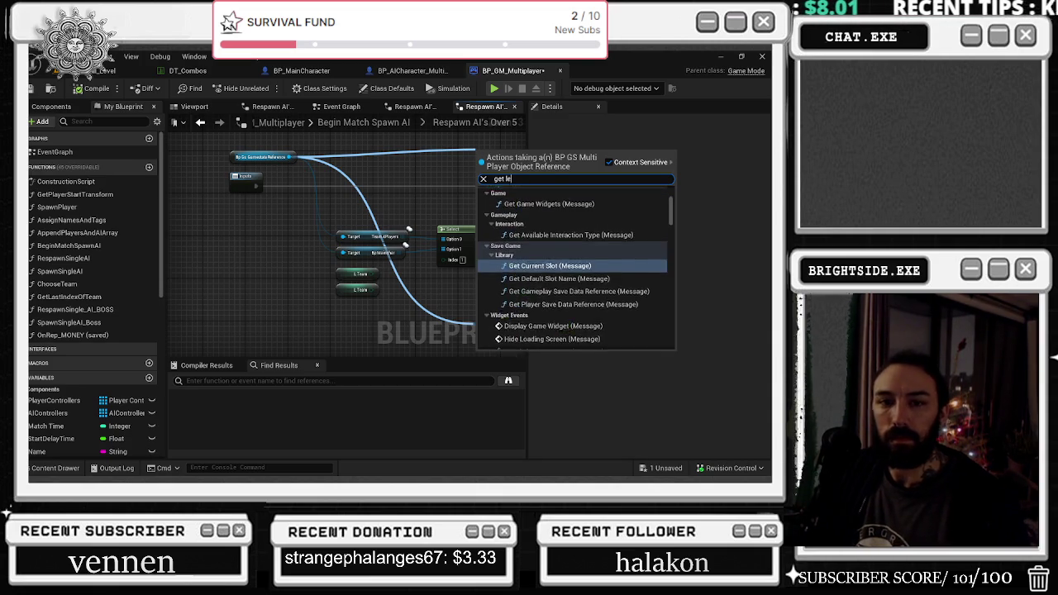
{"action": "left_click", "coordinate": [527, 267]}
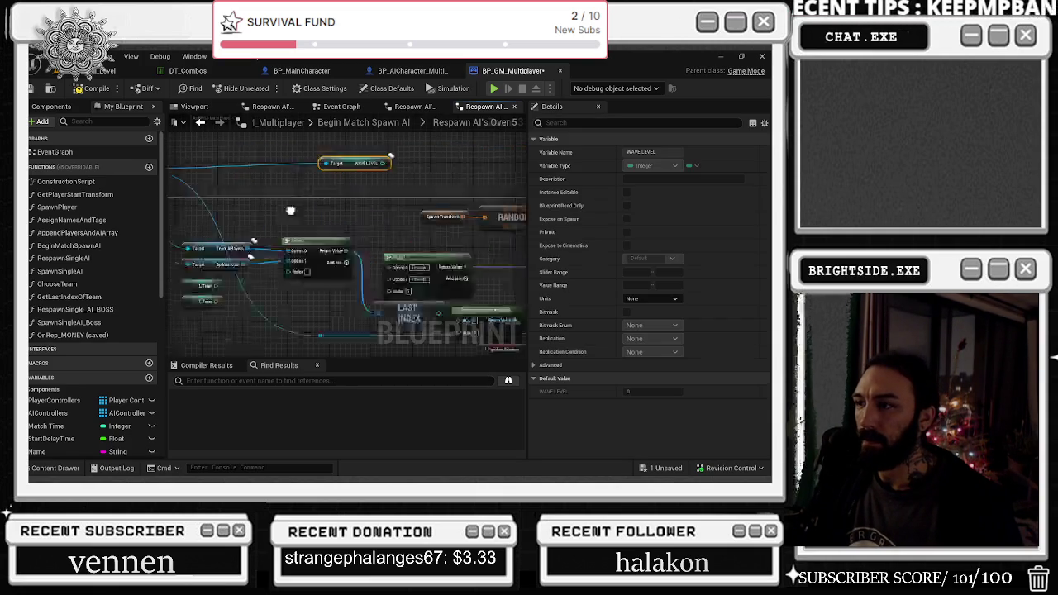
{"action": "left_click_drag", "start_coordinate": [397, 239], "coordinate": [359, 177]}
{"action": "left_click_drag", "start_coordinate": [439, 242], "coordinate": [347, 155]}
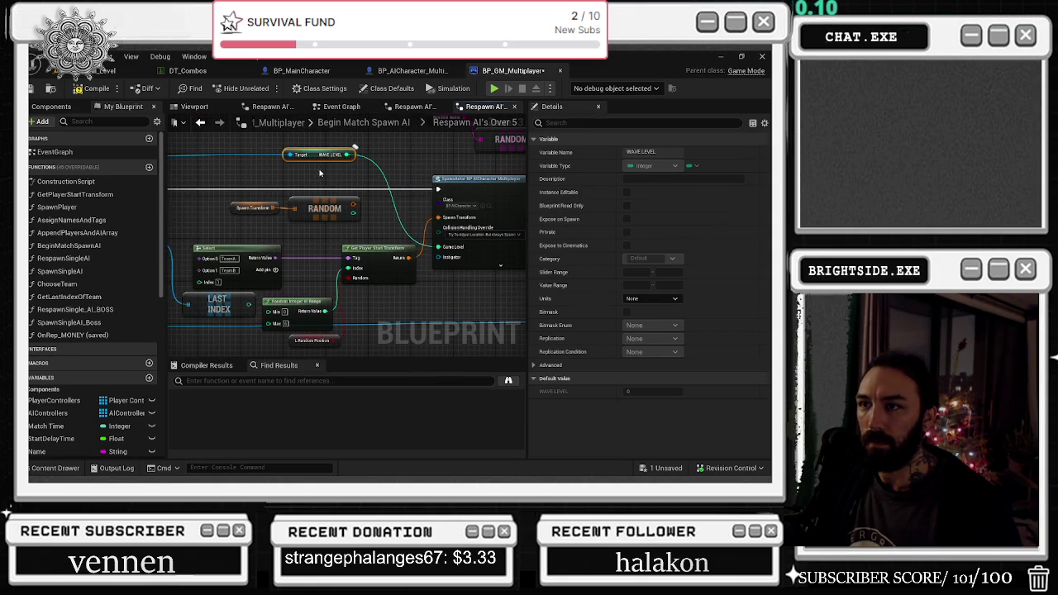
{"action": "left_click", "coordinate": [201, 124]}
- In the respawn AIs over 10 graph, connect WAVE LEVEL to the SpawnActor's Game Level input
{"action": "scroll", "coordinate": [396, 282], "scroll_direction": "down", "scroll_amount": 1}
{"action": "mouse_move", "coordinate": [360, 325]}
{"action": "left_mouse_down"}
{"action": "mouse_move", "coordinate": [406, 294]}
{"action": "mouse_move", "coordinate": [364, 304]}
{"action": "left_mouse_up"}
{"action": "double_click", "coordinate": [474, 253]}
{"action": "scroll", "coordinate": [305, 230], "scroll_direction": "up", "scroll_amount": 8}
{"action": "left_click", "coordinate": [383, 213]}
{"action": "left_click_drag", "start_coordinate": [428, 209], "coordinate": [443, 317]}
{"action": "mouse_move", "coordinate": [364, 212]}
{"action": "left_mouse_down"}
{"action": "mouse_move", "coordinate": [310, 219]}
{"action": "mouse_move", "coordinate": [291, 260]}
{"action": "left_mouse_up"}
{"action": "left_click_drag", "start_coordinate": [280, 254], "coordinate": [294, 250]}
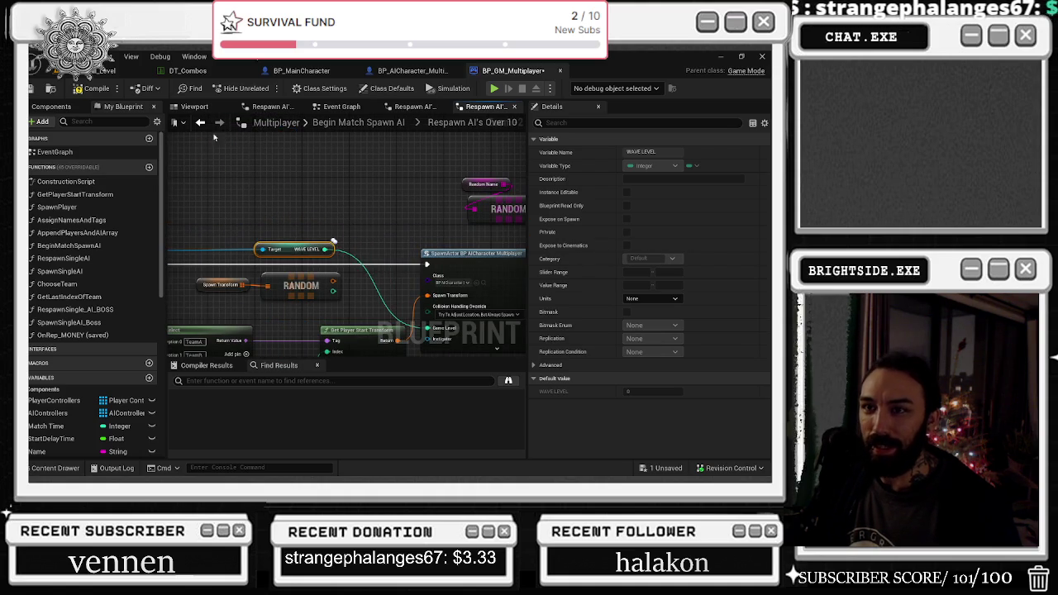
{"action": "left_click", "coordinate": [200, 122]}
{"action": "left_click_drag", "start_coordinate": [278, 149], "coordinate": [206, 147]}
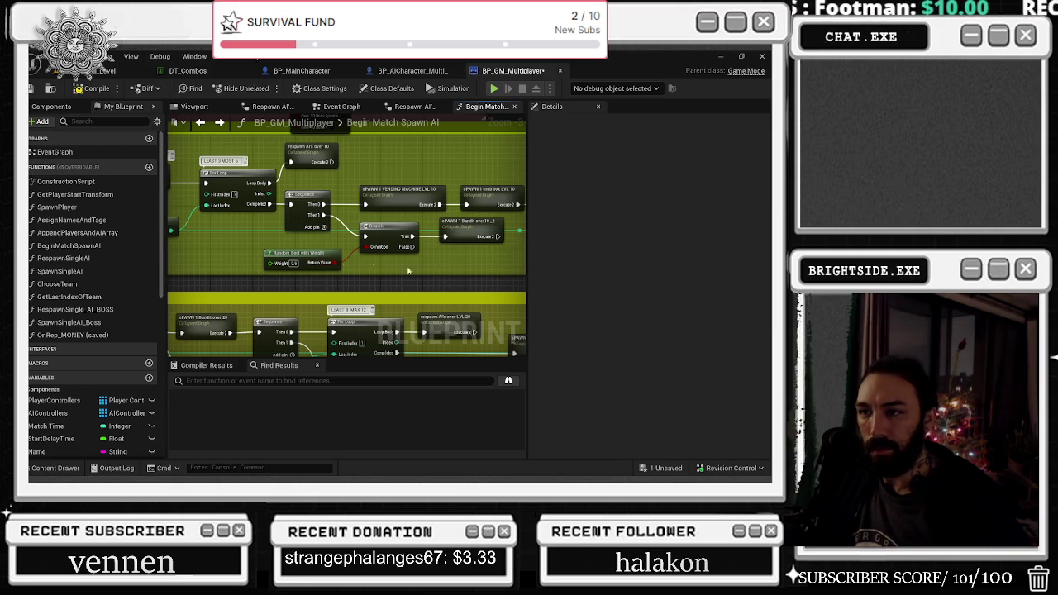
{"action": "left_click_drag", "start_coordinate": [465, 265], "coordinate": [417, 268]}
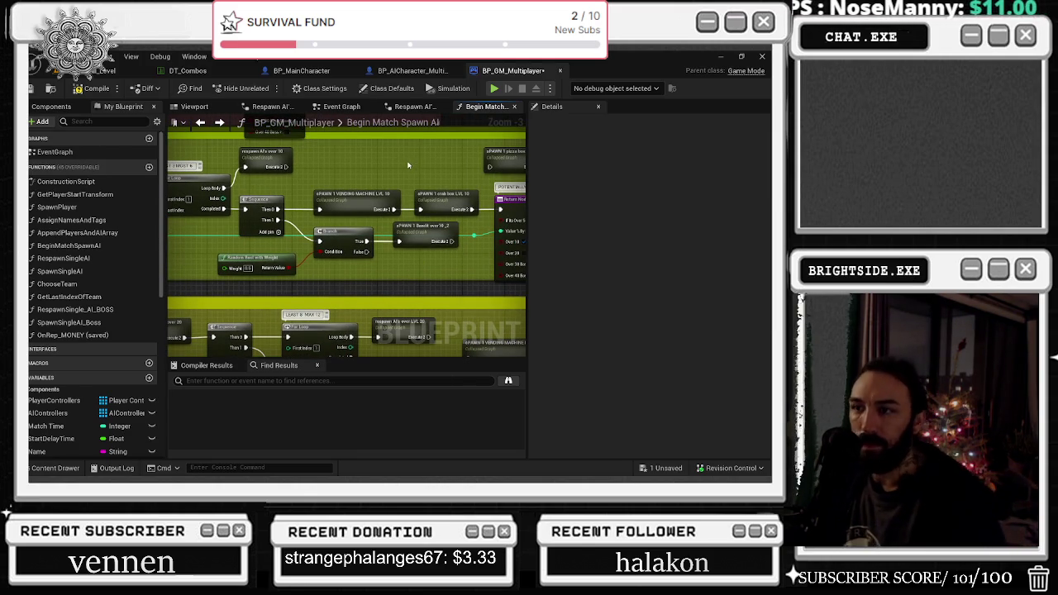
{"action": "mouse_move", "coordinate": [408, 165]}
{"action": "left_mouse_down"}
{"action": "mouse_move", "coordinate": [455, 248]}
{"action": "mouse_move", "coordinate": [400, 229]}
{"action": "left_mouse_up"}
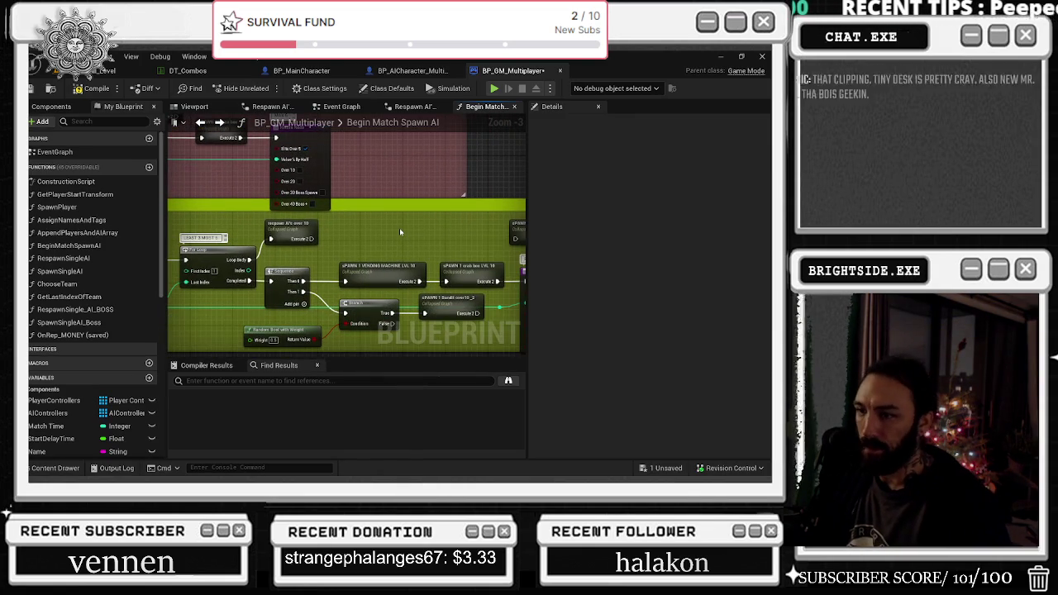
{"action": "mouse_move", "coordinate": [400, 229]}
{"action": "left_mouse_down"}
{"action": "mouse_move", "coordinate": [308, 210]}
{"action": "mouse_move", "coordinate": [526, 203]}
{"action": "left_mouse_up"}
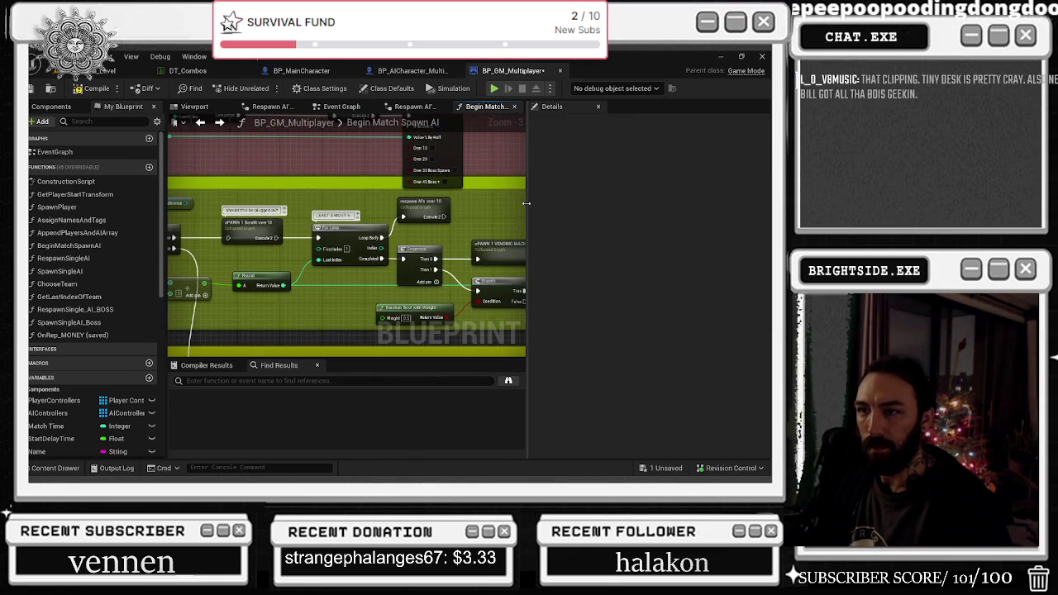
{"action": "scroll", "coordinate": [418, 272], "scroll_direction": "down", "scroll_amount": 2}
{"action": "scroll", "coordinate": [418, 271], "scroll_direction": "down", "scroll_amount": 2}
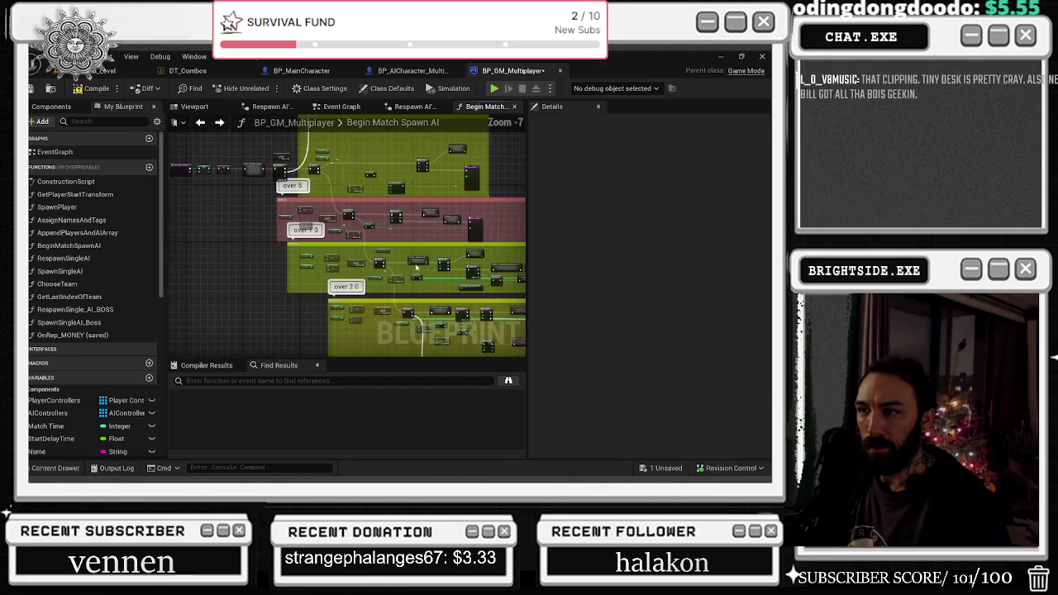
{"action": "mouse_move", "coordinate": [417, 271]}
{"action": "left_mouse_down"}
{"action": "mouse_move", "coordinate": [428, 354]}
{"action": "mouse_move", "coordinate": [281, 181]}
{"action": "mouse_move", "coordinate": [195, 174]}
{"action": "left_mouse_up"}
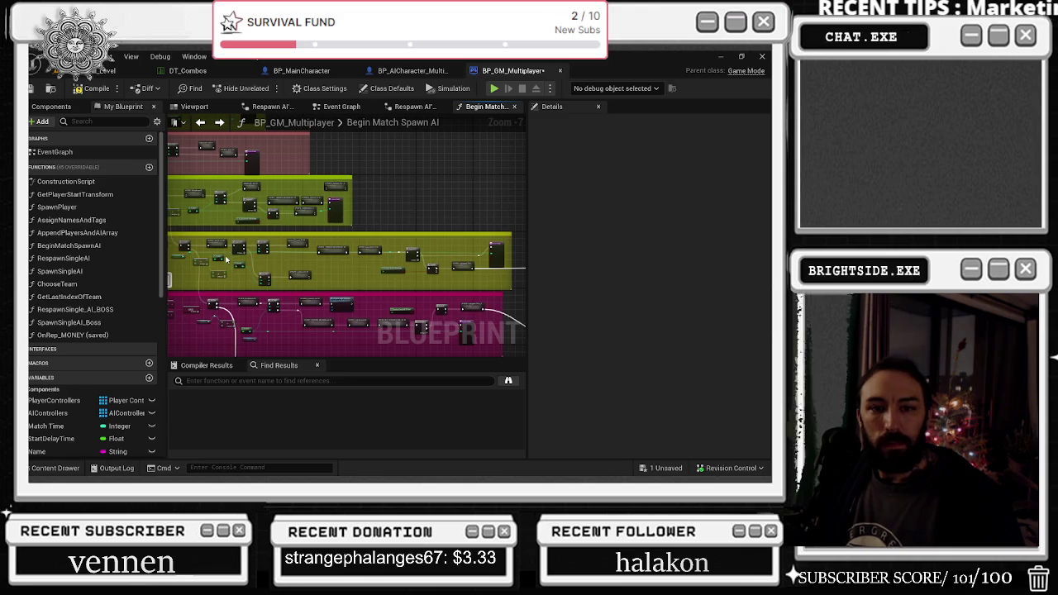
- Switch to YouTube and search for 'mr bill'
{"action": "key", "text": "alt+Tab"}
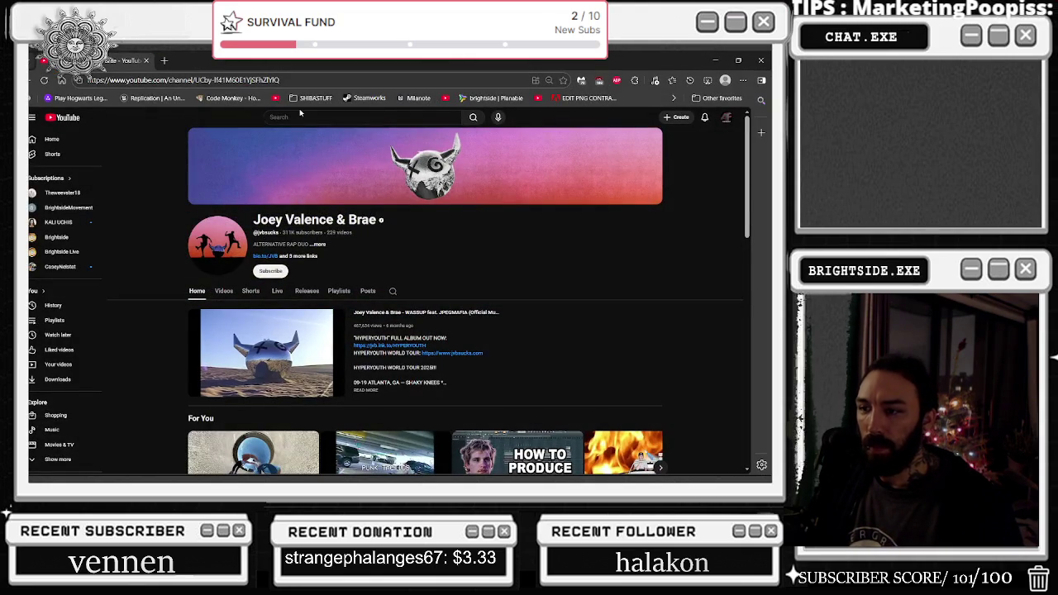
{"action": "mouse_move", "coordinate": [245, 342]}
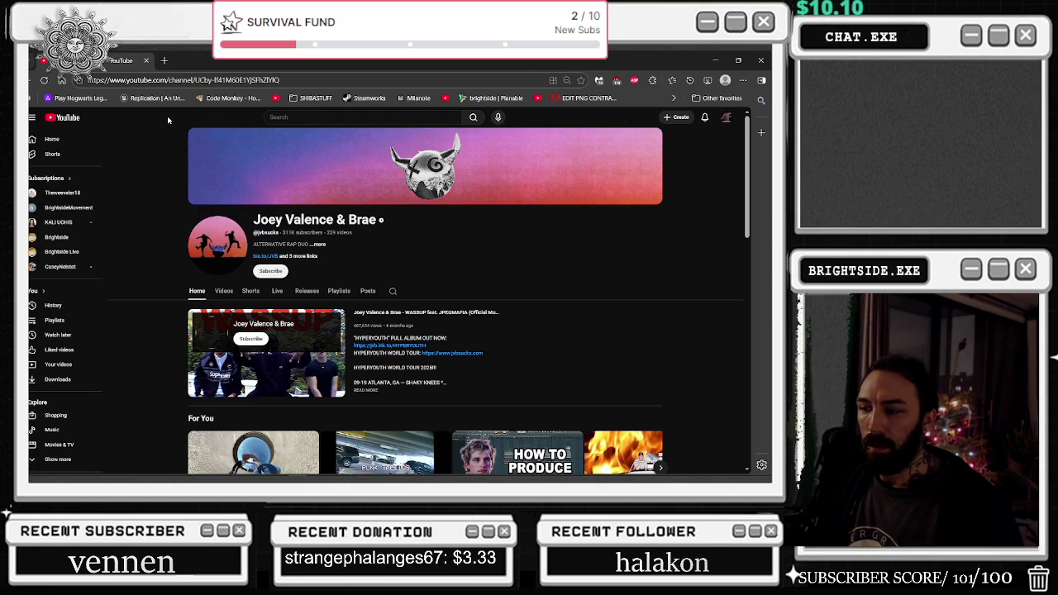
{"action": "left_click", "coordinate": [285, 119]}
{"action": "type", "text": "mr bill"}
{"action": "key", "text": "Return"}
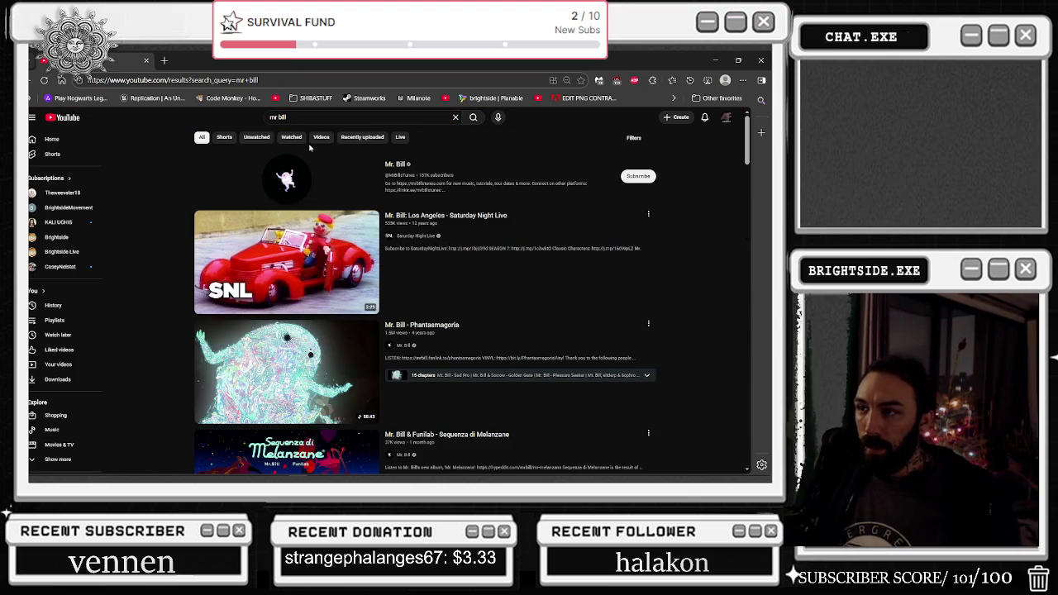
- Open the Mr. Bill channel and browse its Videos tab
{"action": "left_click", "coordinate": [397, 166]}
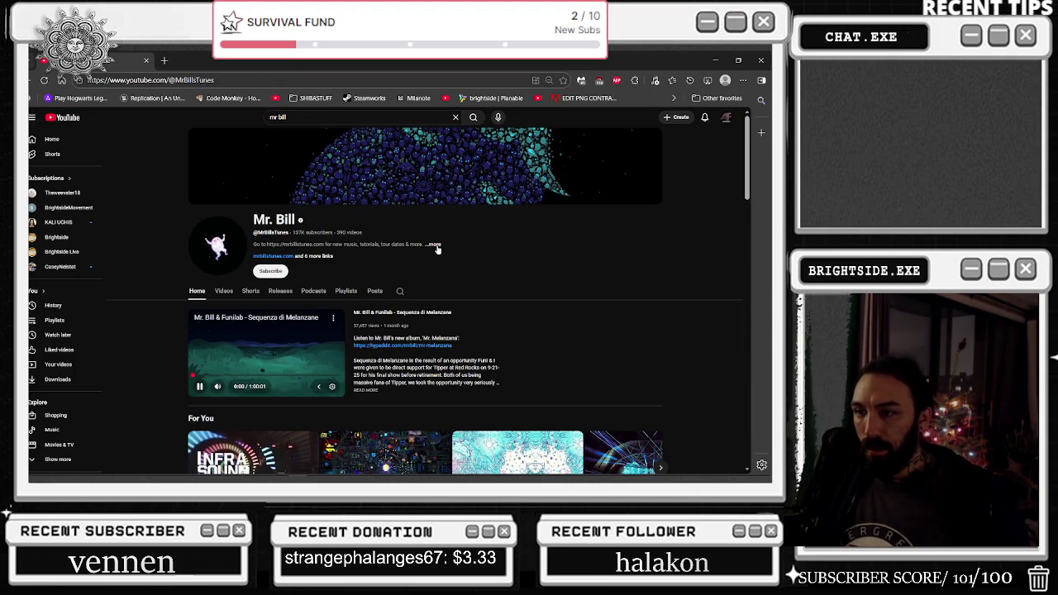
{"action": "left_click", "coordinate": [230, 295]}
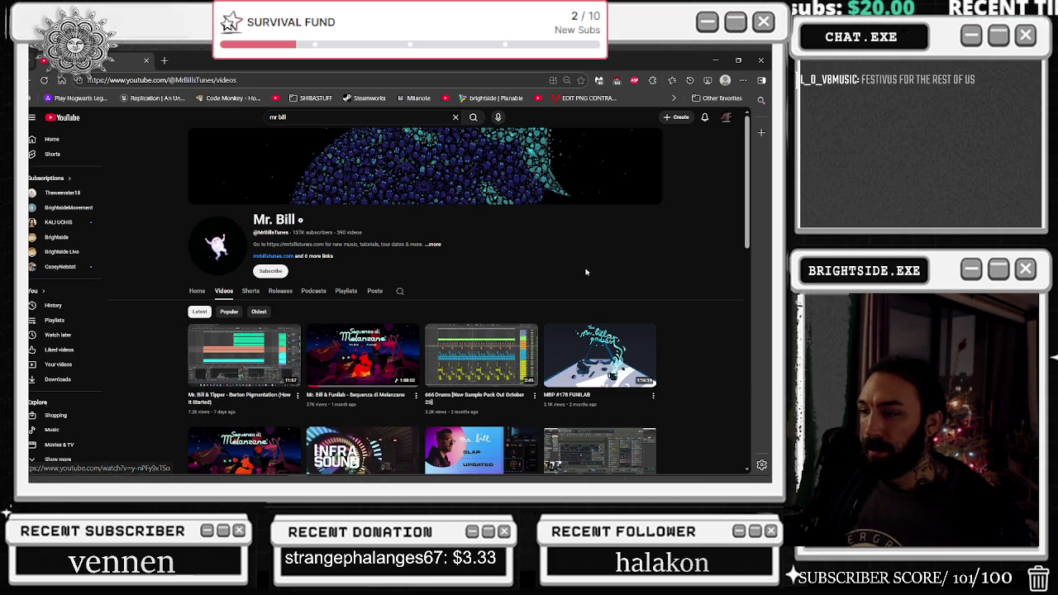
{"action": "scroll", "coordinate": [578, 273], "scroll_direction": "down", "scroll_amount": 2}
{"action": "mouse_move", "coordinate": [580, 273]}
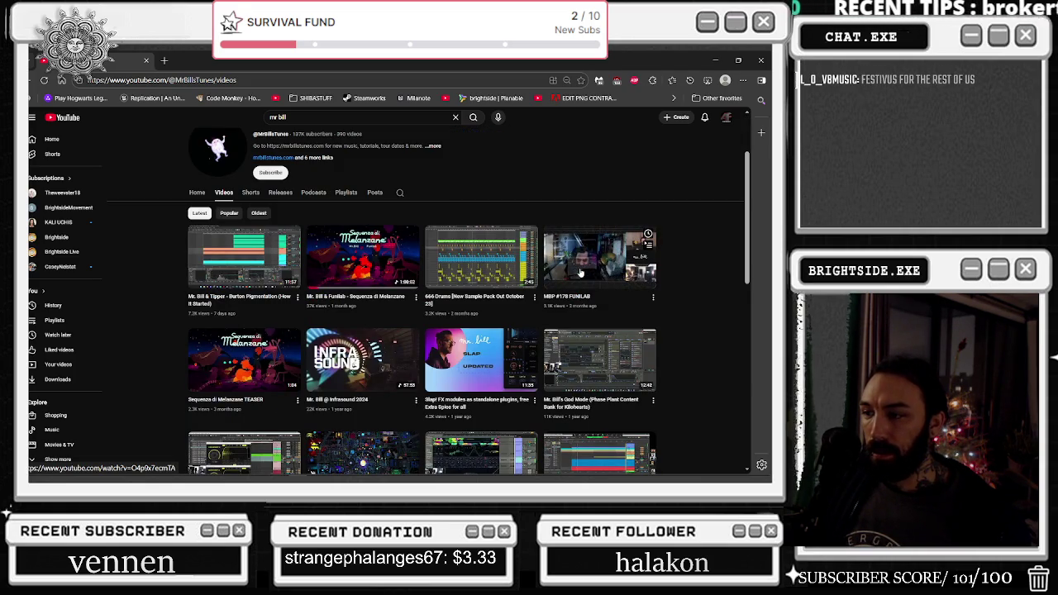
{"action": "scroll", "coordinate": [577, 275], "scroll_direction": "down", "scroll_amount": 4}
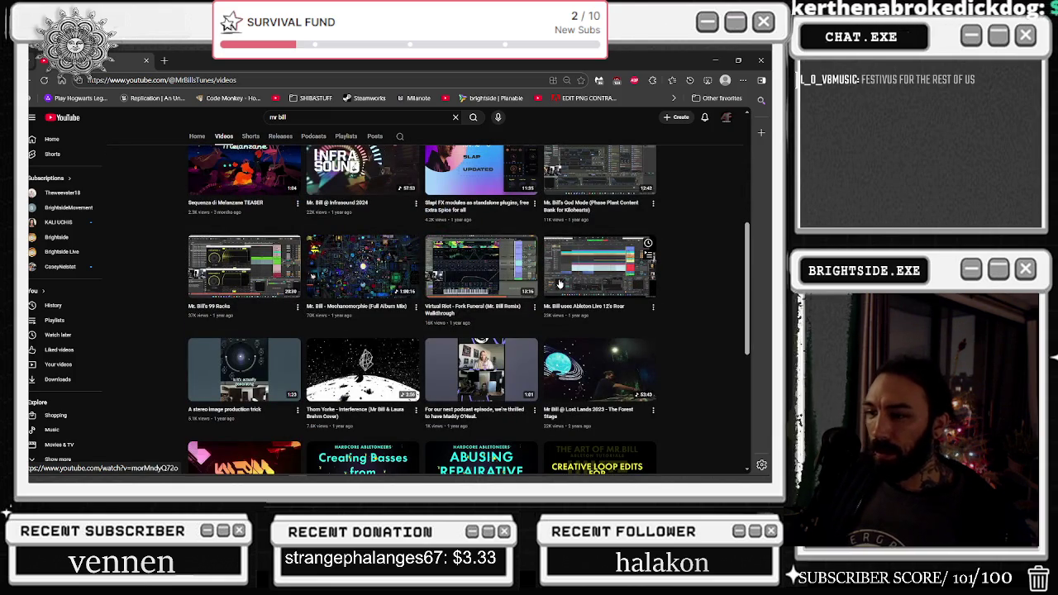
{"action": "scroll", "coordinate": [556, 285], "scroll_direction": "up", "scroll_amount": 3}
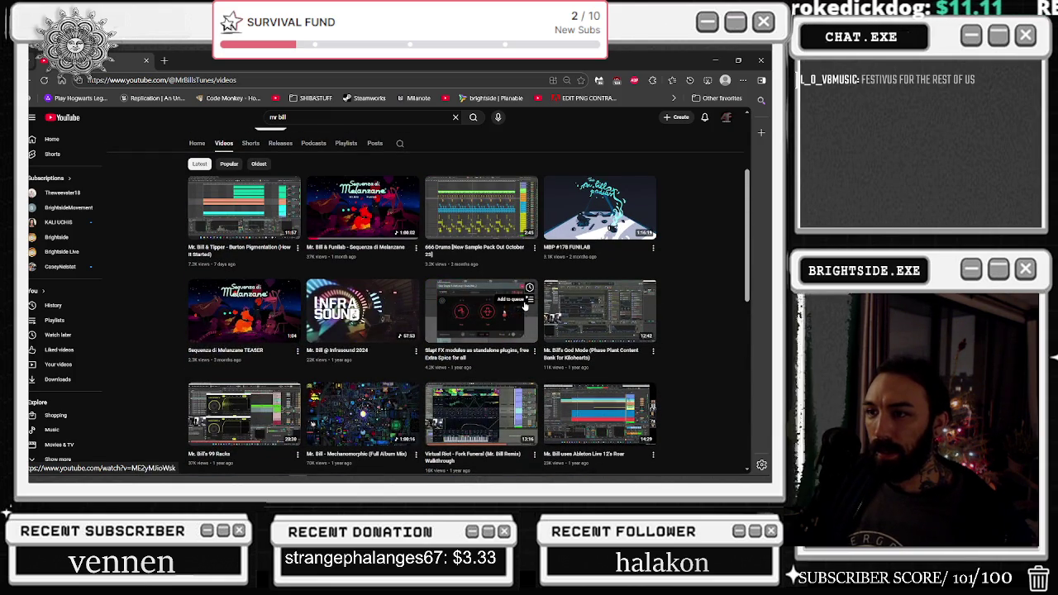
- Play Sequenza di Melanzane and scroll down to its comments
{"action": "left_click", "coordinate": [376, 211]}
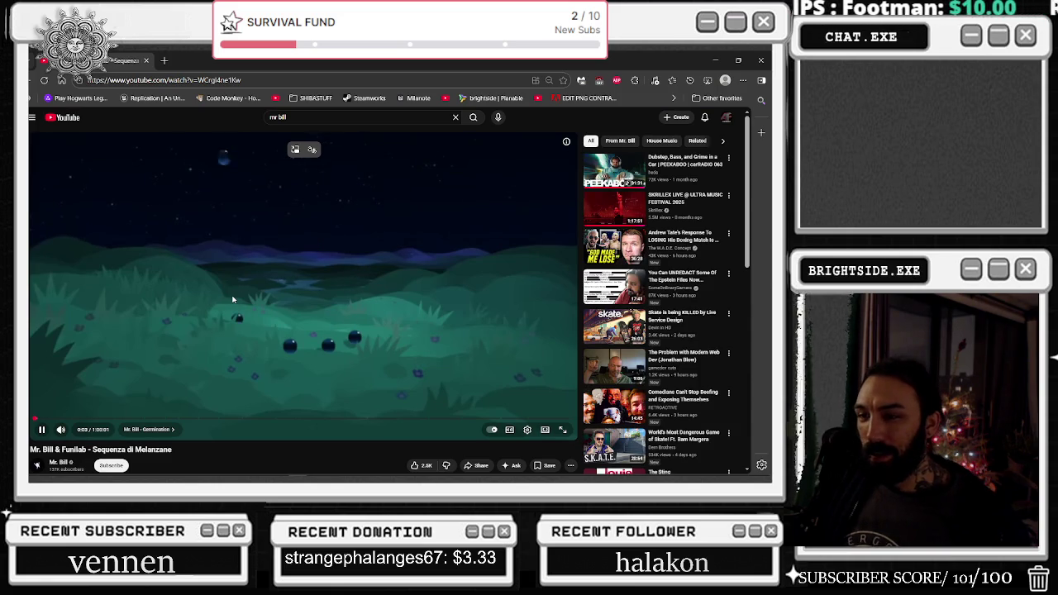
{"action": "mouse_move", "coordinate": [232, 300]}
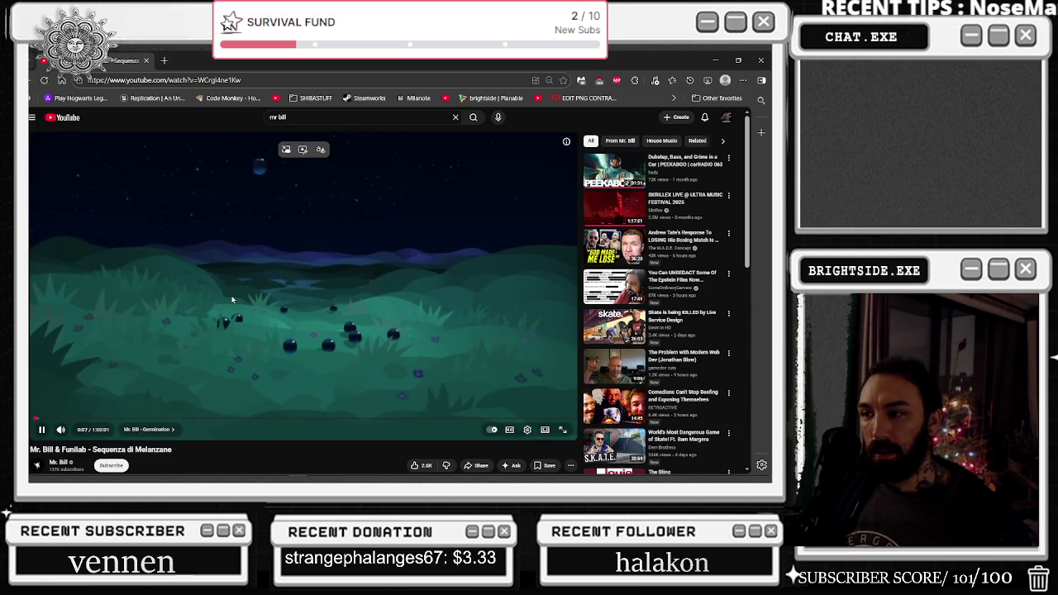
{"action": "scroll", "coordinate": [232, 299], "scroll_direction": "down", "scroll_amount": 3}
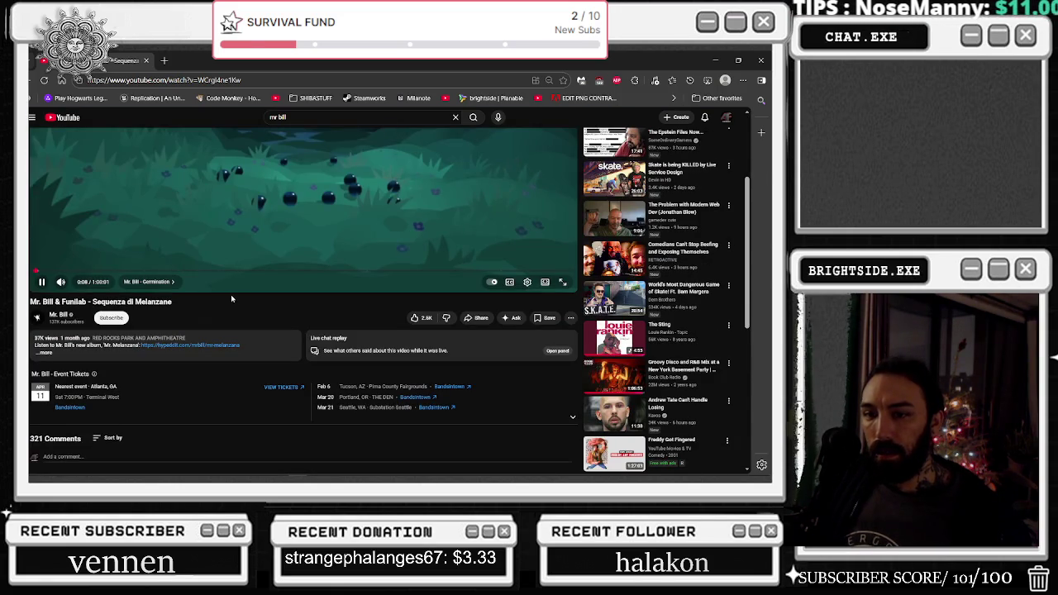
{"action": "scroll", "coordinate": [231, 294], "scroll_direction": "down", "scroll_amount": 2}
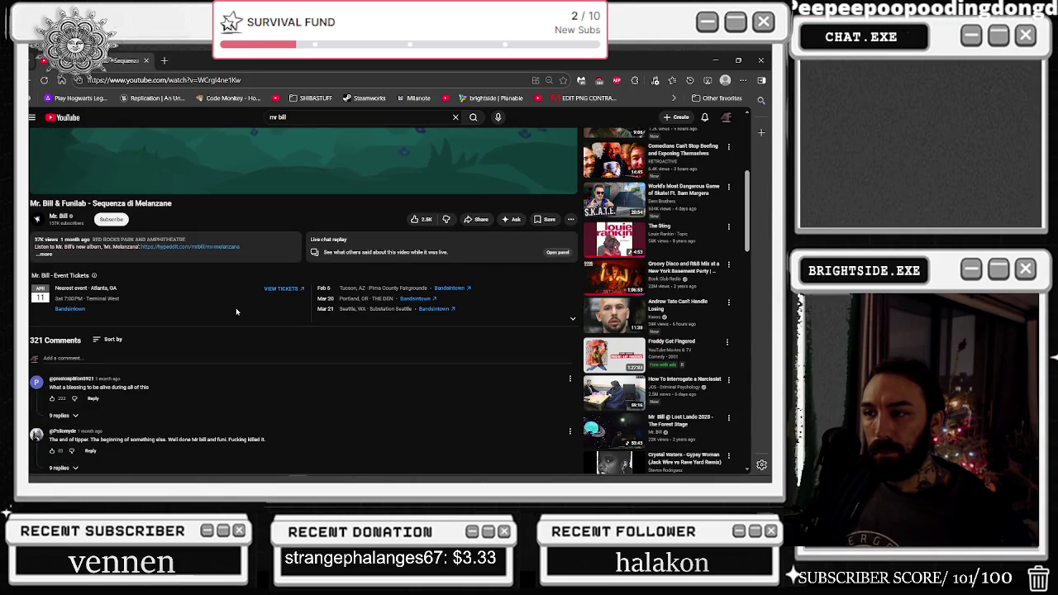
{"action": "scroll", "coordinate": [236, 312], "scroll_direction": "down", "scroll_amount": 1}
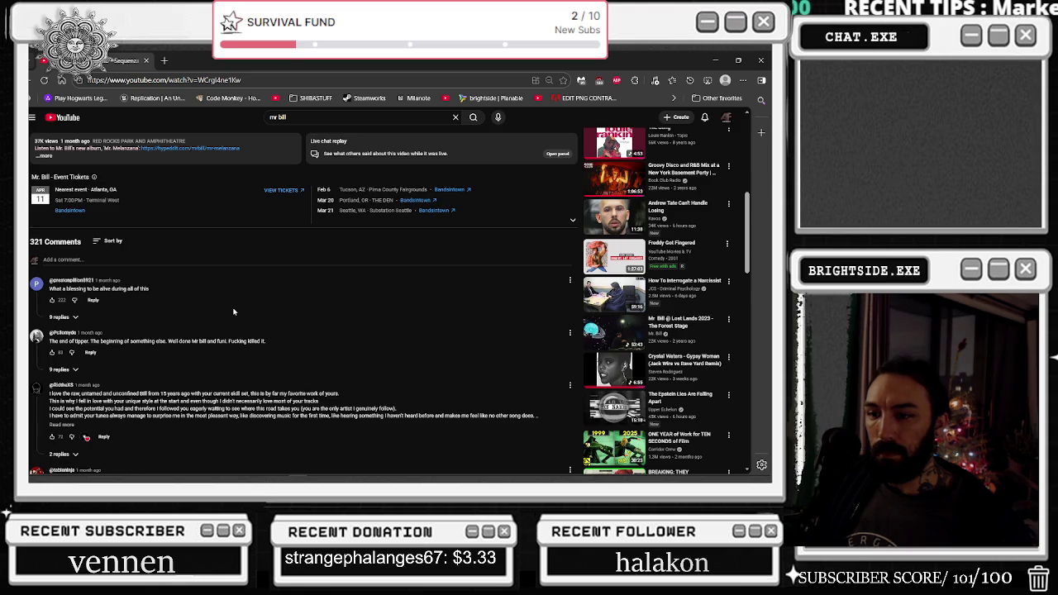
- Expand the third comment, show its 2 replies, then scroll back up
{"action": "left_click", "coordinate": [61, 425]}
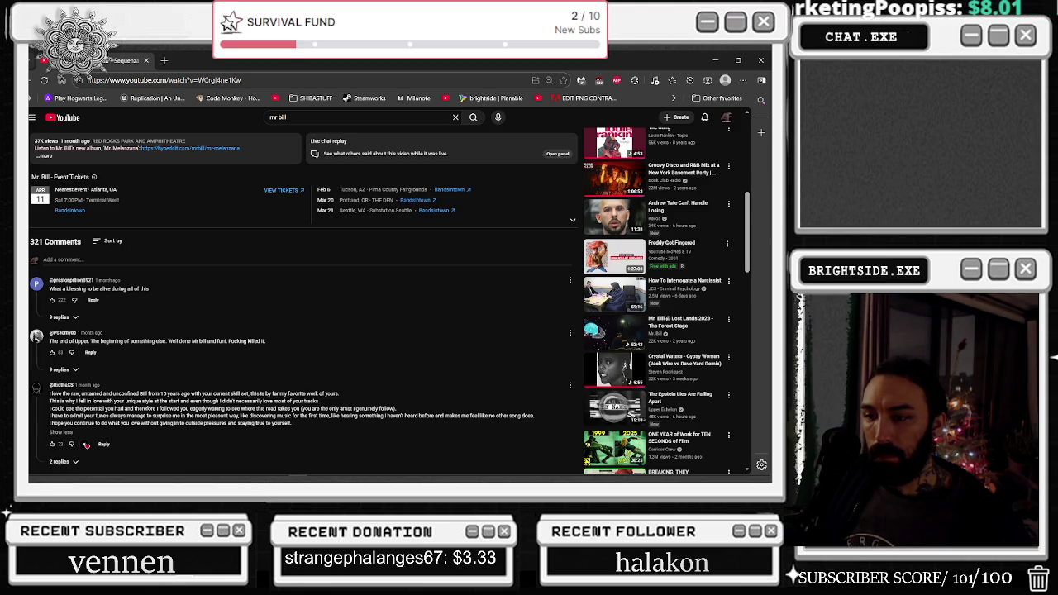
{"action": "scroll", "coordinate": [63, 430], "scroll_direction": "down", "scroll_amount": 1}
{"action": "left_click", "coordinate": [63, 412]}
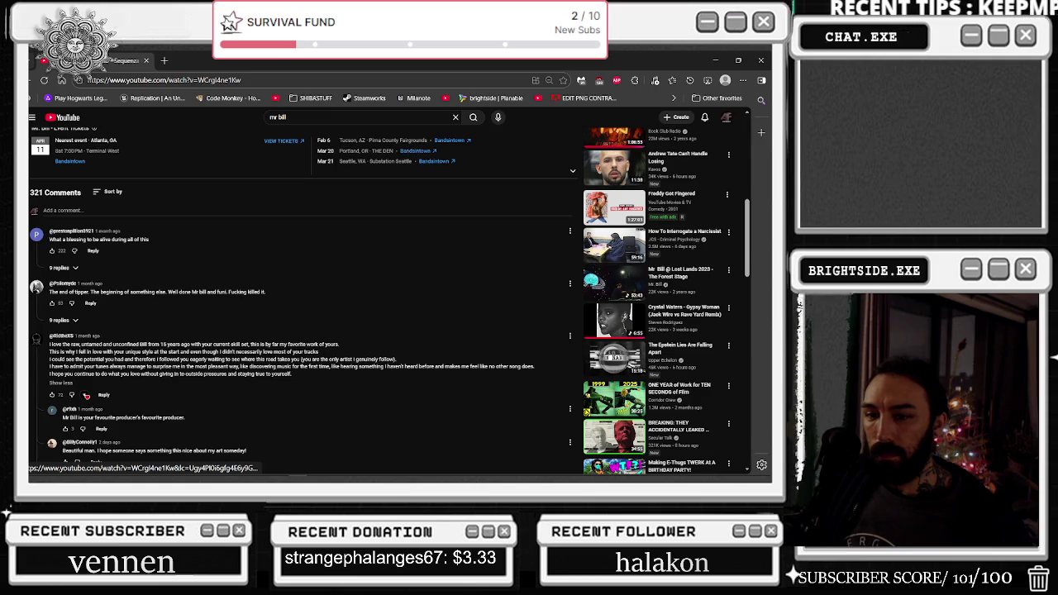
{"action": "scroll", "coordinate": [161, 284], "scroll_direction": "down", "scroll_amount": 2}
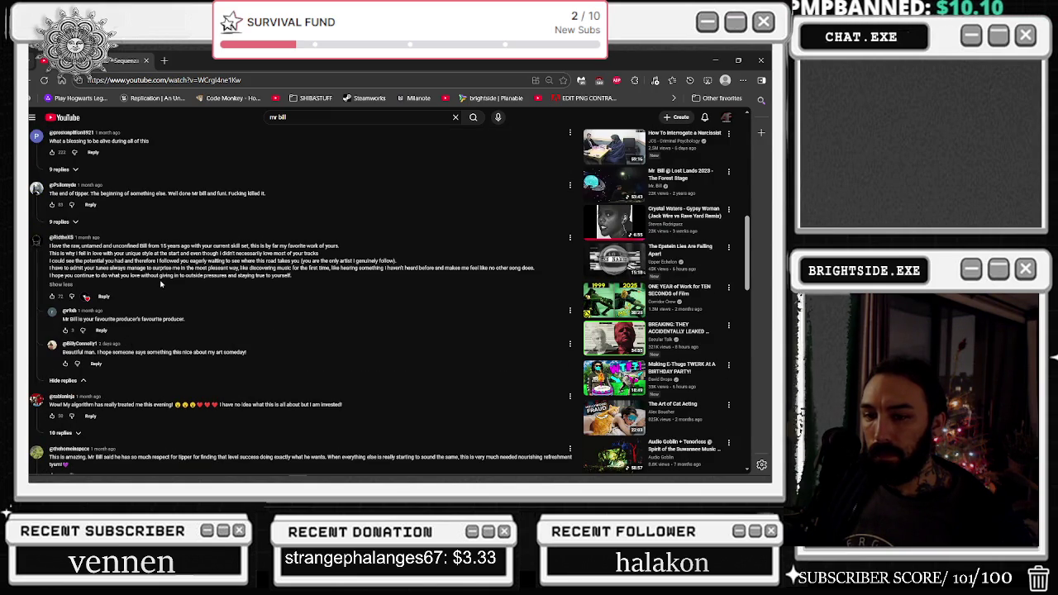
{"action": "scroll", "coordinate": [242, 329], "scroll_direction": "up", "scroll_amount": 15}
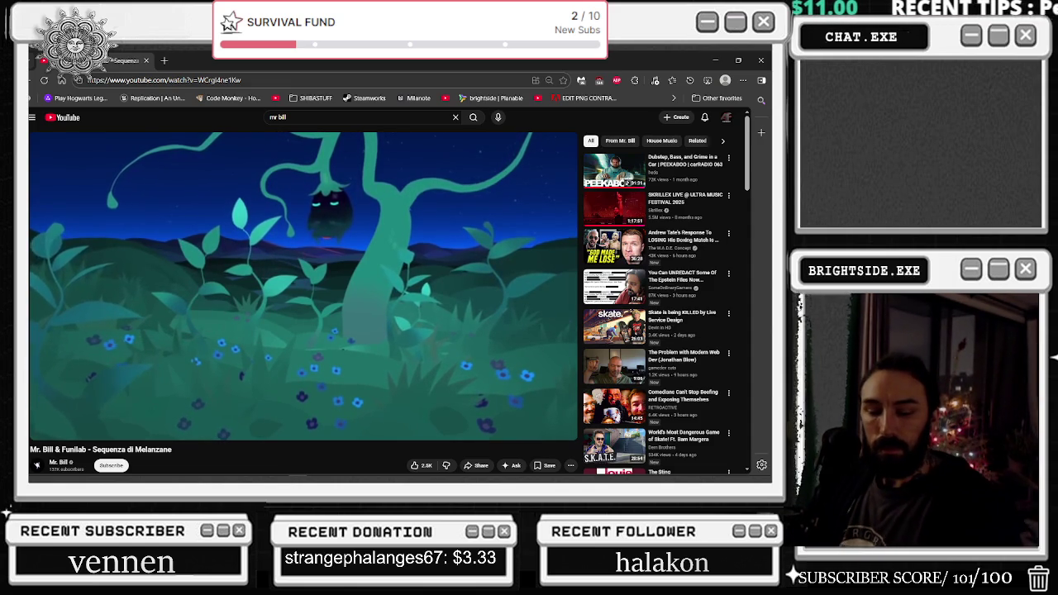
- Expand the Sequenza di Melanzane description to reveal its full timestamped tracklist
{"action": "mouse_move", "coordinate": [473, 171]}
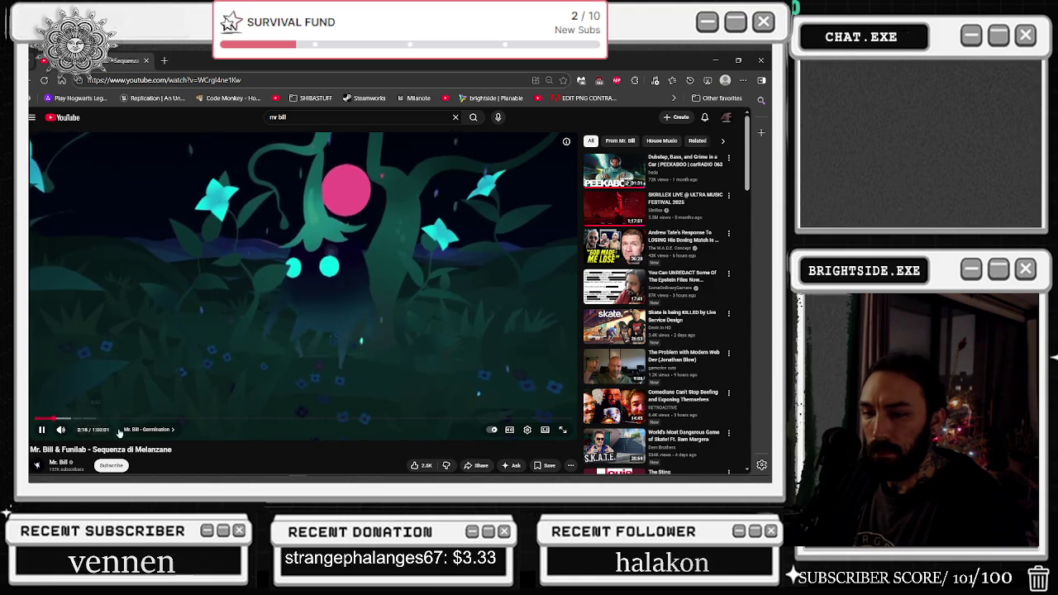
{"action": "scroll", "coordinate": [156, 421], "scroll_direction": "down", "scroll_amount": 3}
{"action": "left_click", "coordinate": [178, 351]}
{"action": "scroll", "coordinate": [178, 360], "scroll_direction": "down", "scroll_amount": 2}
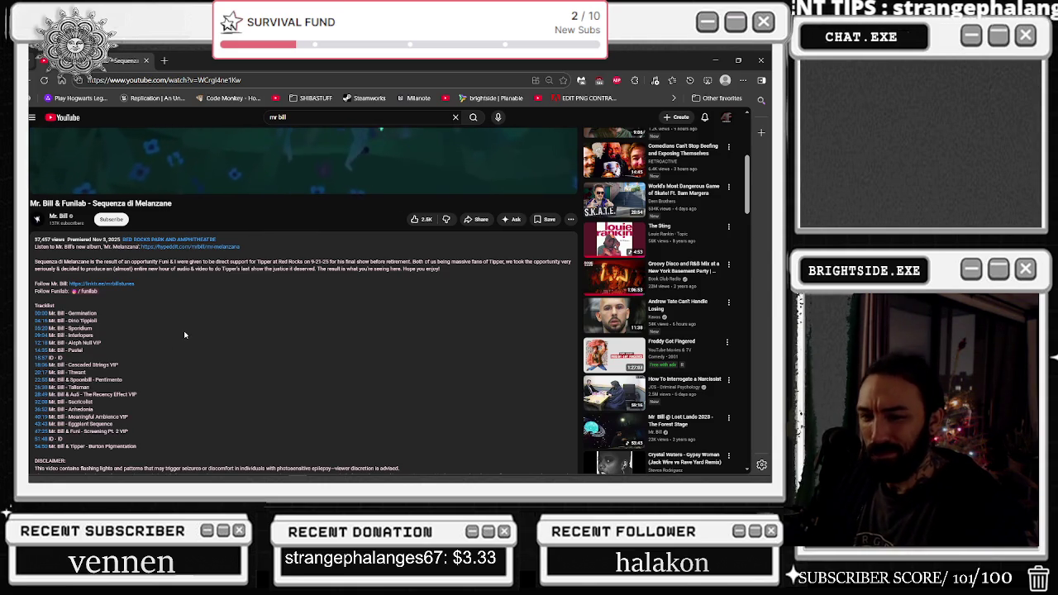
- Scroll to the top of the watch page and minimize the browser
{"action": "scroll", "coordinate": [184, 331], "scroll_direction": "up", "scroll_amount": 5}
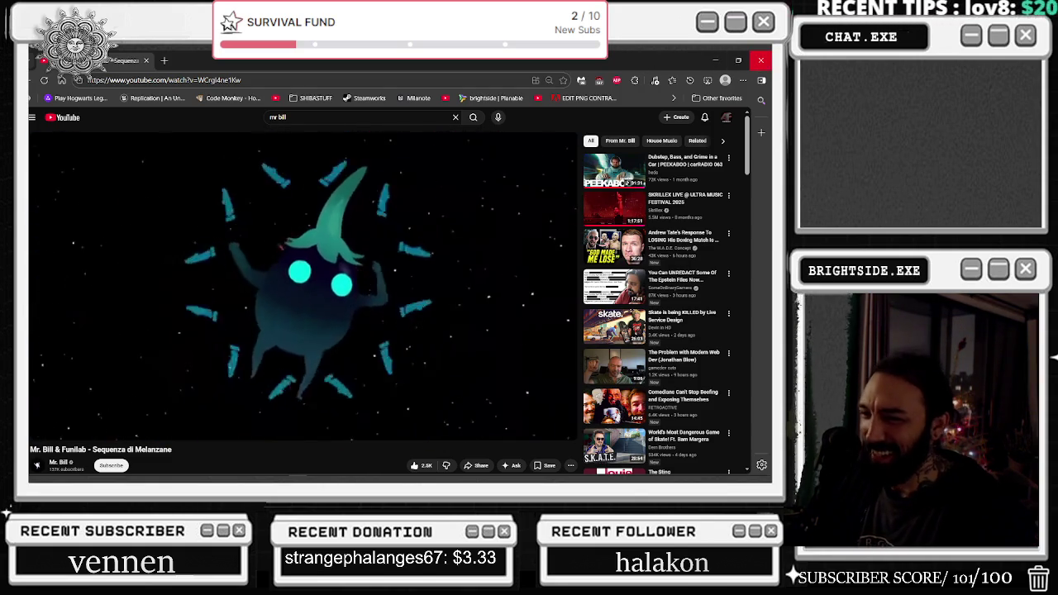
{"action": "left_click", "coordinate": [716, 59]}
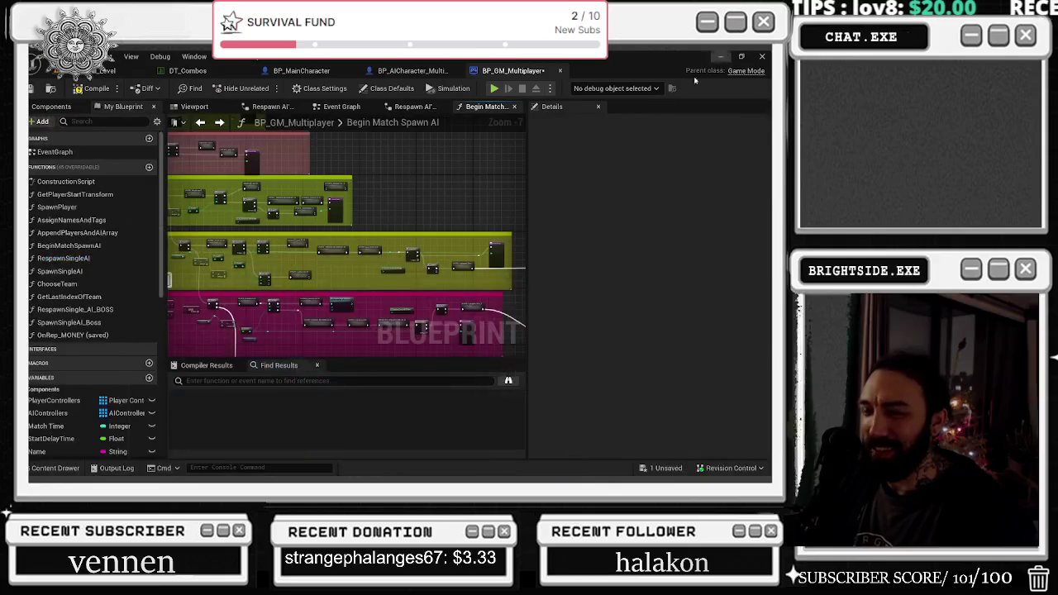
- Select the Round node, then open the collapsed 'respawn AI's over 10' graph
{"action": "mouse_move", "coordinate": [485, 183]}
{"action": "left_mouse_down"}
{"action": "mouse_move", "coordinate": [534, 257]}
{"action": "mouse_move", "coordinate": [513, 246]}
{"action": "left_mouse_up"}
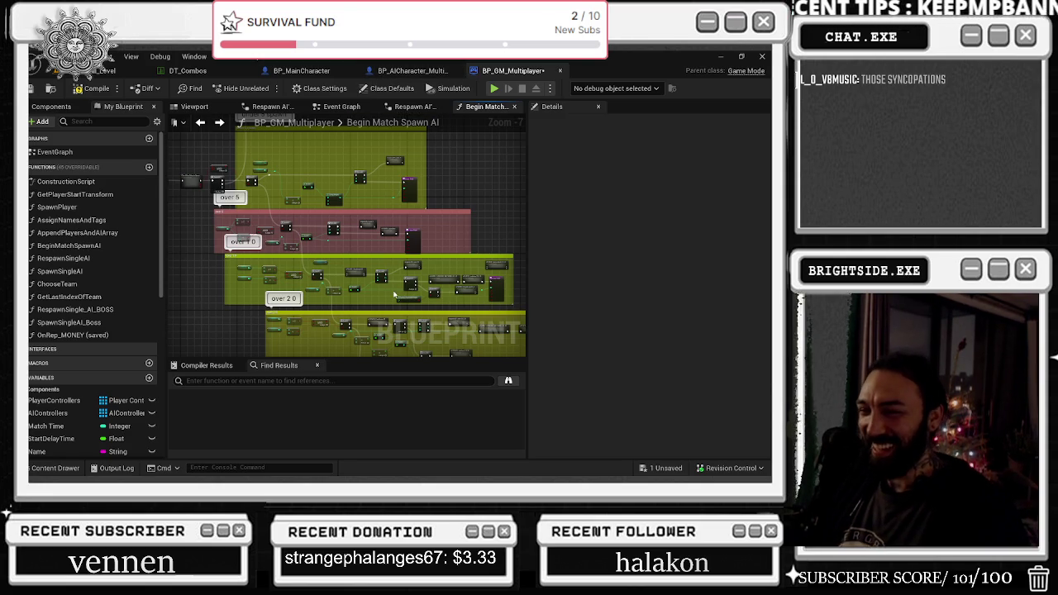
{"action": "scroll", "coordinate": [333, 208], "scroll_direction": "up", "scroll_amount": 6}
{"action": "left_click_drag", "start_coordinate": [307, 238], "coordinate": [216, 250]}
{"action": "left_click", "coordinate": [211, 266]}
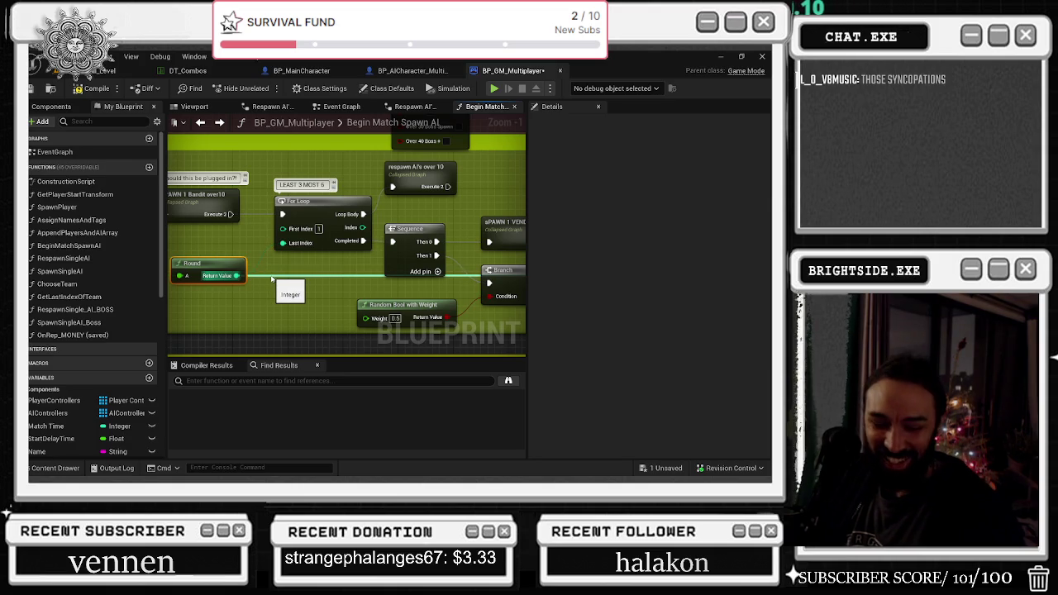
{"action": "left_click_drag", "start_coordinate": [363, 263], "coordinate": [248, 273]}
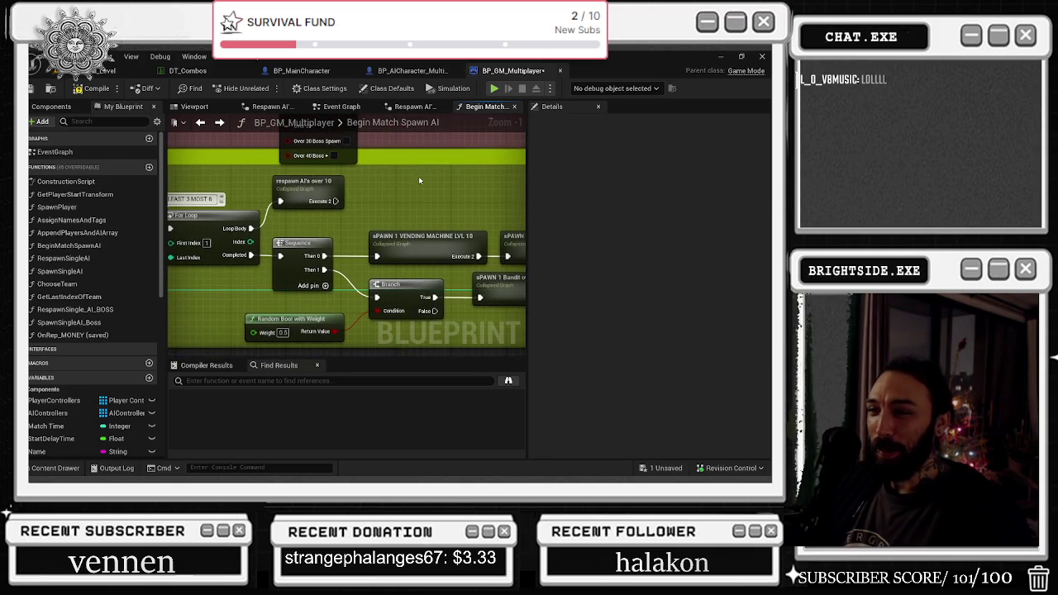
{"action": "double_click", "coordinate": [299, 237]}
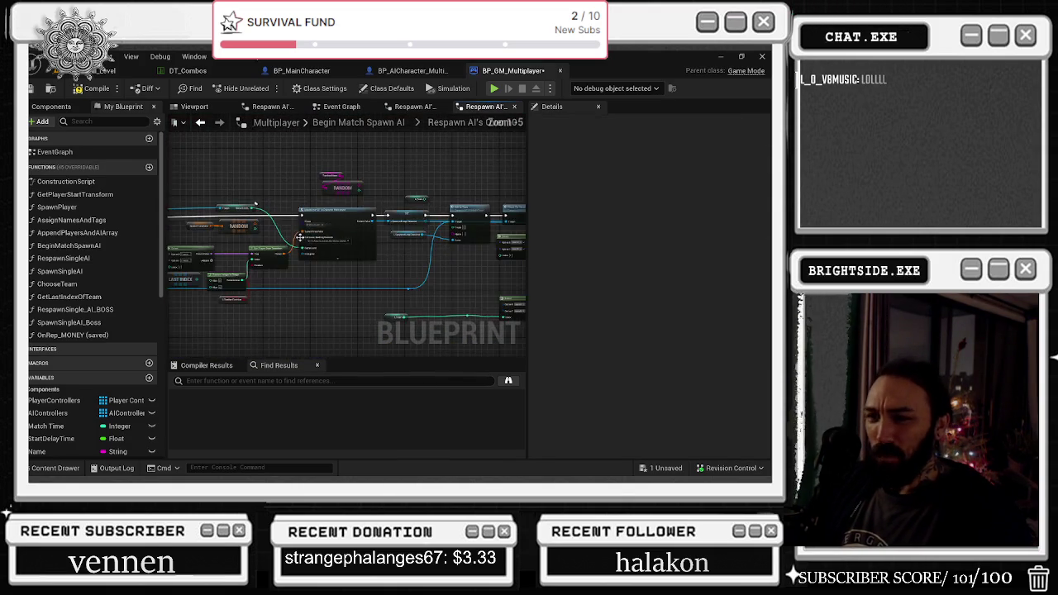
- In Respawn AI's Over LVL 20, paste a WAVE LEVEL node and wire it into SpawnActor's Game Level
{"action": "scroll", "coordinate": [299, 237], "scroll_direction": "up", "scroll_amount": 1}
{"action": "left_click", "coordinate": [200, 123]}
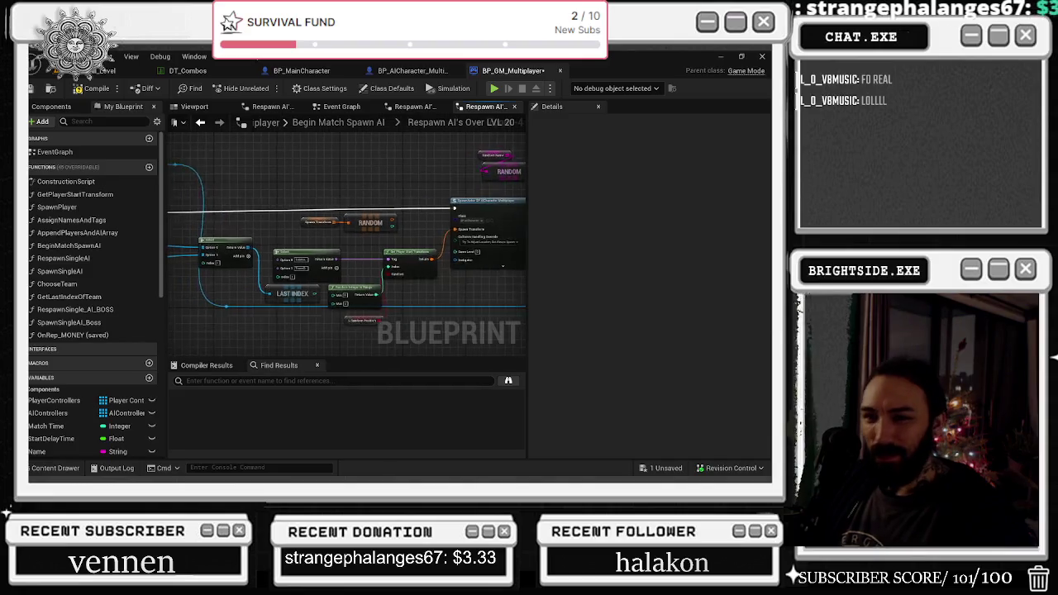
{"action": "mouse_move", "coordinate": [368, 190]}
{"action": "left_mouse_down"}
{"action": "mouse_move", "coordinate": [349, 243]}
{"action": "mouse_move", "coordinate": [459, 257]}
{"action": "mouse_move", "coordinate": [334, 246]}
{"action": "mouse_move", "coordinate": [377, 248]}
{"action": "mouse_move", "coordinate": [413, 285]}
{"action": "mouse_move", "coordinate": [413, 310]}
{"action": "left_mouse_up"}
{"action": "key", "text": "ctrl+v"}
{"action": "left_click_drag", "start_coordinate": [319, 235], "coordinate": [354, 224]}
{"action": "scroll", "coordinate": [421, 198], "scroll_direction": "up", "scroll_amount": 2}
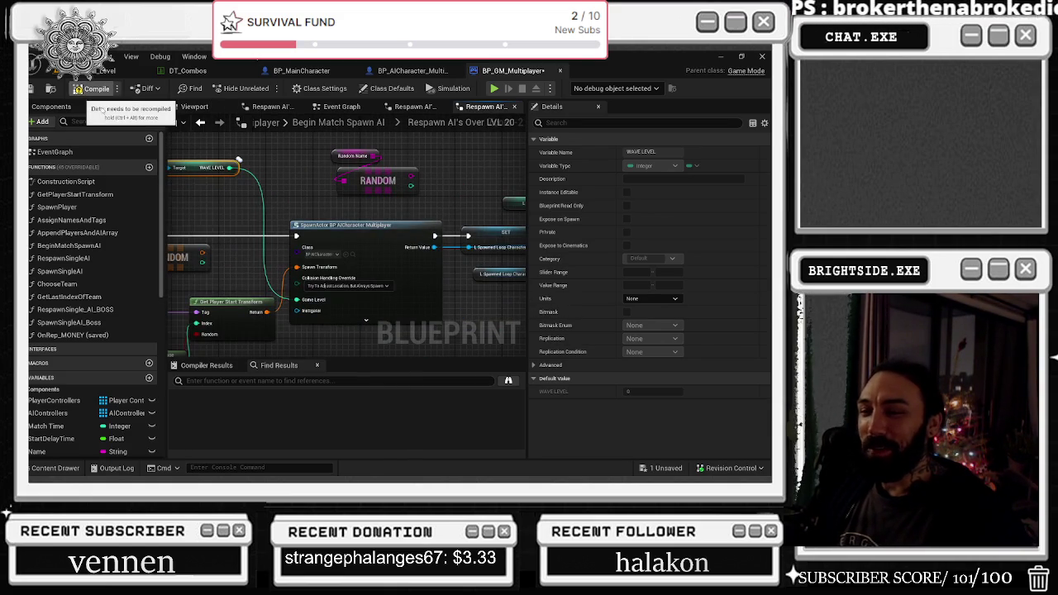
- Save the blueprint and stay on the Respawn AI's Over LVL 20 graph
{"action": "left_click", "coordinate": [33, 88]}
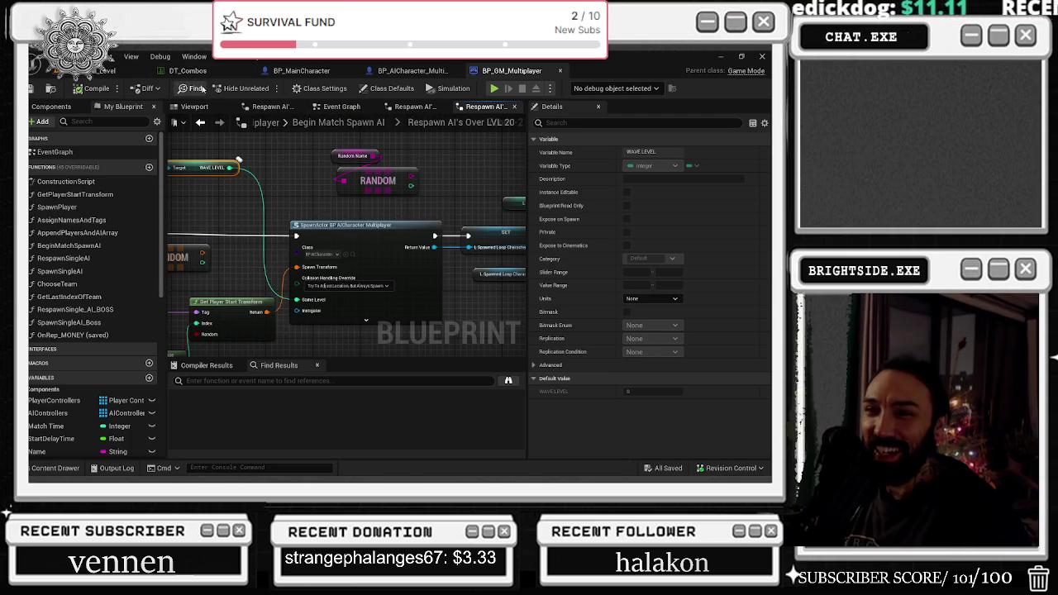
{"action": "left_click", "coordinate": [302, 123]}
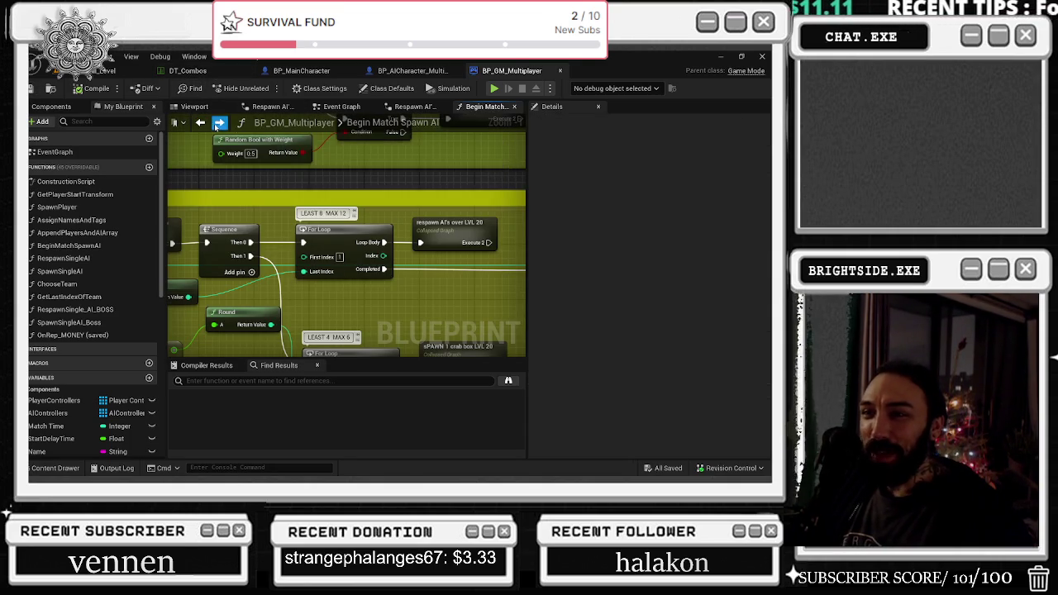
{"action": "left_click", "coordinate": [219, 124]}
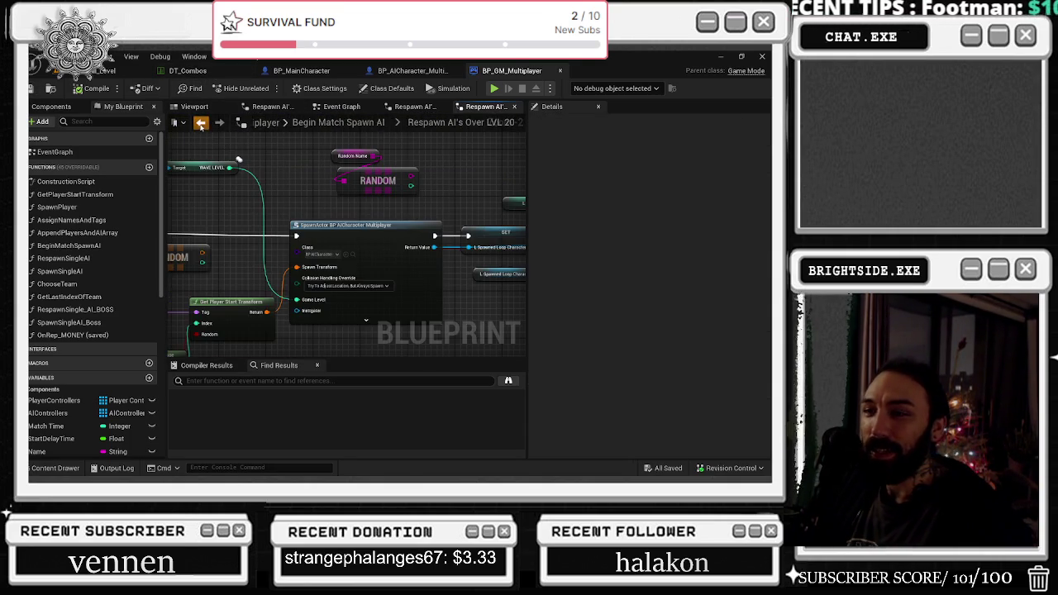
- Back in Begin Match Spawn AI, move the Round node in the bandit-over-20 branch to a new spot
{"action": "left_click", "coordinate": [200, 124]}
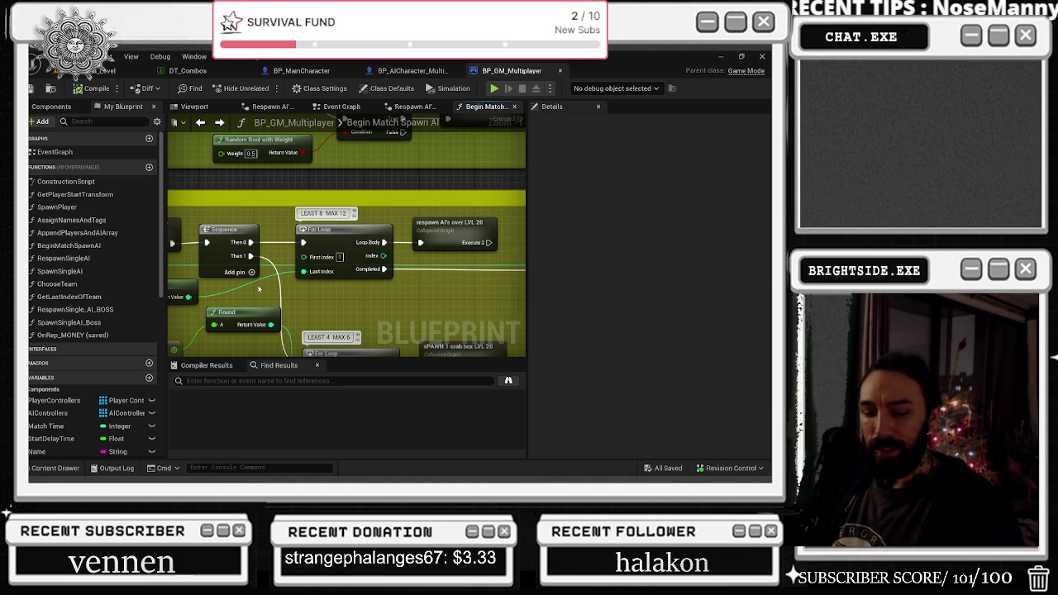
{"action": "mouse_move", "coordinate": [425, 301]}
{"action": "left_mouse_down"}
{"action": "mouse_move", "coordinate": [493, 281]}
{"action": "mouse_move", "coordinate": [491, 262]}
{"action": "left_mouse_up"}
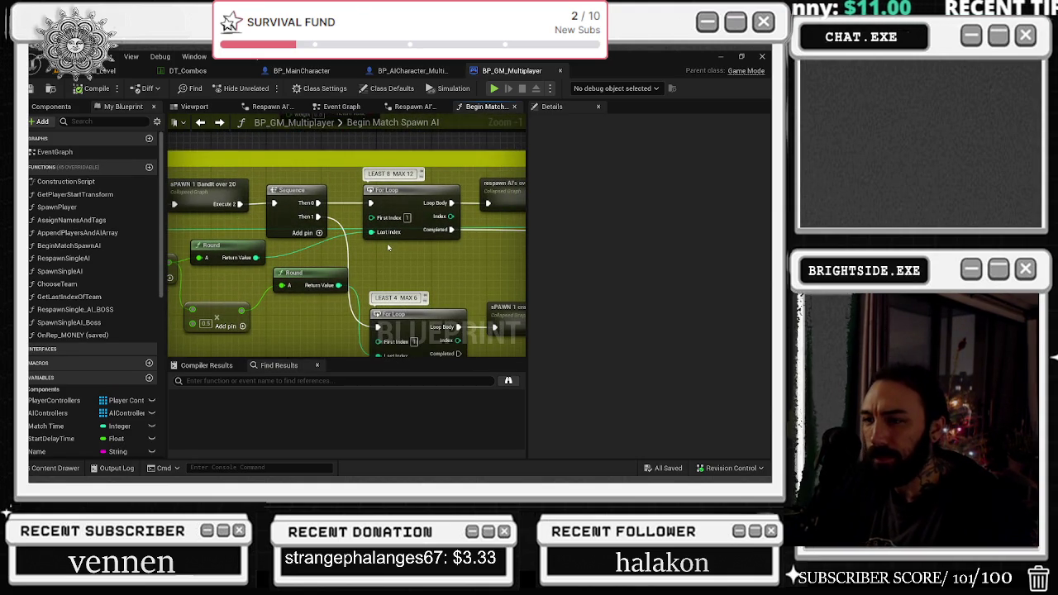
{"action": "mouse_move", "coordinate": [335, 275]}
{"action": "left_mouse_down"}
{"action": "mouse_move", "coordinate": [495, 287]}
{"action": "mouse_move", "coordinate": [400, 348]}
{"action": "left_mouse_up"}
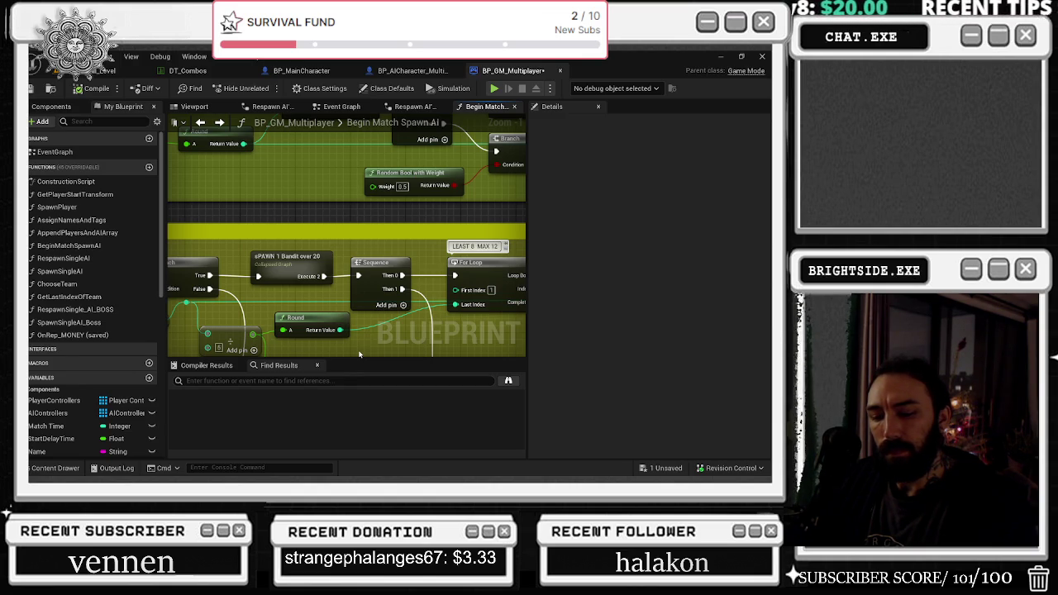
{"action": "left_click_drag", "start_coordinate": [360, 354], "coordinate": [346, 383]}
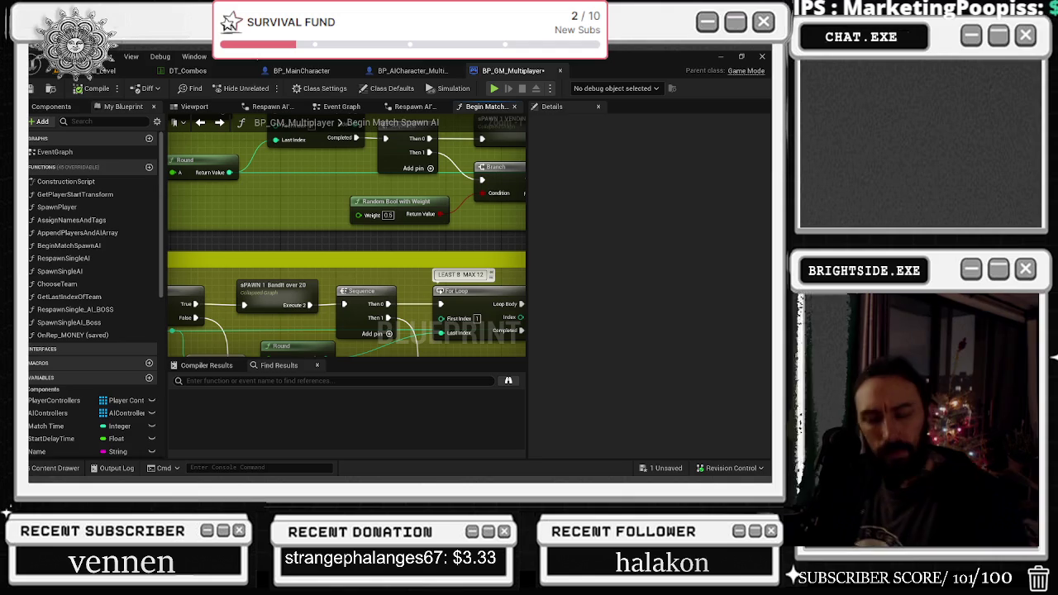
{"action": "scroll", "coordinate": [315, 257], "scroll_direction": "down", "scroll_amount": 2}
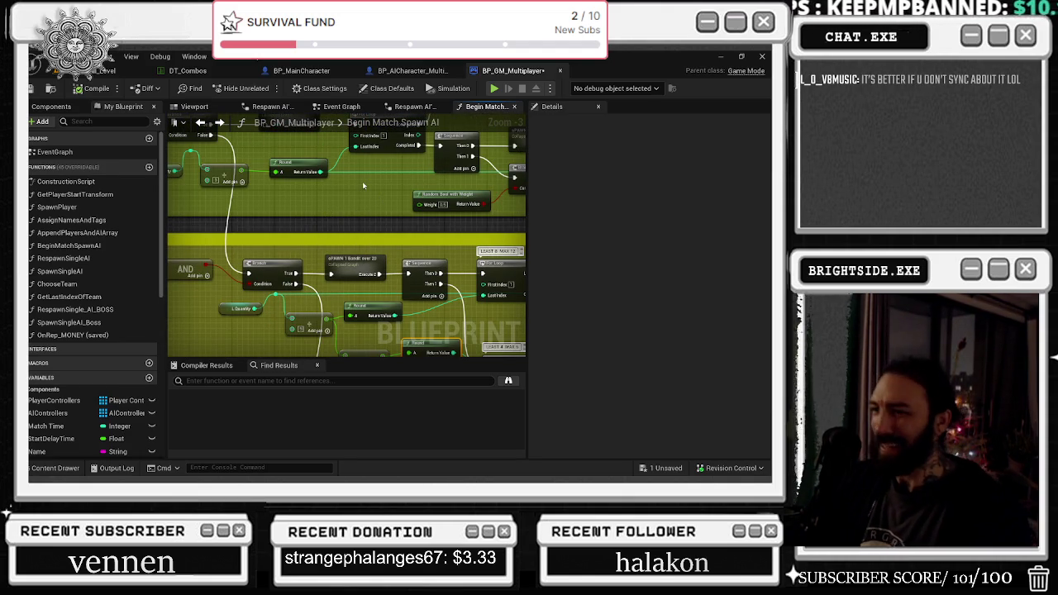
{"action": "mouse_move", "coordinate": [373, 188]}
{"action": "left_mouse_down"}
{"action": "mouse_move", "coordinate": [466, 250]}
{"action": "mouse_move", "coordinate": [410, 219]}
{"action": "mouse_move", "coordinate": [347, 136]}
{"action": "mouse_move", "coordinate": [139, 140]}
{"action": "left_mouse_up"}
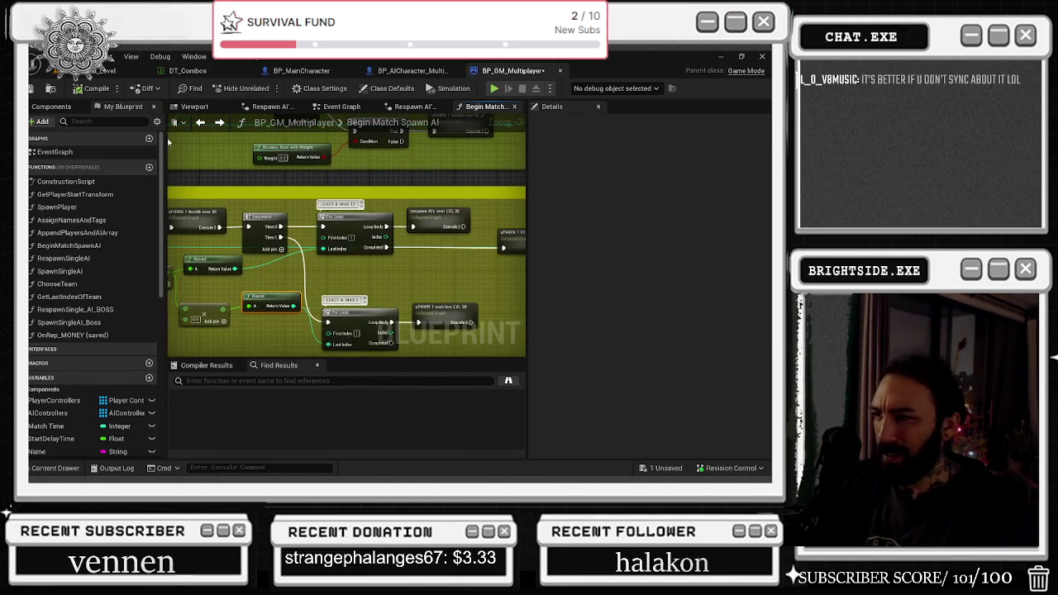
{"action": "left_click_drag", "start_coordinate": [416, 227], "coordinate": [171, 216]}
{"action": "mouse_move", "coordinate": [496, 224]}
{"action": "left_mouse_down"}
{"action": "mouse_move", "coordinate": [413, 228]}
{"action": "mouse_move", "coordinate": [239, 170]}
{"action": "mouse_move", "coordinate": [117, 55]}
{"action": "left_mouse_up"}
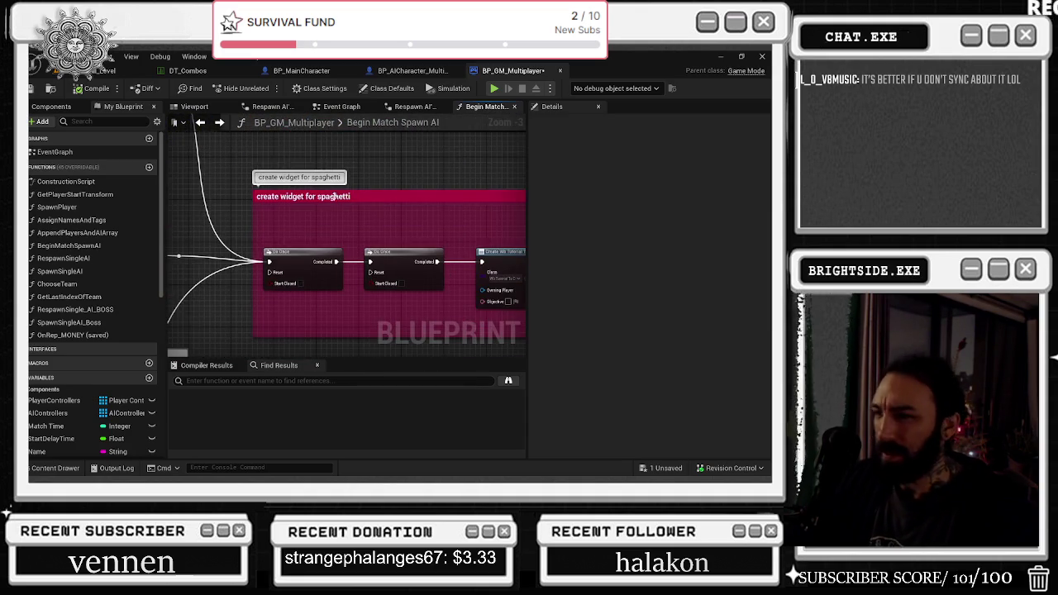
{"action": "left_click_drag", "start_coordinate": [334, 197], "coordinate": [245, 197]}
{"action": "left_click_drag", "start_coordinate": [385, 225], "coordinate": [217, 220]}
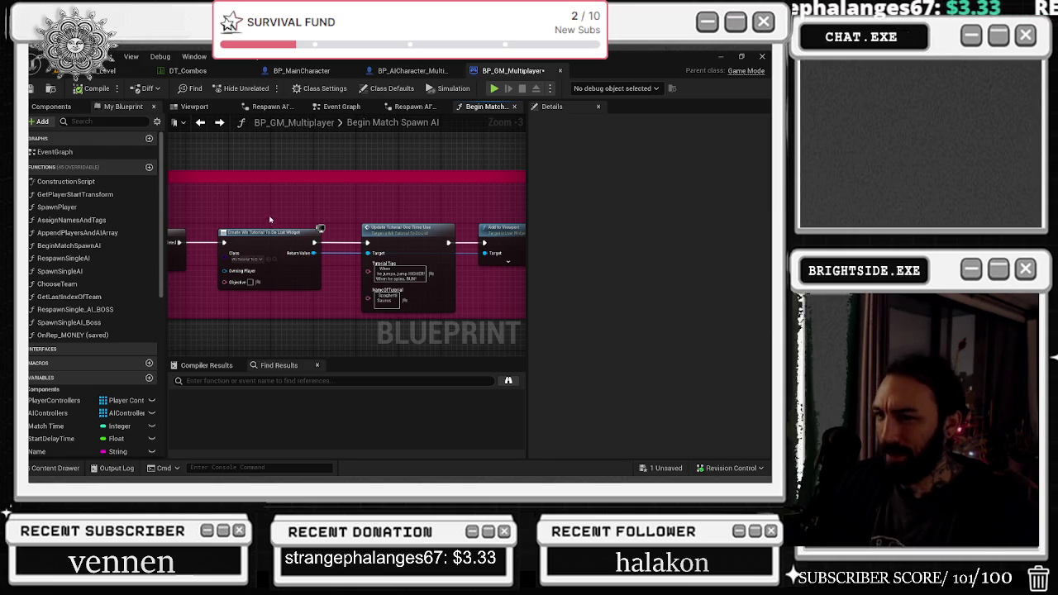
{"action": "scroll", "coordinate": [334, 217], "scroll_direction": "down", "scroll_amount": 1}
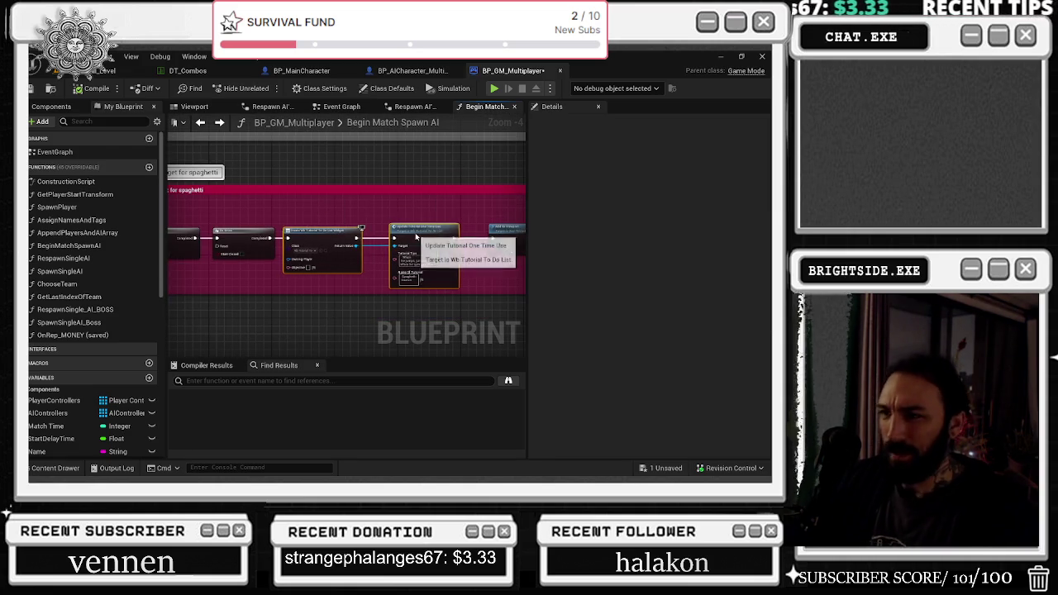
{"action": "left_click_drag", "start_coordinate": [509, 234], "coordinate": [455, 229]}
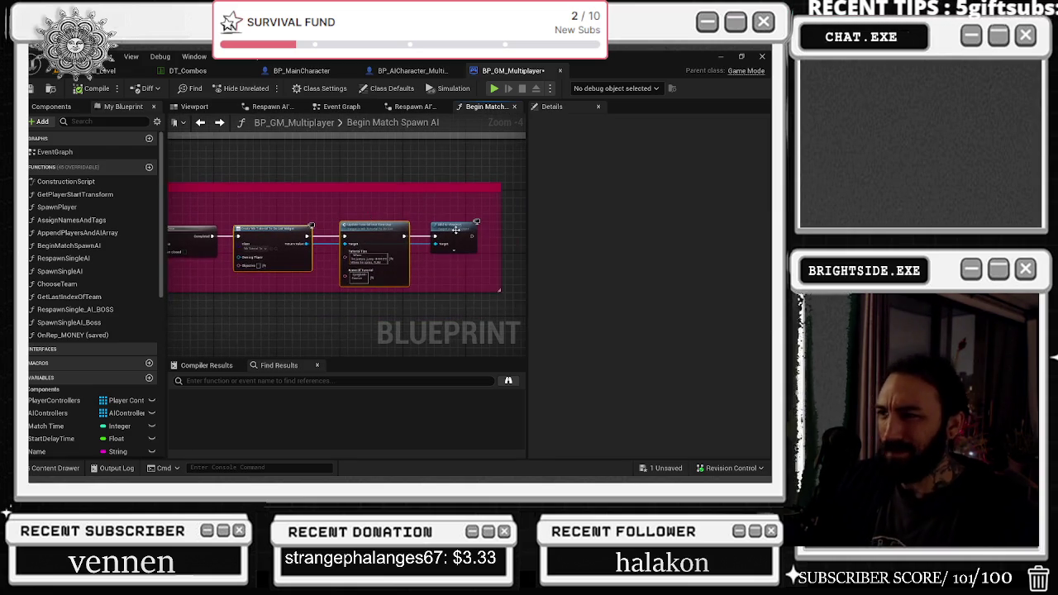
{"action": "scroll", "coordinate": [325, 280], "scroll_direction": "down", "scroll_amount": 7}
{"action": "scroll", "coordinate": [311, 332], "scroll_direction": "up", "scroll_amount": 6}
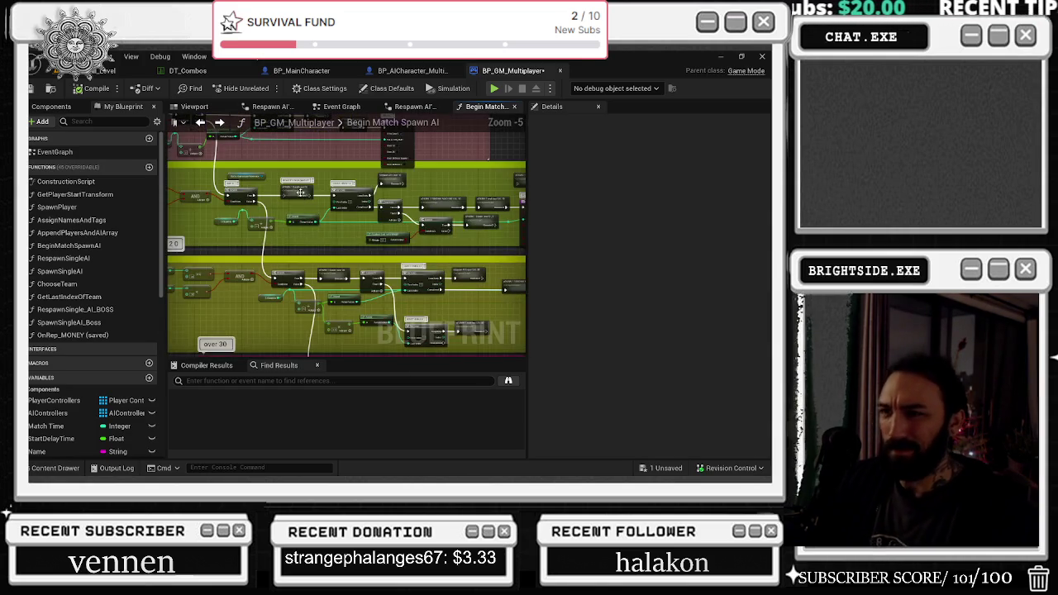
{"action": "scroll", "coordinate": [303, 193], "scroll_direction": "up", "scroll_amount": 3}
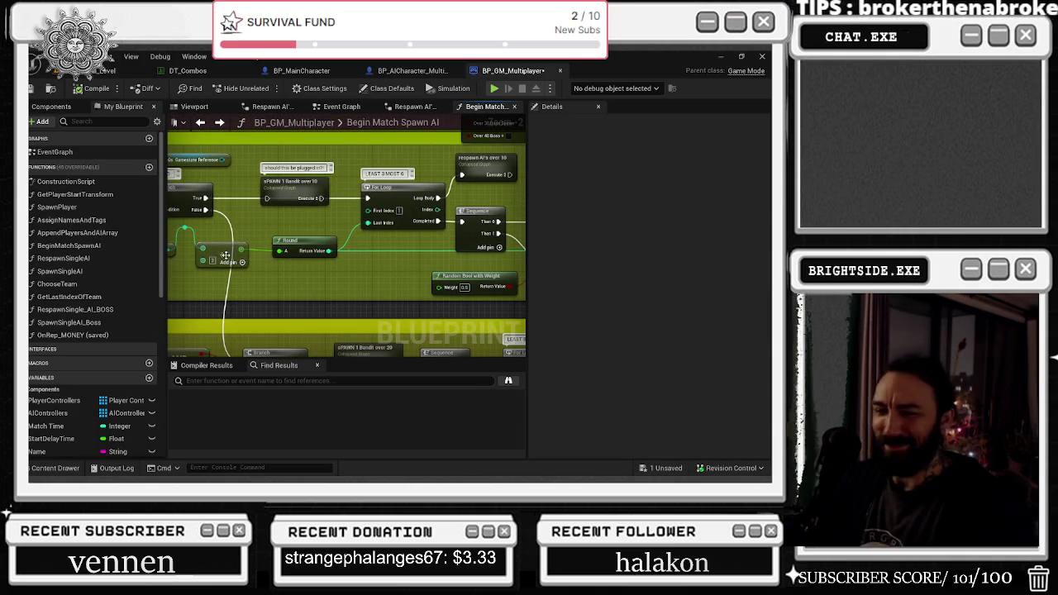
{"action": "mouse_move", "coordinate": [278, 219]}
{"action": "left_mouse_down"}
{"action": "mouse_move", "coordinate": [349, 198]}
{"action": "mouse_move", "coordinate": [353, 128]}
{"action": "left_mouse_up"}
{"action": "mouse_move", "coordinate": [363, 234]}
{"action": "left_mouse_down"}
{"action": "mouse_move", "coordinate": [350, 220]}
{"action": "mouse_move", "coordinate": [257, 214]}
{"action": "left_mouse_up"}
{"action": "left_click_drag", "start_coordinate": [403, 213], "coordinate": [169, 158]}
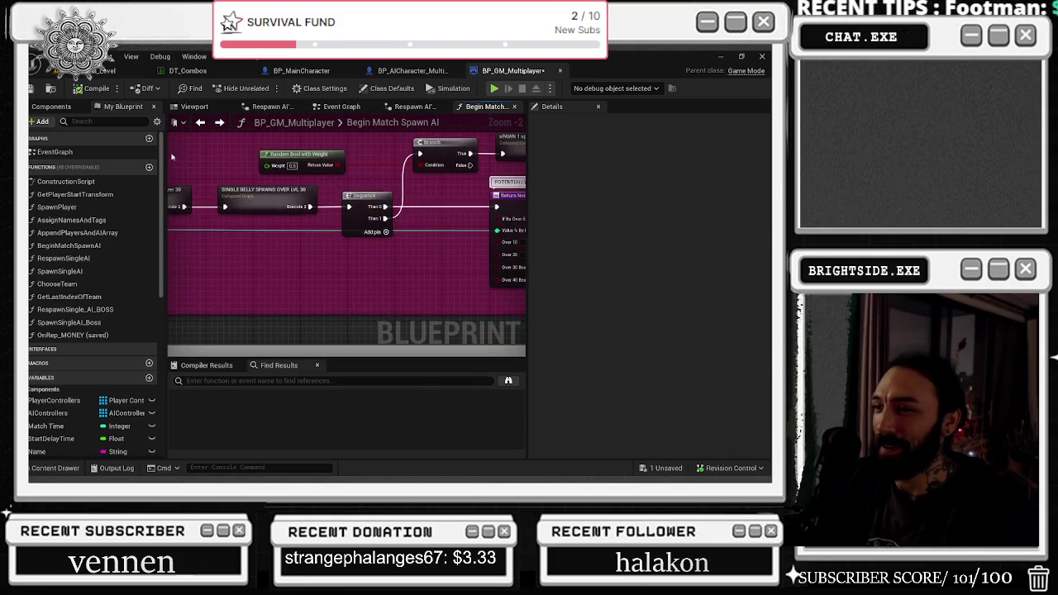
{"action": "left_click_drag", "start_coordinate": [317, 139], "coordinate": [199, 137]}
{"action": "mouse_move", "coordinate": [287, 154]}
{"action": "left_mouse_down"}
{"action": "mouse_move", "coordinate": [207, 141]}
{"action": "mouse_move", "coordinate": [344, 176]}
{"action": "mouse_move", "coordinate": [303, 172]}
{"action": "mouse_move", "coordinate": [214, 215]}
{"action": "left_mouse_up"}
{"action": "scroll", "coordinate": [440, 158], "scroll_direction": "down", "scroll_amount": 2}
{"action": "mouse_move", "coordinate": [523, 189]}
{"action": "left_mouse_down"}
{"action": "mouse_move", "coordinate": [424, 275]}
{"action": "mouse_move", "coordinate": [347, 228]}
{"action": "left_mouse_up"}
{"action": "scroll", "coordinate": [345, 224], "scroll_direction": "up", "scroll_amount": 3}
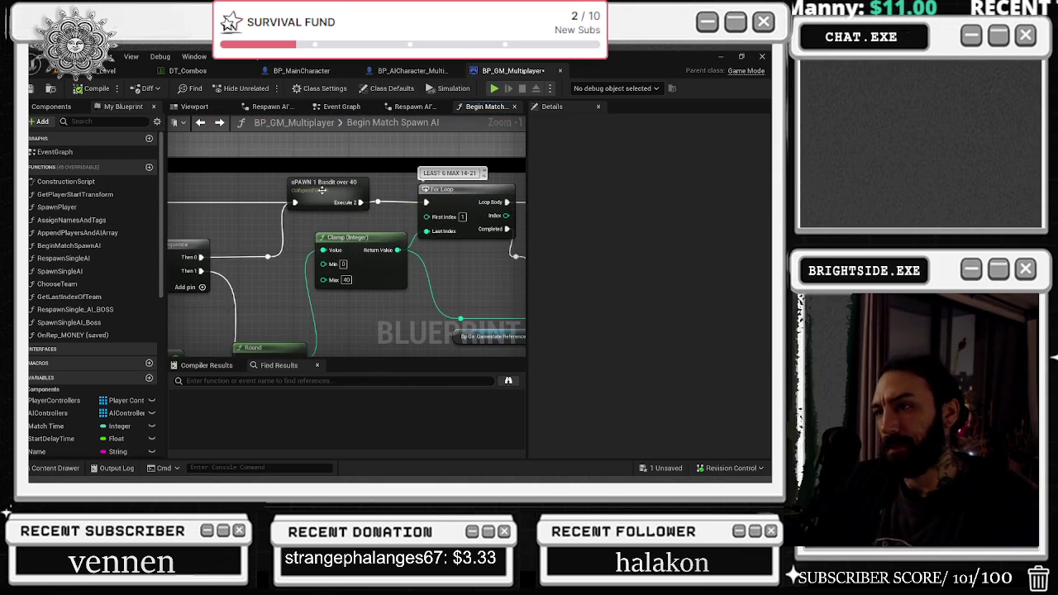
{"action": "scroll", "coordinate": [322, 191], "scroll_direction": "down", "scroll_amount": 3}
{"action": "left_click_drag", "start_coordinate": [301, 263], "coordinate": [295, 263]}
{"action": "scroll", "coordinate": [330, 303], "scroll_direction": "up", "scroll_amount": 1}
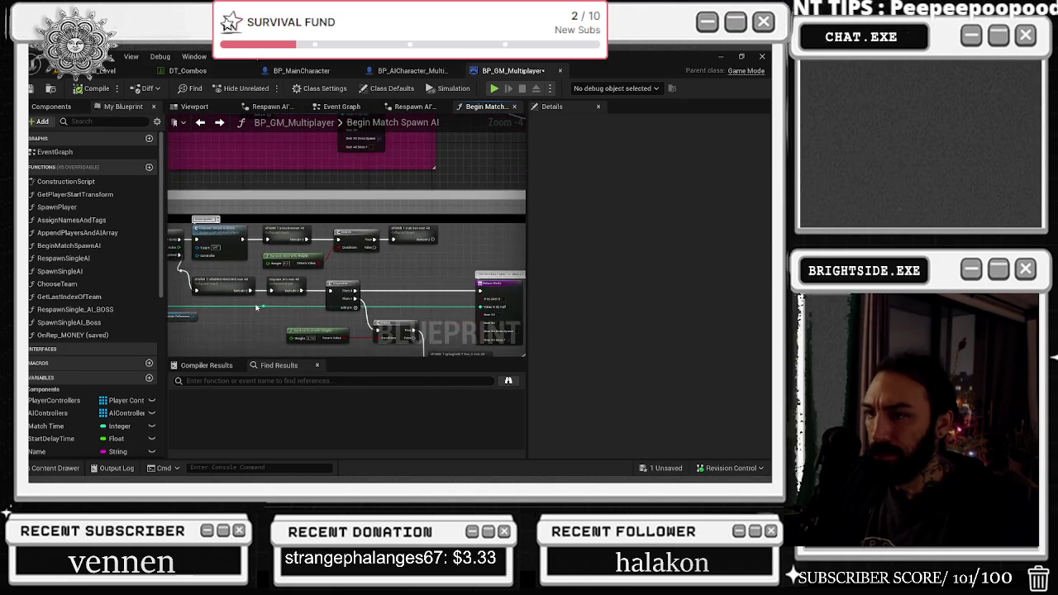
{"action": "left_click_drag", "start_coordinate": [330, 303], "coordinate": [287, 287]}
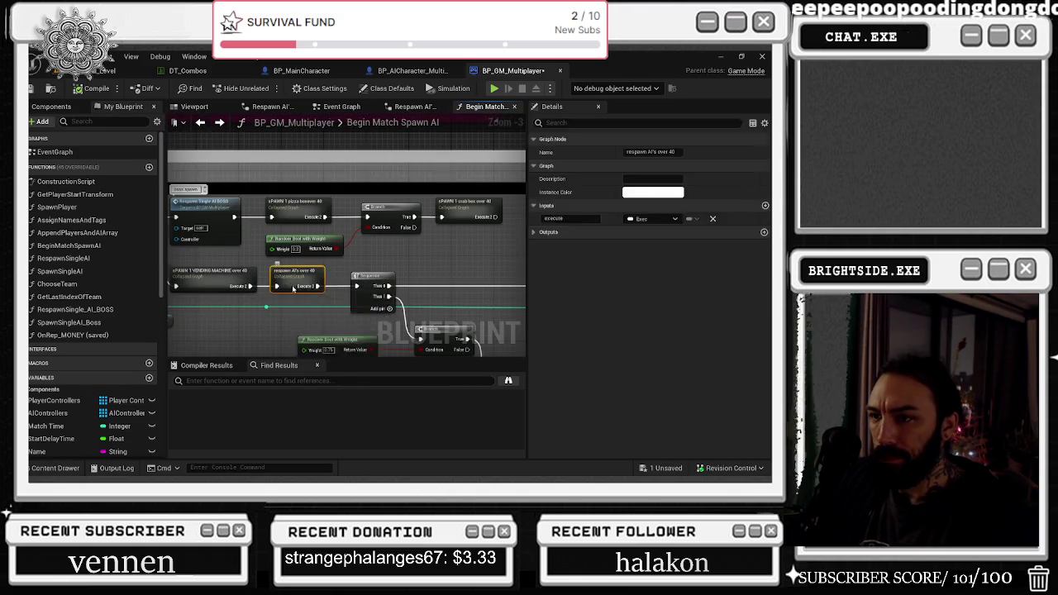
- Open the respawn AI's over 40 graph and wire WAVE LEVEL into the Spawn Level input
{"action": "double_click", "coordinate": [296, 285]}
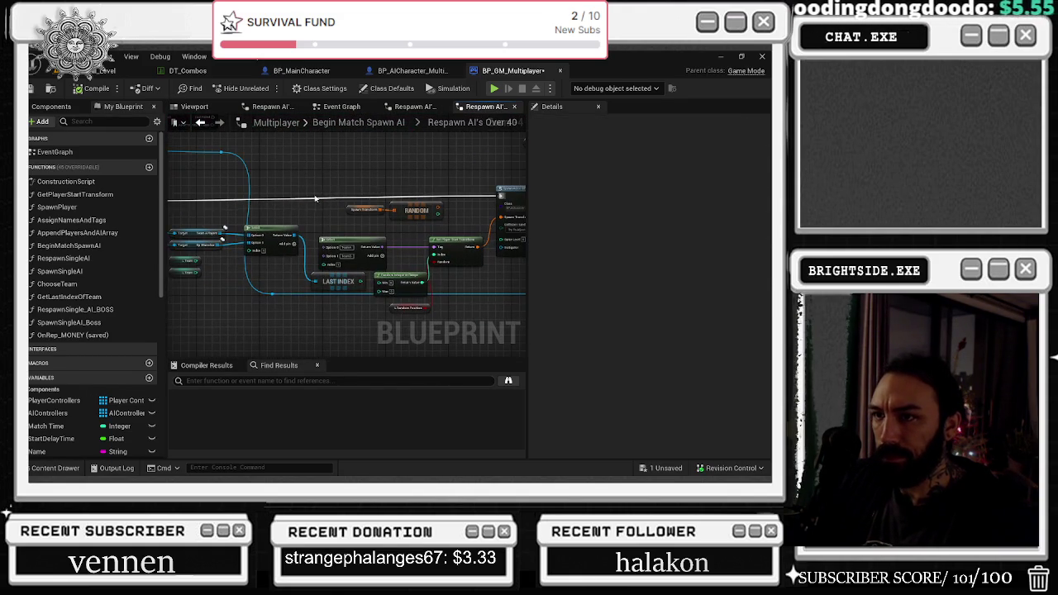
{"action": "left_click", "coordinate": [291, 164]}
{"action": "left_click_drag", "start_coordinate": [348, 157], "coordinate": [310, 171]}
{"action": "left_click_drag", "start_coordinate": [475, 253], "coordinate": [473, 248]}
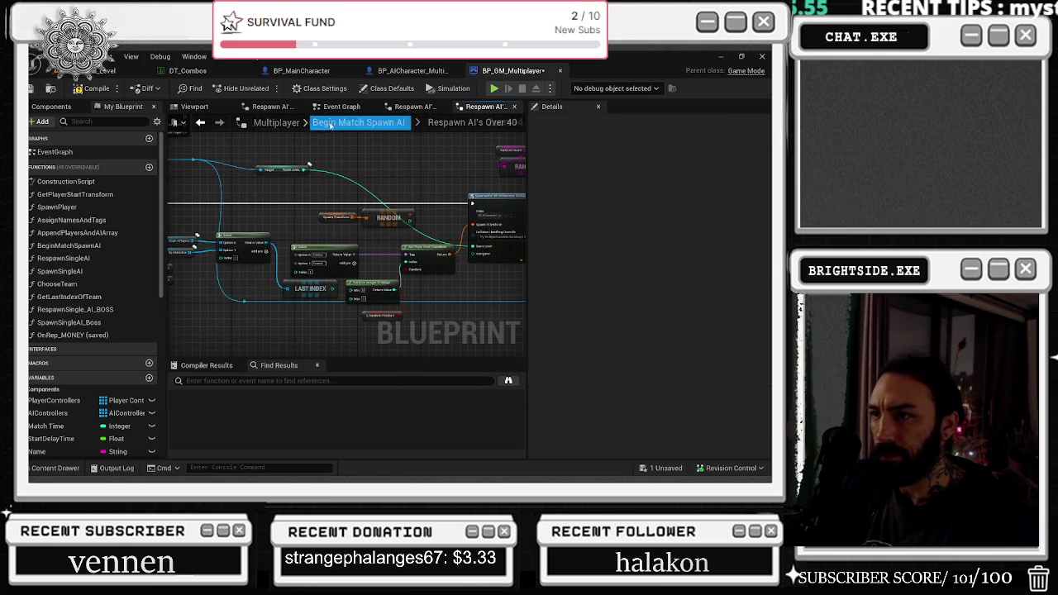
- Return to Begin Match Spawn AI and switch to the YouTube video in the browser
{"action": "left_click", "coordinate": [201, 124]}
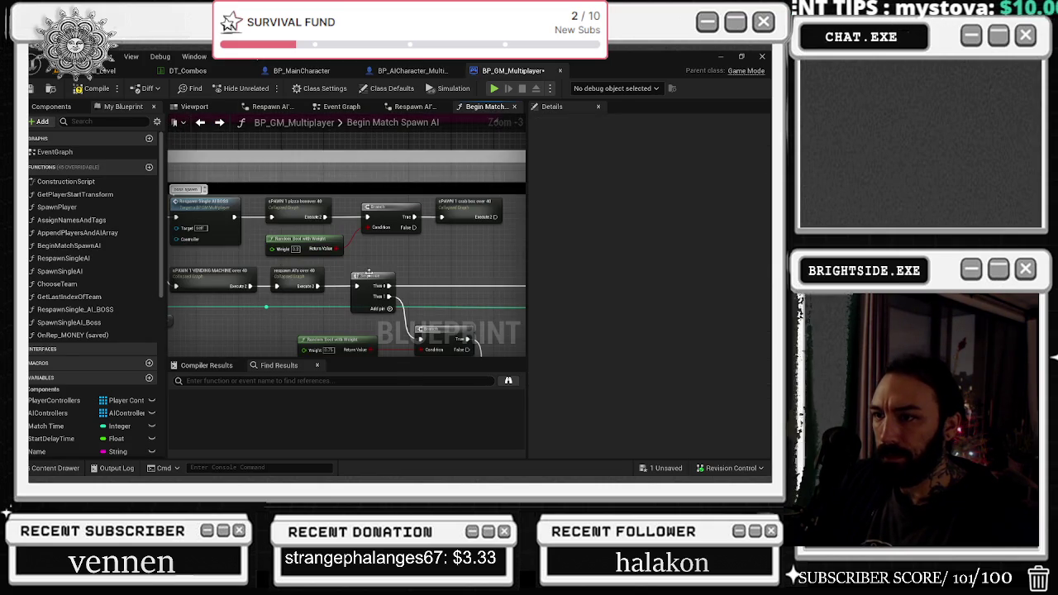
{"action": "scroll", "coordinate": [376, 260], "scroll_direction": "down", "scroll_amount": 1}
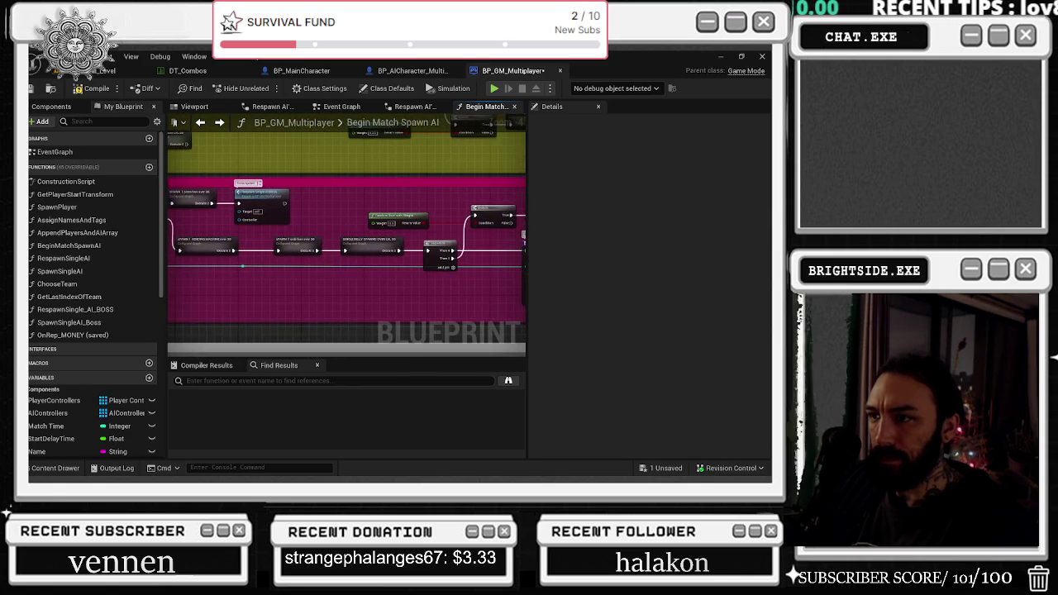
{"action": "key", "text": "alt+Tab"}
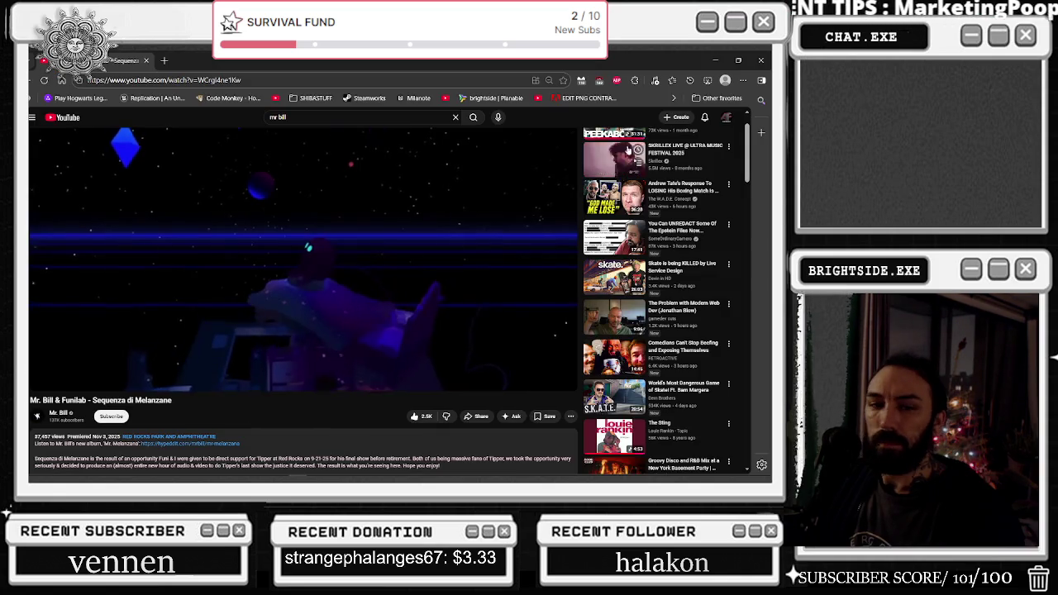
{"action": "left_click", "coordinate": [164, 62]}
{"action": "key", "text": "ctrl+w"}
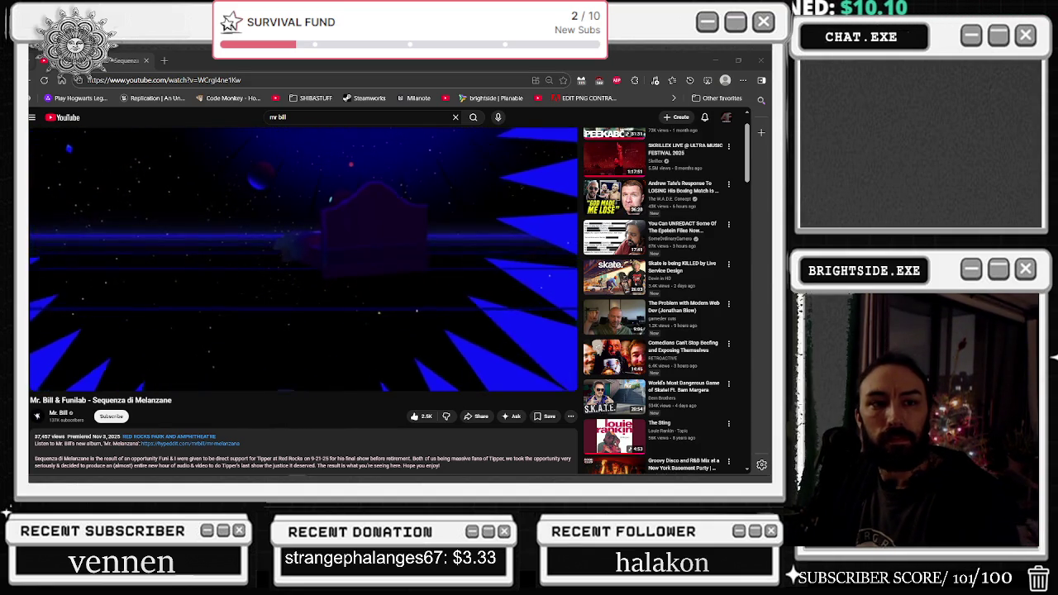
{"action": "left_click", "coordinate": [415, 417]}
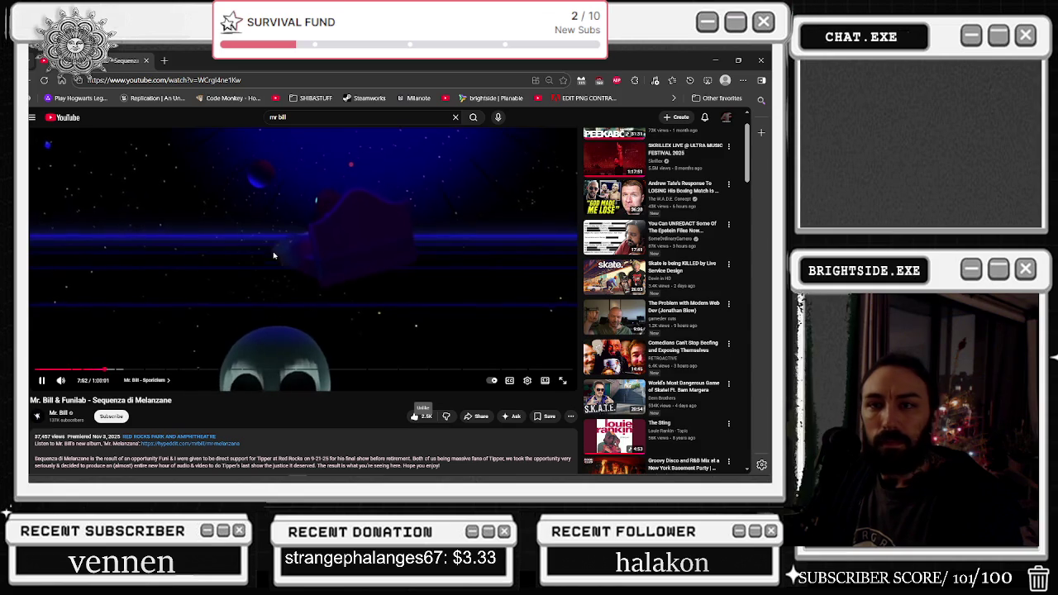
{"action": "key", "text": "alt+Tab"}
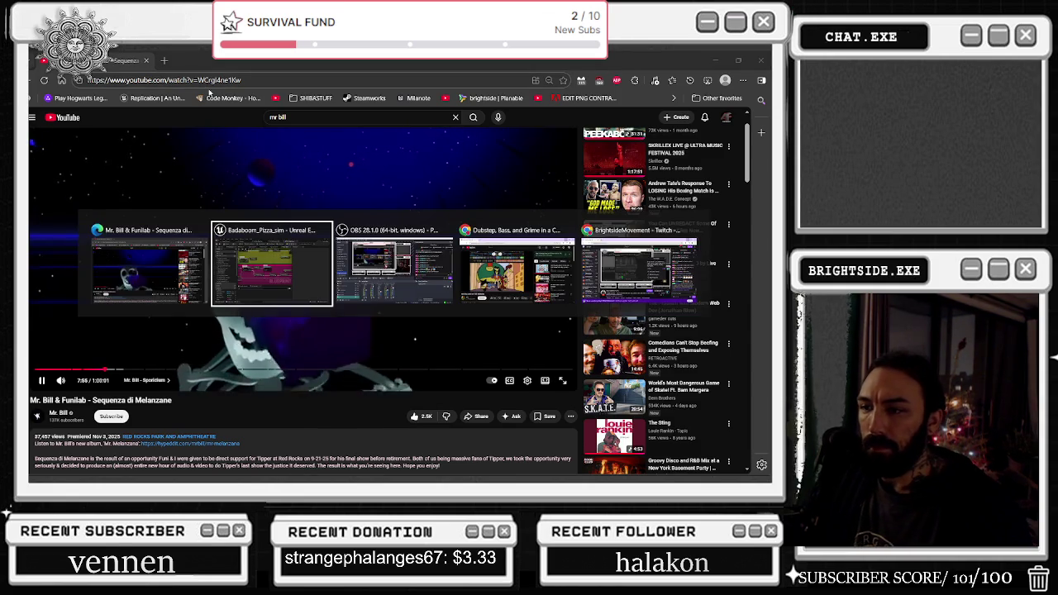
{"action": "key", "text": "alt+Tab"}
{"action": "key", "text": "alt+Tab"}
{"action": "key", "text": "alt+Tab"}
{"action": "key", "text": "super+Down"}
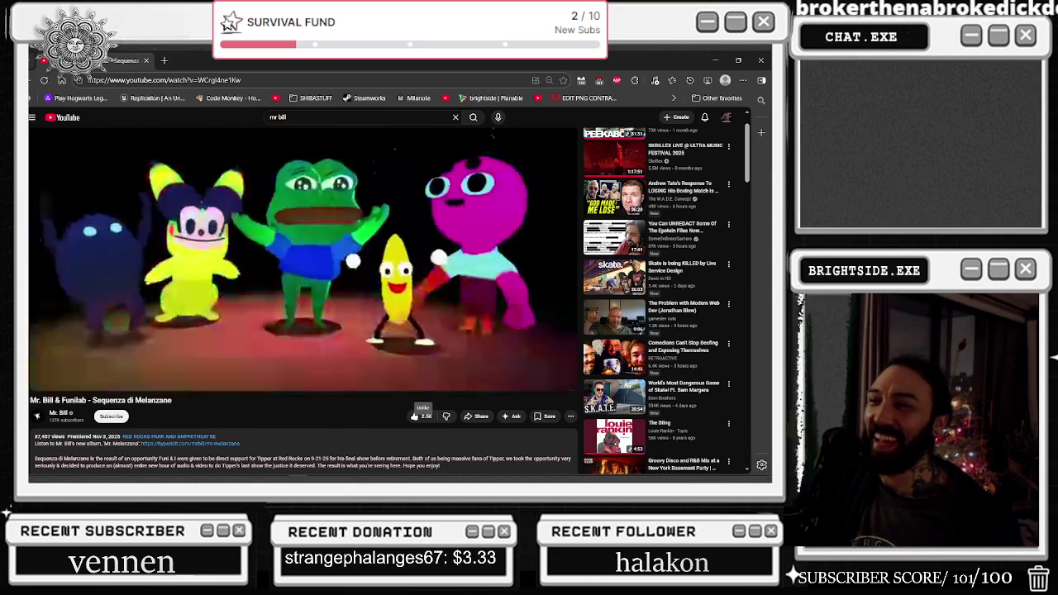
{"action": "left_click", "coordinate": [448, 192]}
{"action": "left_click", "coordinate": [473, 182]}
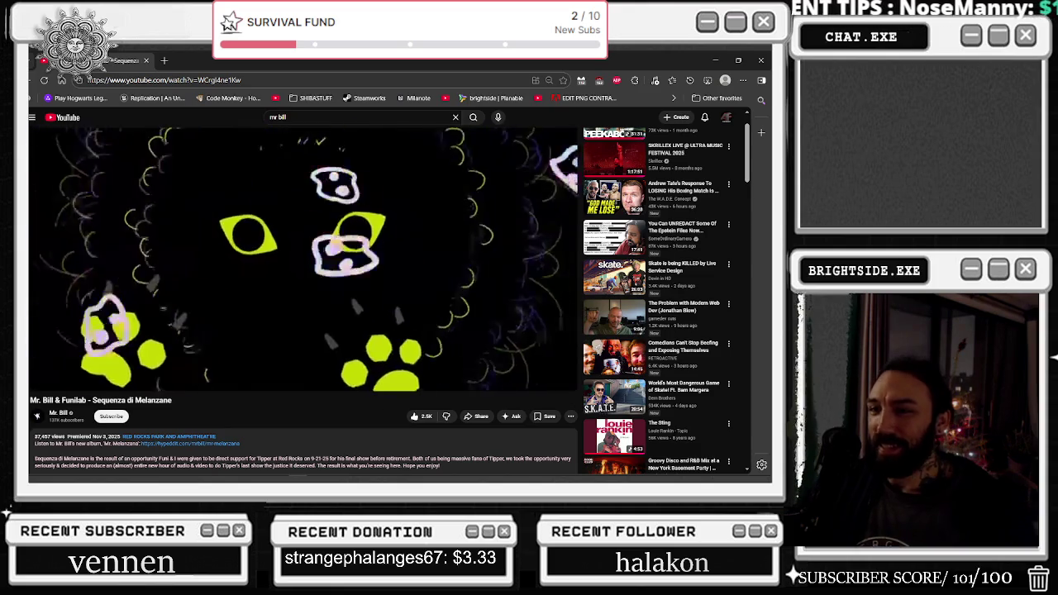
{"action": "mouse_move", "coordinate": [365, 270]}
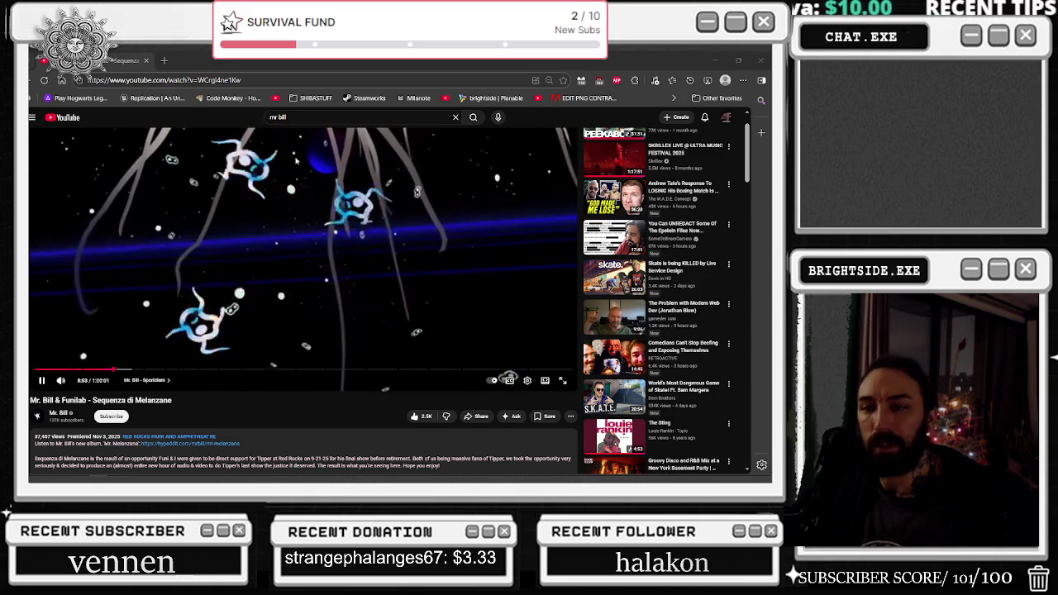
{"action": "left_click", "coordinate": [716, 61]}
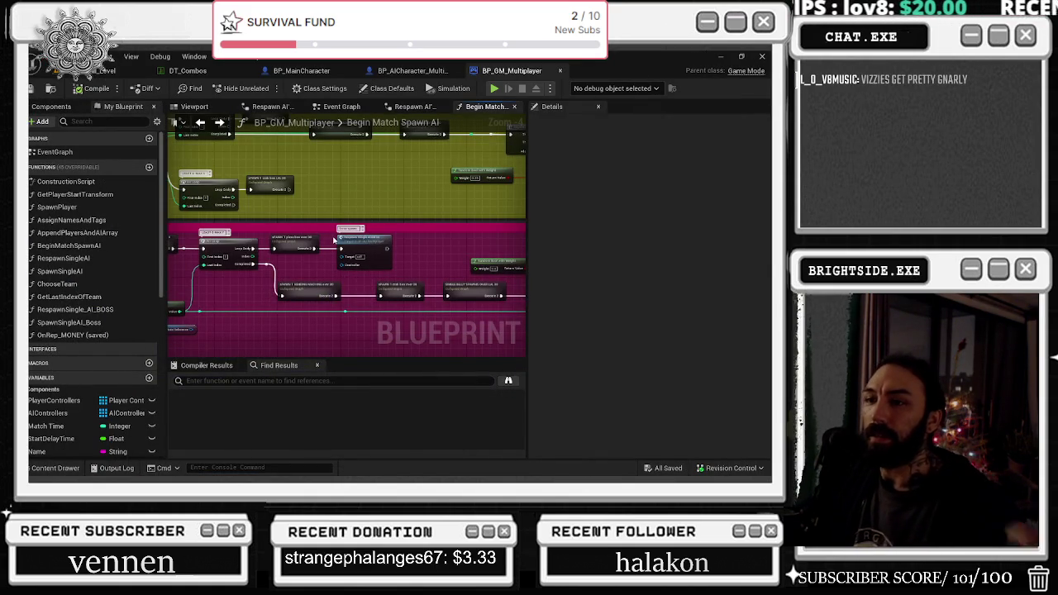
- Select the less-than comparison node in the over 30 branch
{"action": "left_click_drag", "start_coordinate": [369, 241], "coordinate": [403, 242]}
{"action": "left_click_drag", "start_coordinate": [360, 274], "coordinate": [382, 242]}
{"action": "scroll", "coordinate": [382, 241], "scroll_direction": "up", "scroll_amount": 2}
{"action": "left_click", "coordinate": [283, 268]}
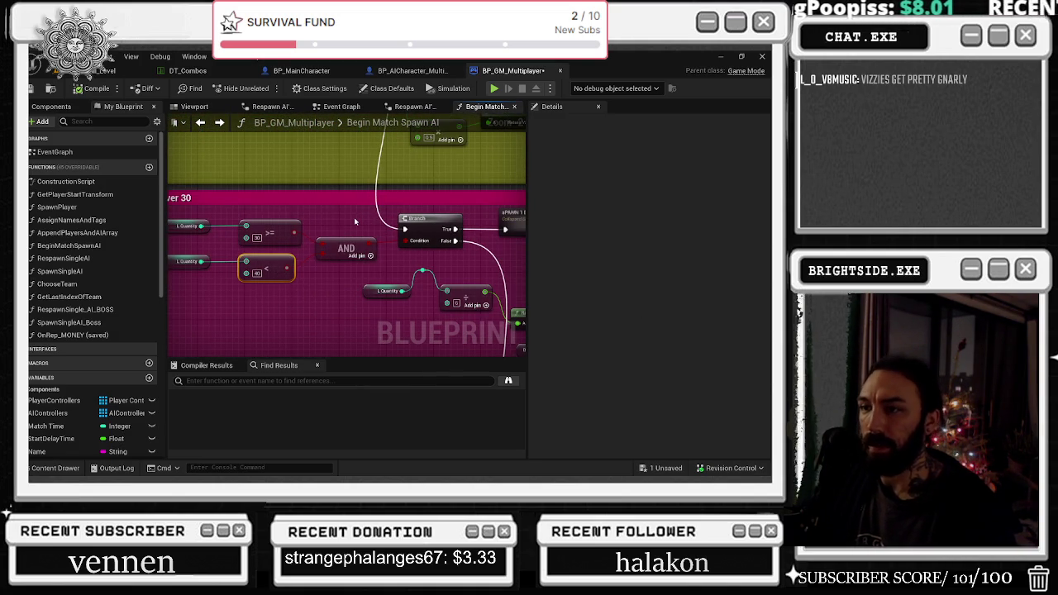
- Move the under 5 spawn comment group down to sit just above the over 5 group
{"action": "scroll", "coordinate": [363, 264], "scroll_direction": "down", "scroll_amount": 6}
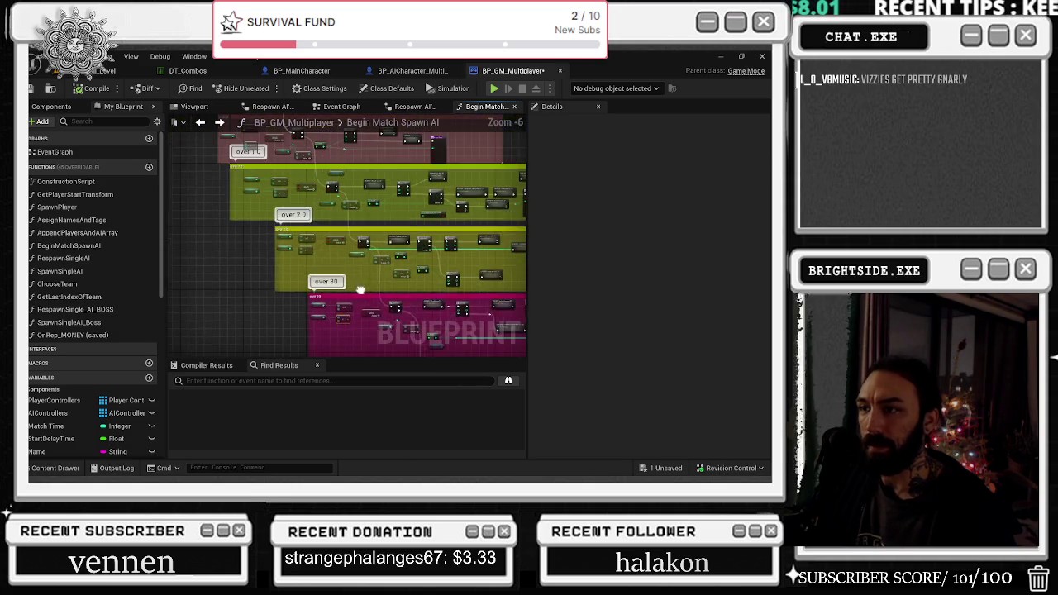
{"action": "left_click_drag", "start_coordinate": [376, 308], "coordinate": [341, 311]}
{"action": "left_click_drag", "start_coordinate": [269, 210], "coordinate": [292, 211]}
{"action": "mouse_move", "coordinate": [322, 179]}
{"action": "left_mouse_down"}
{"action": "mouse_move", "coordinate": [350, 215]}
{"action": "mouse_move", "coordinate": [339, 243]}
{"action": "left_mouse_up"}
{"action": "left_click", "coordinate": [346, 214]}
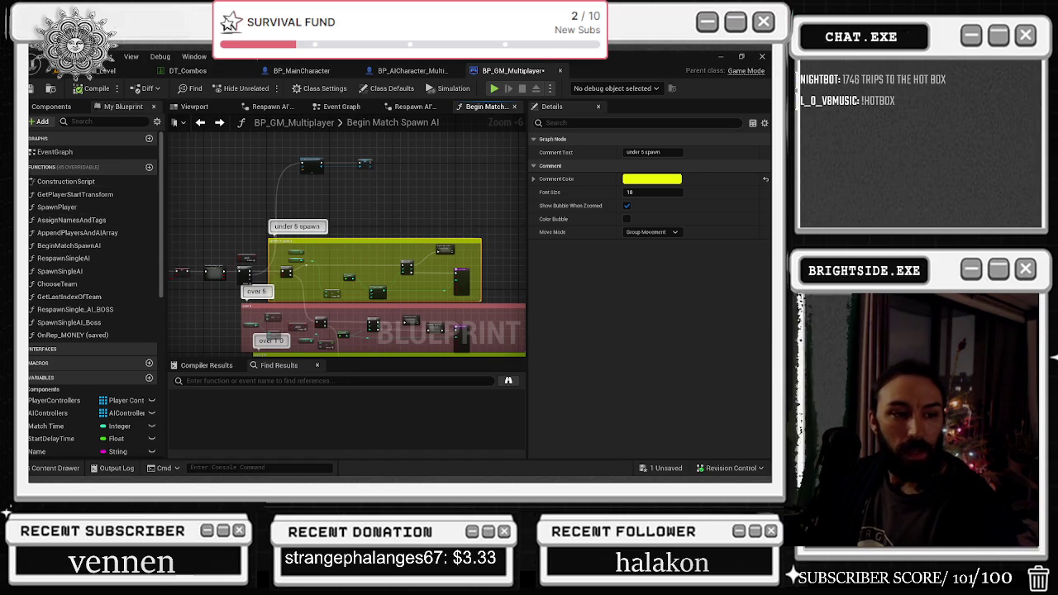
{"action": "key", "text": "alt+Tab"}
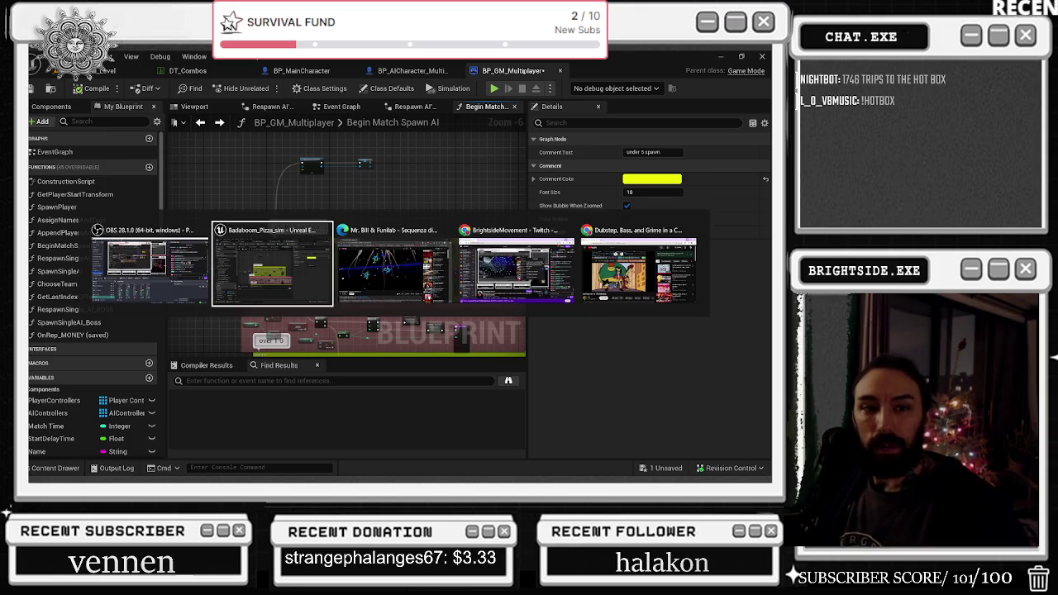
- Pop the YouTube video into a picture-in-picture player and minimize the browser
{"action": "key", "text": "alt+Tab"}
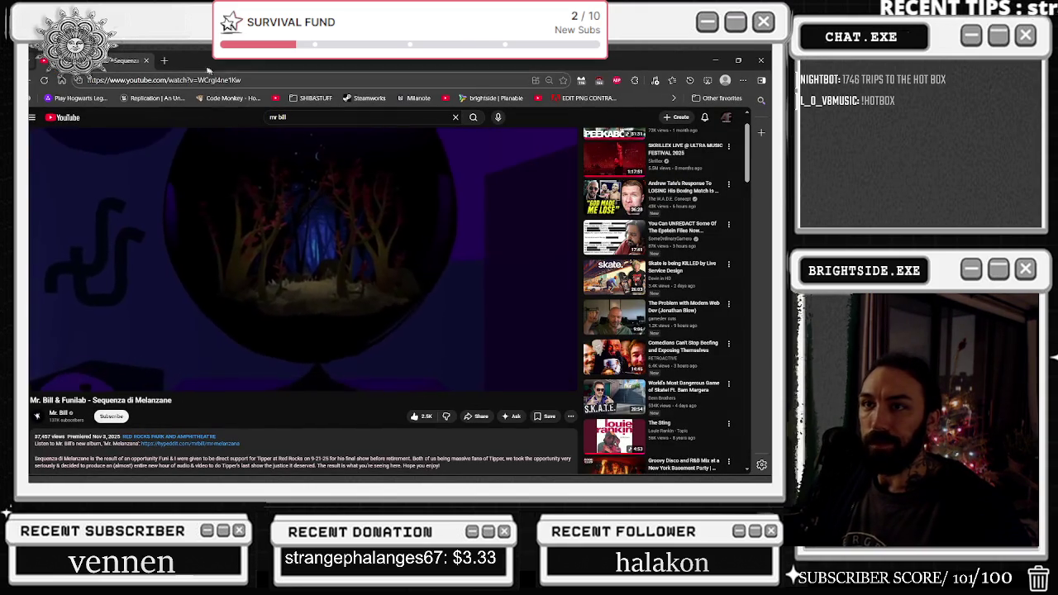
{"action": "right_click", "coordinate": [102, 60]}
{"action": "left_click", "coordinate": [150, 179]}
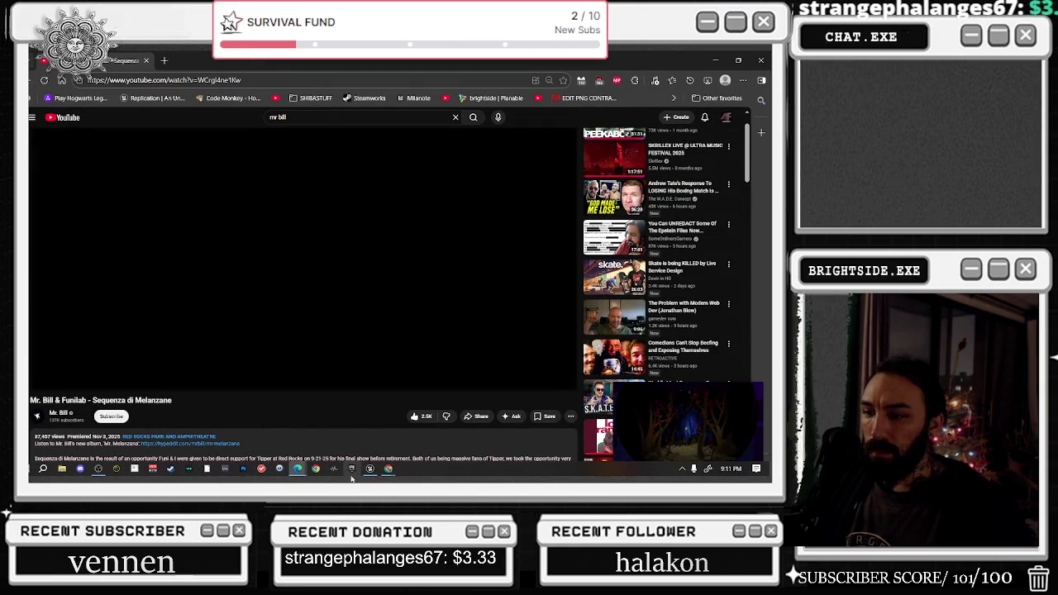
{"action": "mouse_move", "coordinate": [394, 473]}
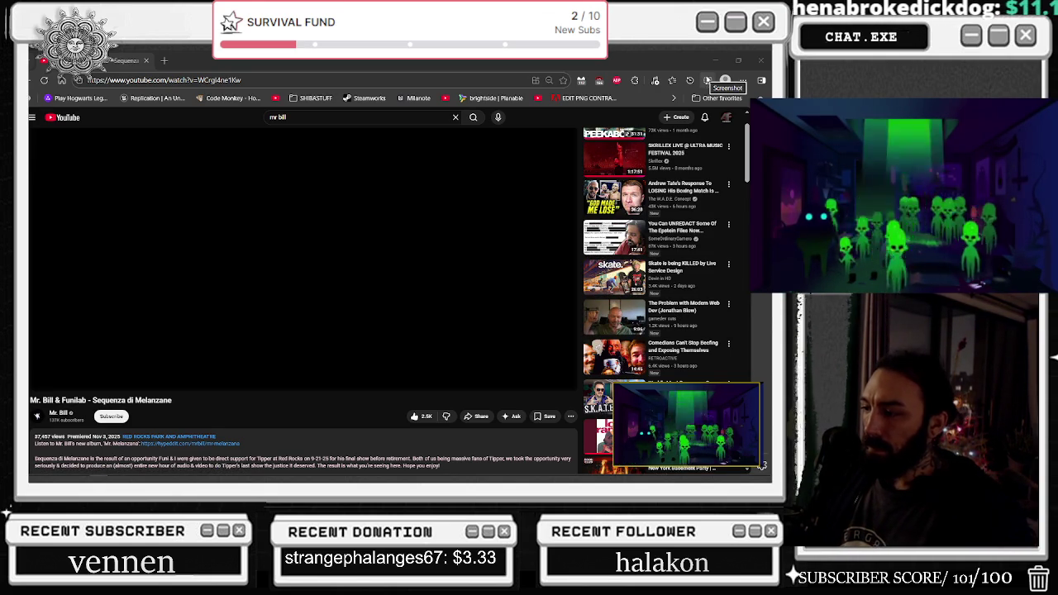
{"action": "left_click", "coordinate": [717, 59]}
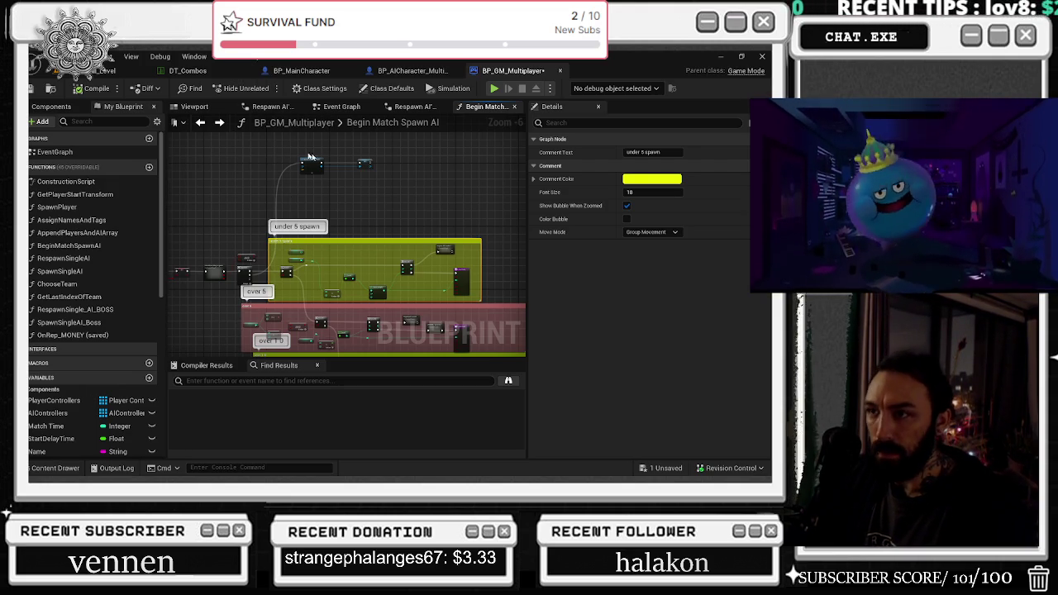
- Wrap the Quantity comparison, AND and Branch nodes in a comment named 'over 40'
{"action": "left_click", "coordinate": [312, 165]}
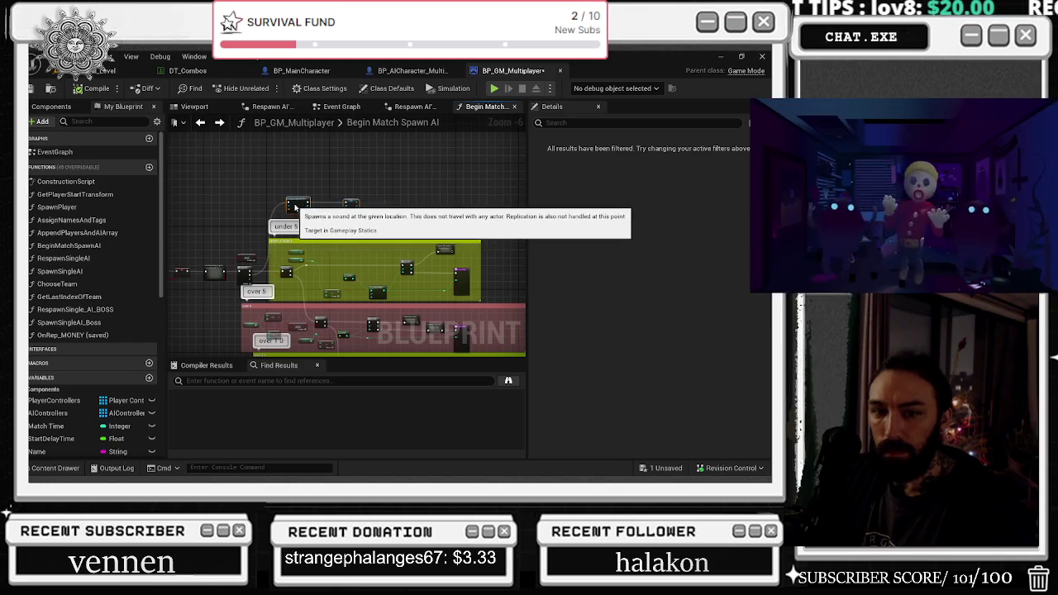
{"action": "scroll", "coordinate": [291, 255], "scroll_direction": "up", "scroll_amount": 2}
{"action": "scroll", "coordinate": [291, 254], "scroll_direction": "down", "scroll_amount": 1}
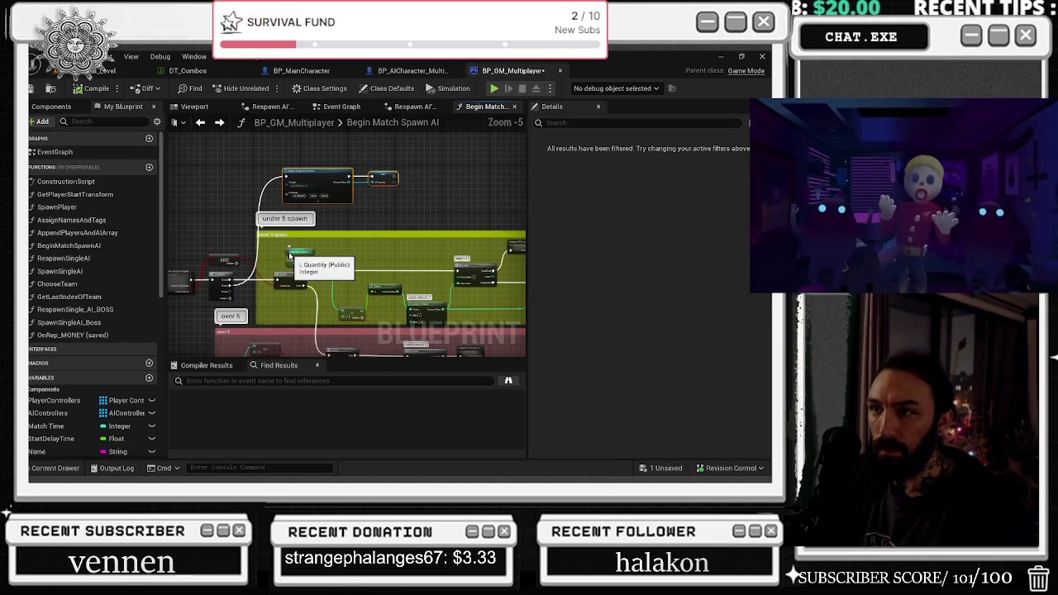
{"action": "scroll", "coordinate": [321, 178], "scroll_direction": "up", "scroll_amount": 2}
{"action": "right_click", "coordinate": [450, 213]}
{"action": "left_click_drag", "start_coordinate": [408, 312], "coordinate": [376, 259]}
{"action": "scroll", "coordinate": [376, 259], "scroll_direction": "down", "scroll_amount": 1}
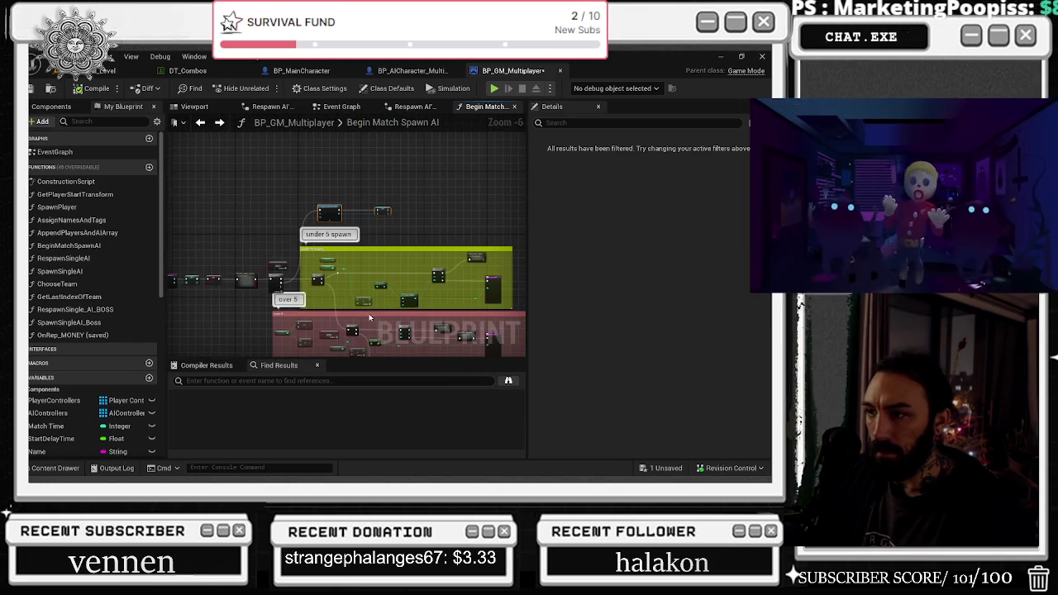
{"action": "scroll", "coordinate": [376, 259], "scroll_direction": "down", "scroll_amount": 2}
{"action": "mouse_move", "coordinate": [463, 323]}
{"action": "left_mouse_down"}
{"action": "mouse_move", "coordinate": [463, 240]}
{"action": "mouse_move", "coordinate": [496, 273]}
{"action": "mouse_move", "coordinate": [447, 237]}
{"action": "mouse_move", "coordinate": [401, 161]}
{"action": "left_mouse_up"}
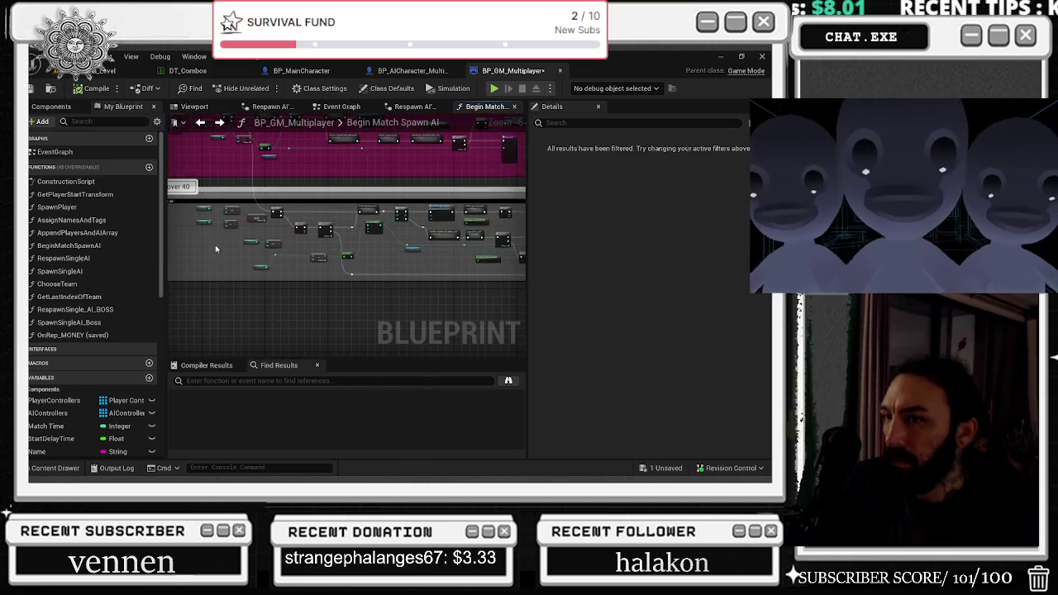
{"action": "scroll", "coordinate": [298, 223], "scroll_direction": "up", "scroll_amount": 3}
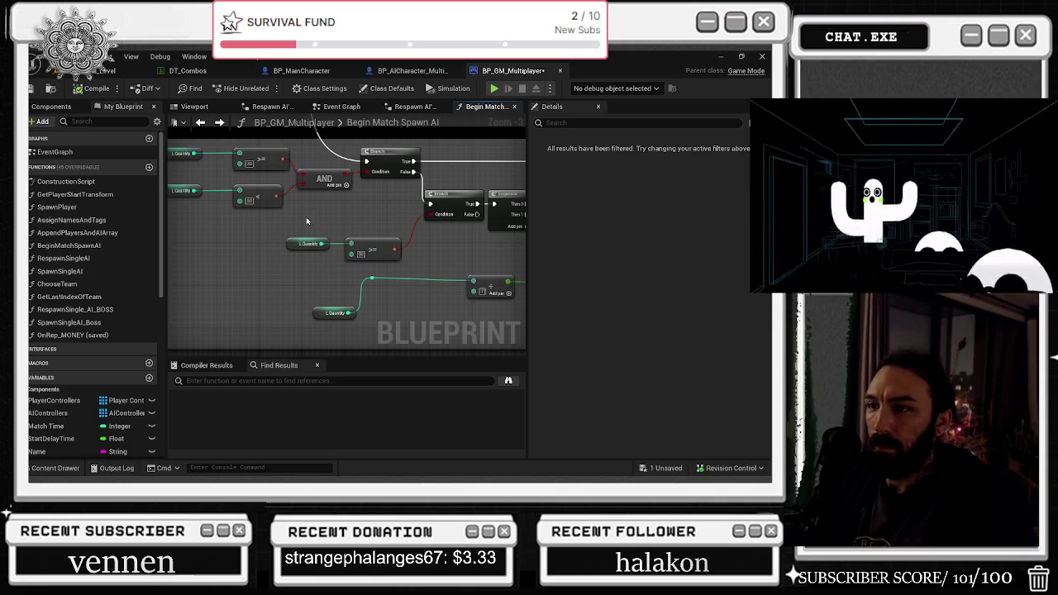
{"action": "scroll", "coordinate": [331, 240], "scroll_direction": "down", "scroll_amount": 2}
{"action": "type", "text": "cover 40"}
- Pan across the bandit spawn, Clamp, vending machine and Sequence/Branch nodes to review them
{"action": "scroll", "coordinate": [350, 261], "scroll_direction": "up", "scroll_amount": 3}
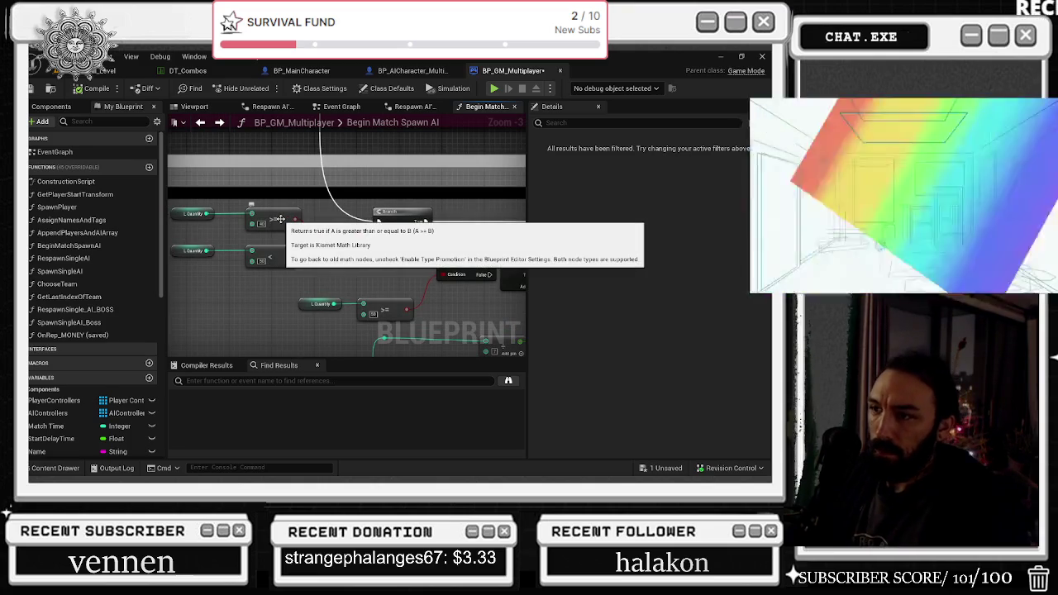
{"action": "left_click_drag", "start_coordinate": [373, 282], "coordinate": [290, 265]}
{"action": "mouse_move", "coordinate": [350, 332]}
{"action": "left_mouse_down"}
{"action": "mouse_move", "coordinate": [265, 225]}
{"action": "mouse_move", "coordinate": [224, 197]}
{"action": "mouse_move", "coordinate": [265, 205]}
{"action": "mouse_move", "coordinate": [243, 239]}
{"action": "mouse_move", "coordinate": [340, 259]}
{"action": "mouse_move", "coordinate": [269, 248]}
{"action": "mouse_move", "coordinate": [99, 261]}
{"action": "left_mouse_up"}
{"action": "mouse_move", "coordinate": [273, 249]}
{"action": "left_mouse_down"}
{"action": "mouse_move", "coordinate": [289, 314]}
{"action": "mouse_move", "coordinate": [492, 273]}
{"action": "mouse_move", "coordinate": [568, 219]}
{"action": "mouse_move", "coordinate": [430, 232]}
{"action": "mouse_move", "coordinate": [343, 293]}
{"action": "left_mouse_up"}
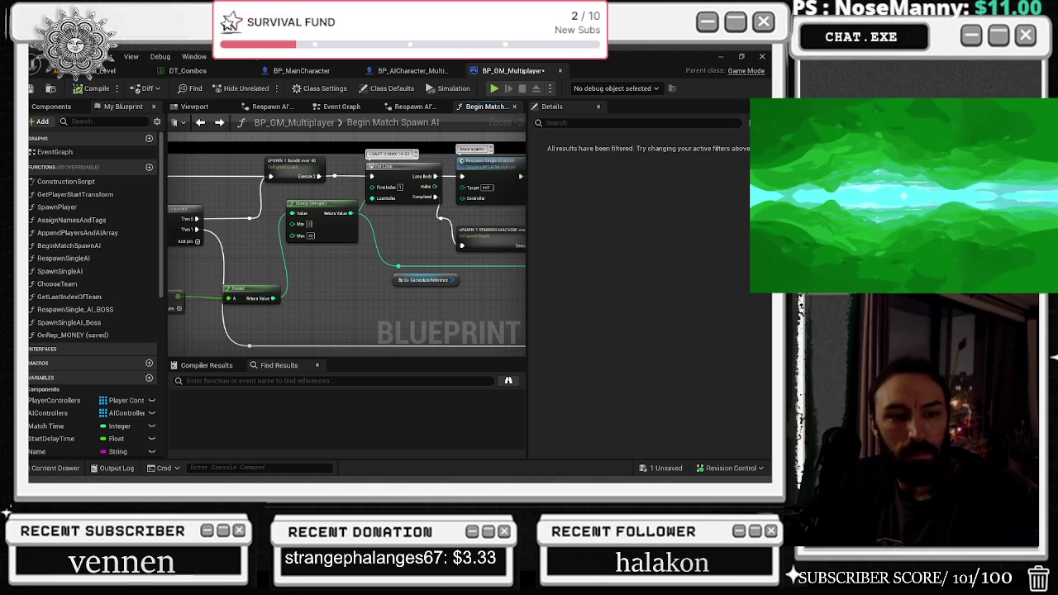
{"action": "key", "text": "alt+Tab"}
{"action": "key", "text": "alt+Tab"}
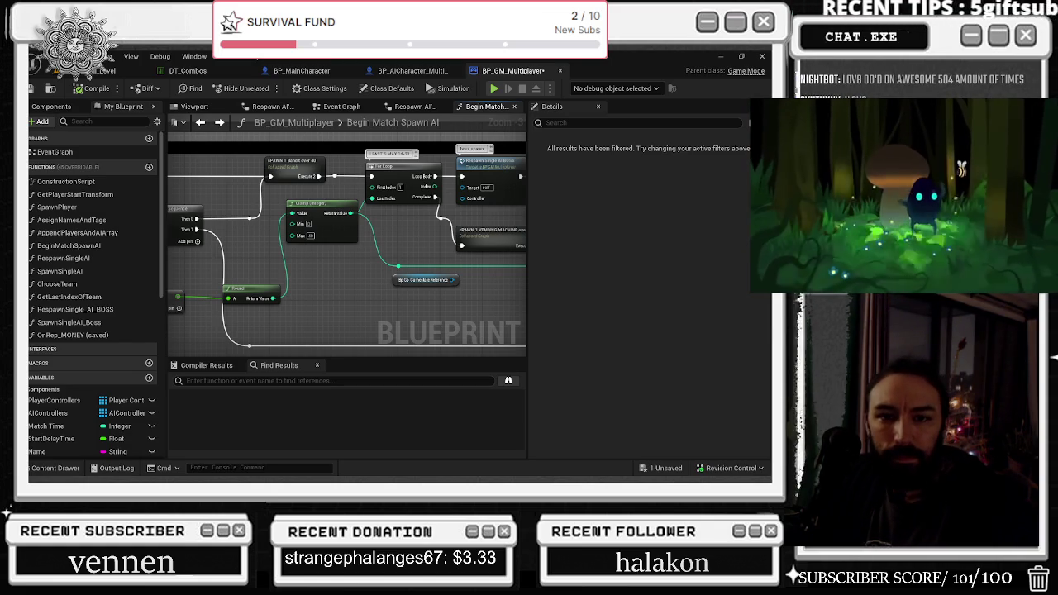
{"action": "mouse_move", "coordinate": [825, 153]}
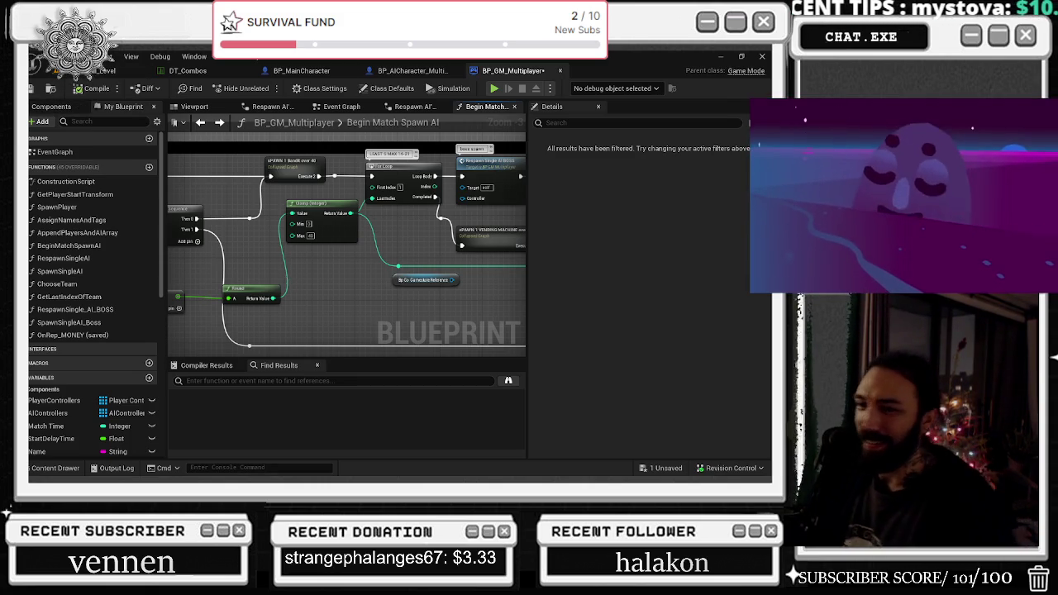
{"action": "left_click_drag", "start_coordinate": [274, 258], "coordinate": [506, 258]}
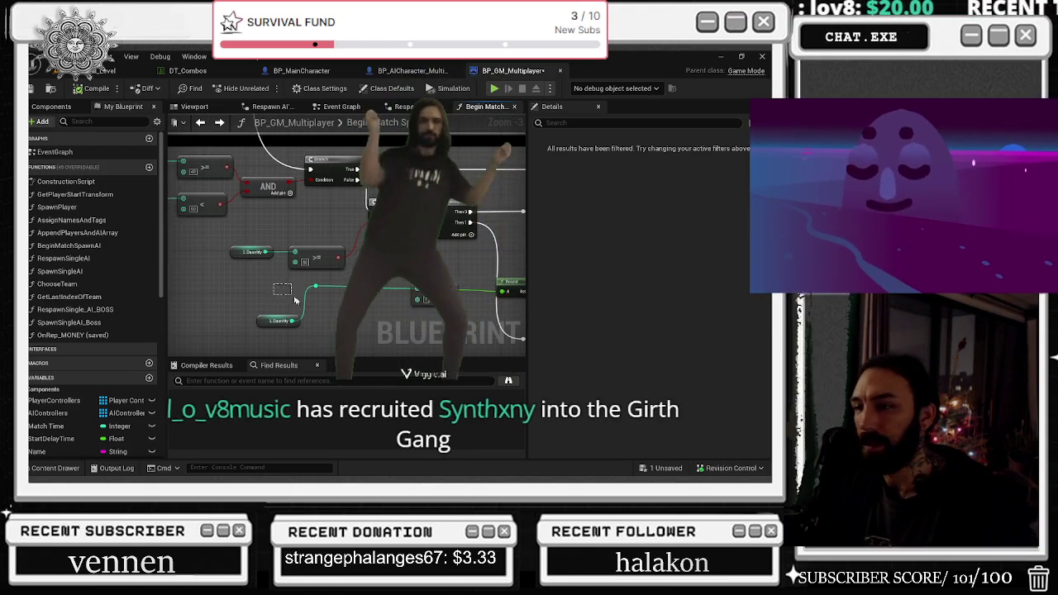
- Shift the lower L.Quantity node right and select the Sequence node in the over 40 logic
{"action": "left_click_drag", "start_coordinate": [270, 327], "coordinate": [314, 325]}
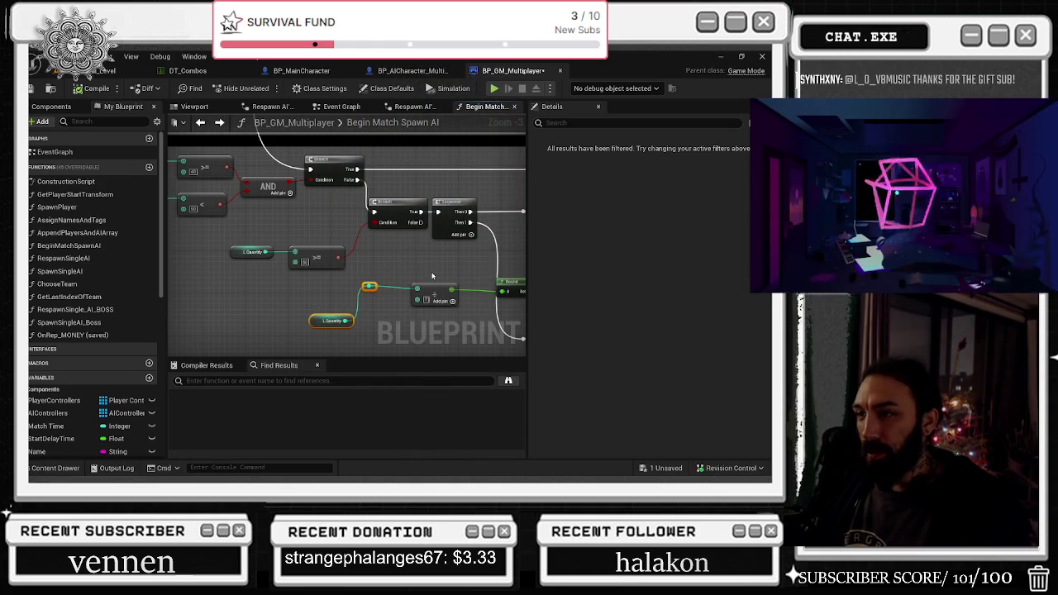
{"action": "mouse_move", "coordinate": [435, 271]}
{"action": "left_mouse_down"}
{"action": "mouse_move", "coordinate": [525, 329]}
{"action": "mouse_move", "coordinate": [348, 306]}
{"action": "mouse_move", "coordinate": [294, 285]}
{"action": "left_mouse_up"}
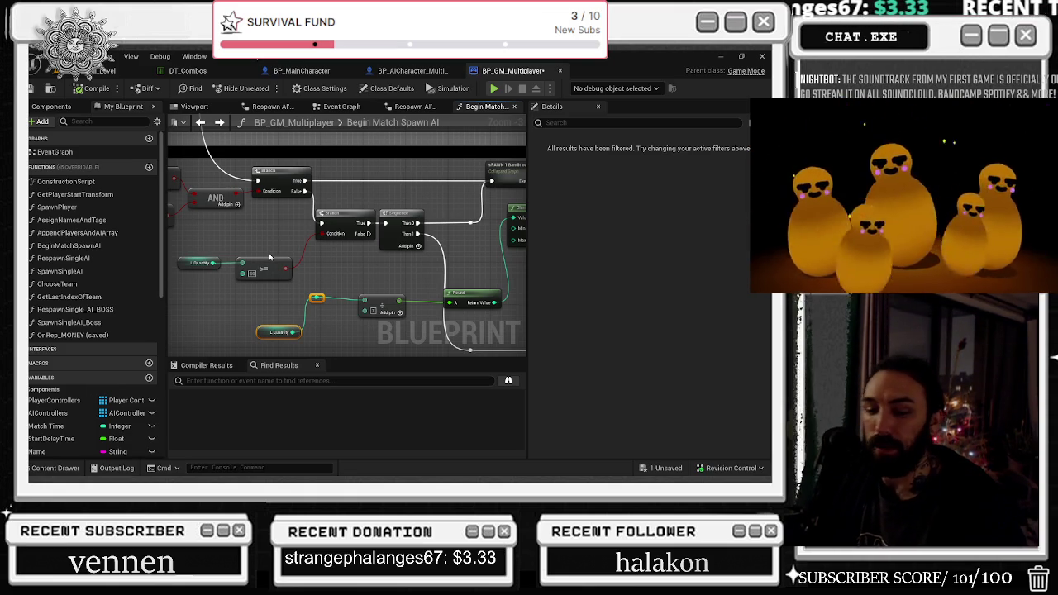
{"action": "scroll", "coordinate": [328, 257], "scroll_direction": "down", "scroll_amount": 1}
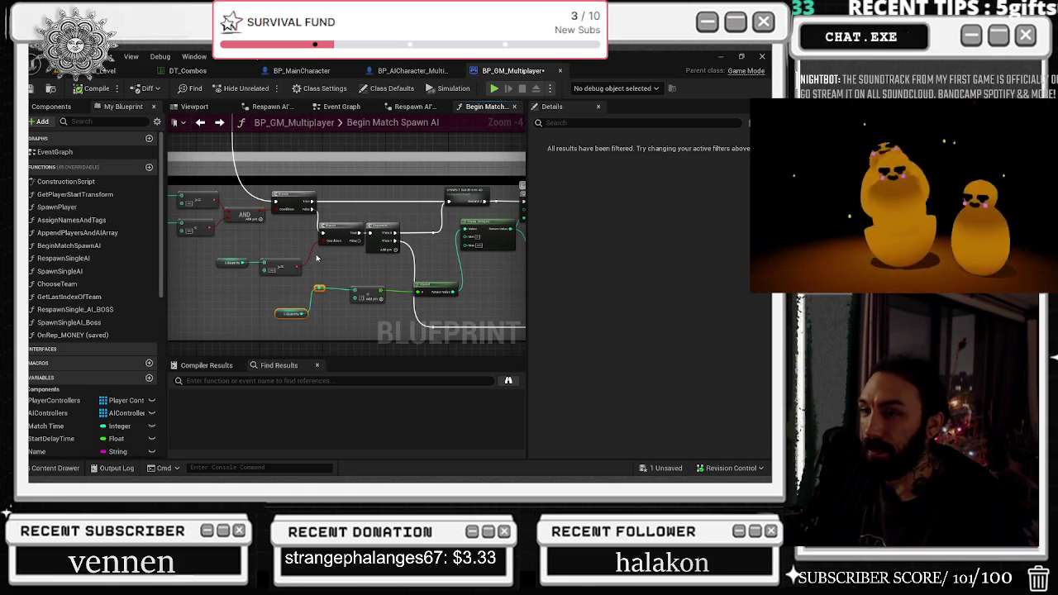
{"action": "left_click", "coordinate": [390, 226]}
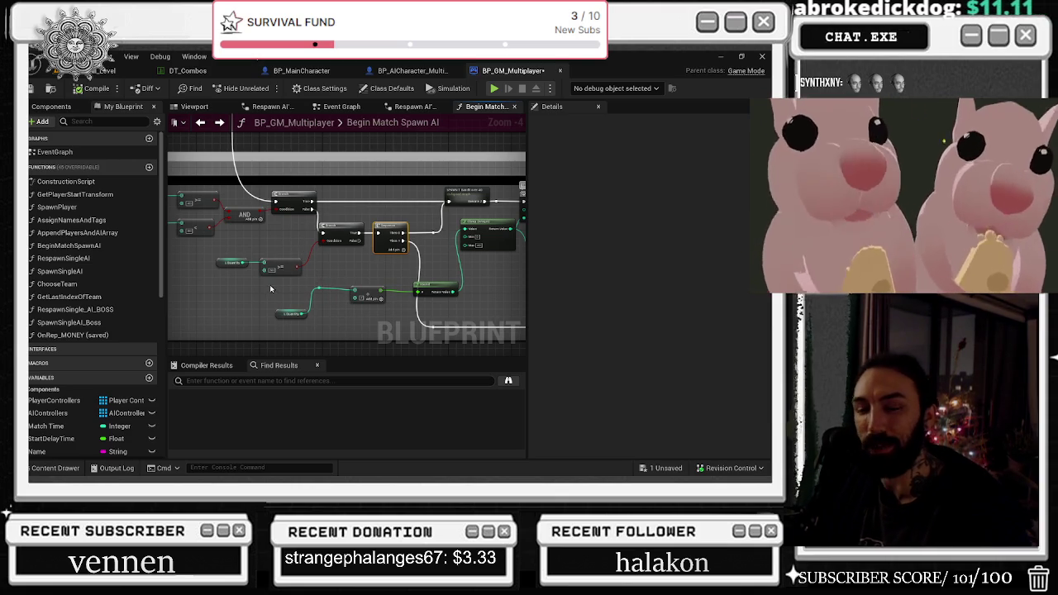
{"action": "left_click_drag", "start_coordinate": [270, 288], "coordinate": [221, 275]}
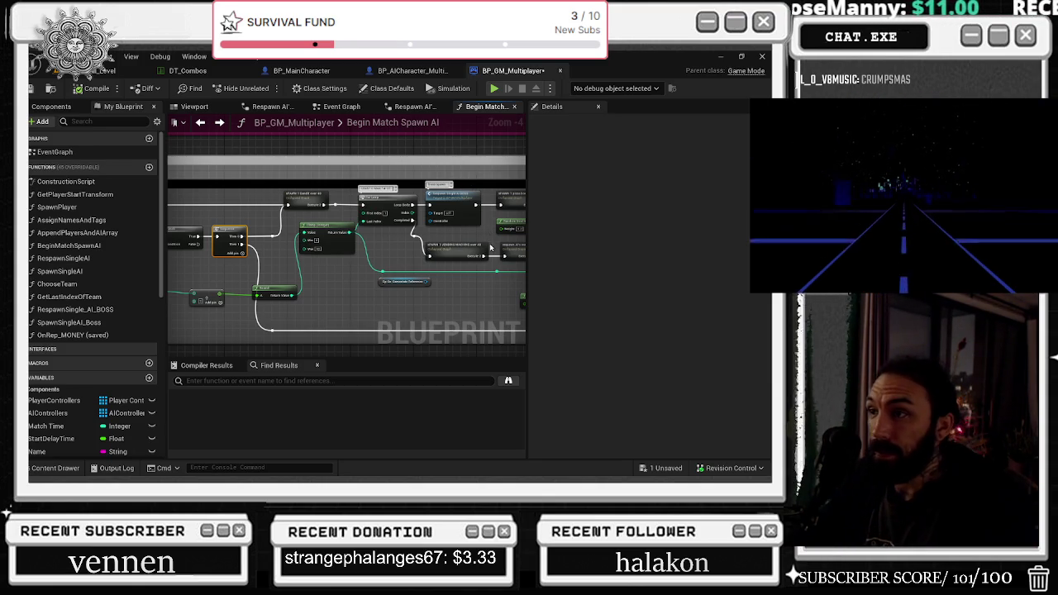
- Box-select the boss spawn and vending machine nodes and save BP_GM_Multiplayer
{"action": "scroll", "coordinate": [291, 210], "scroll_direction": "up", "scroll_amount": 3}
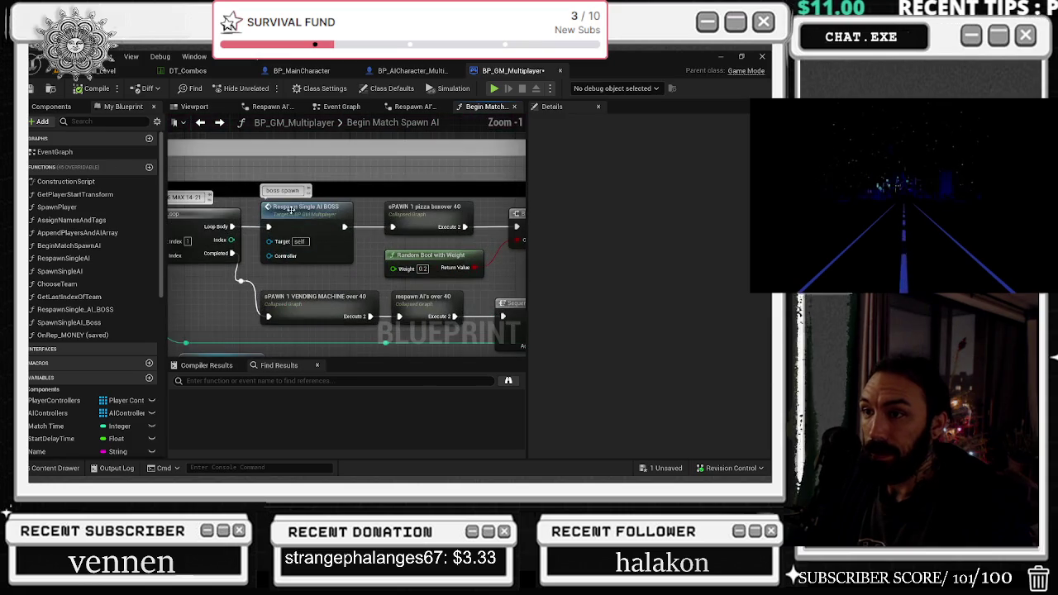
{"action": "mouse_move", "coordinate": [259, 213]}
{"action": "left_mouse_down"}
{"action": "mouse_move", "coordinate": [241, 286]}
{"action": "mouse_move", "coordinate": [248, 302]}
{"action": "left_mouse_up"}
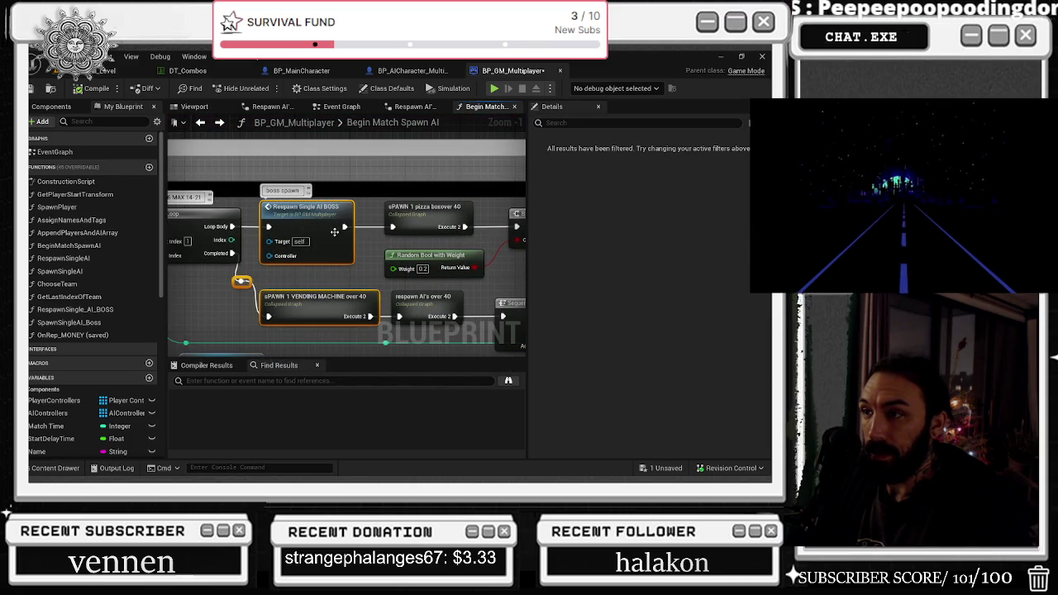
{"action": "left_click", "coordinate": [33, 87]}
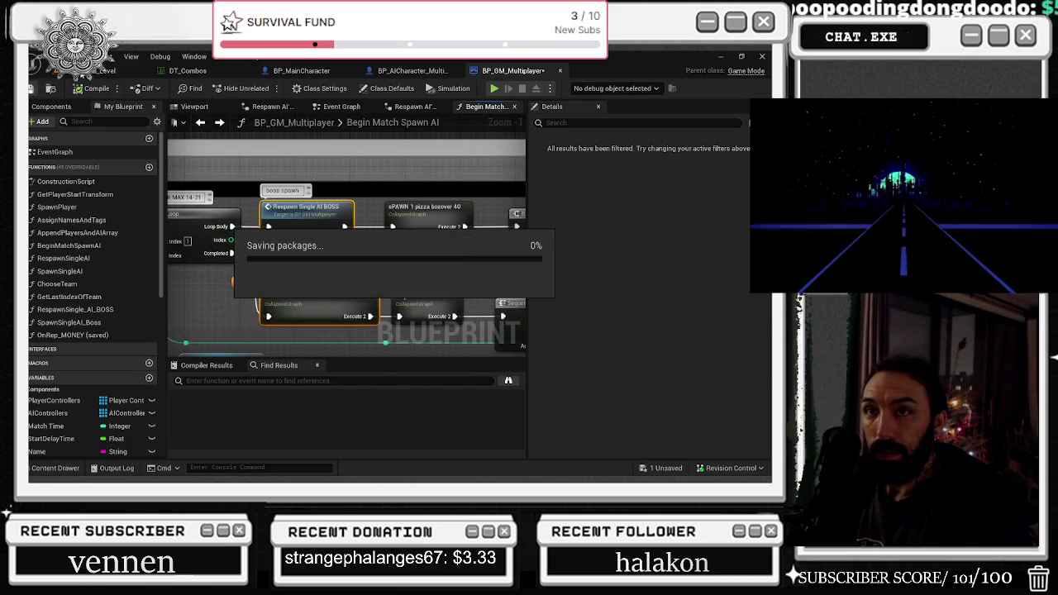
- Return to the Badaboom_Pizza_sim level and fly the camera toward the basketball hoop
{"action": "left_click", "coordinate": [100, 70]}
{"action": "left_click", "coordinate": [56, 468]}
{"action": "mouse_move", "coordinate": [322, 240]}
{"action": "left_mouse_down"}
{"action": "mouse_move", "coordinate": [335, 159]}
{"action": "mouse_move", "coordinate": [310, 161]}
{"action": "mouse_move", "coordinate": [323, 174]}
{"action": "left_mouse_up"}
- Select the stray ball actor on the field and delete it
{"action": "left_click", "coordinate": [470, 337]}
{"action": "mouse_move", "coordinate": [470, 337]}
{"action": "left_mouse_down"}
{"action": "mouse_move", "coordinate": [453, 315]}
{"action": "mouse_move", "coordinate": [347, 339]}
{"action": "mouse_move", "coordinate": [446, 331]}
{"action": "left_mouse_up"}
{"action": "left_click", "coordinate": [347, 339]}
{"action": "key", "text": "Delete"}
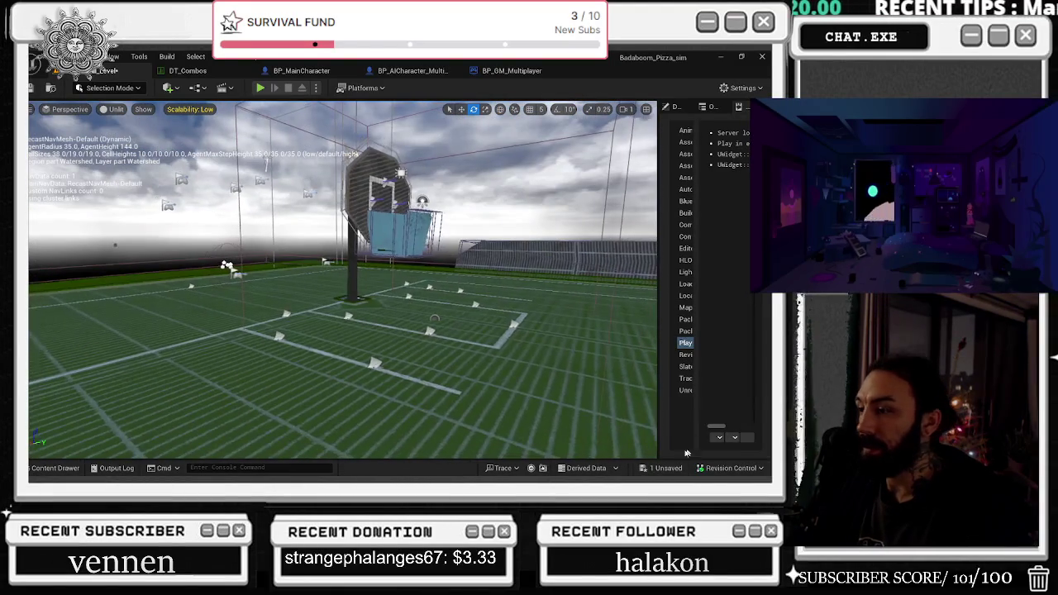
- Save the modified level with Save Selected, then save all remaining changes
{"action": "left_click", "coordinate": [661, 468]}
{"action": "left_click", "coordinate": [451, 380]}
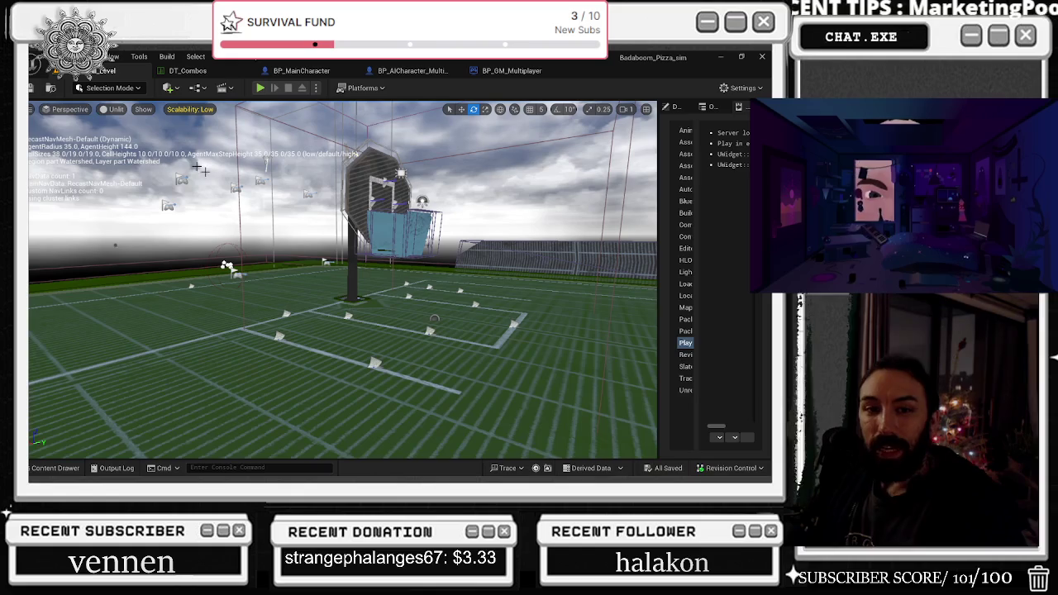
{"action": "left_click", "coordinate": [33, 88]}
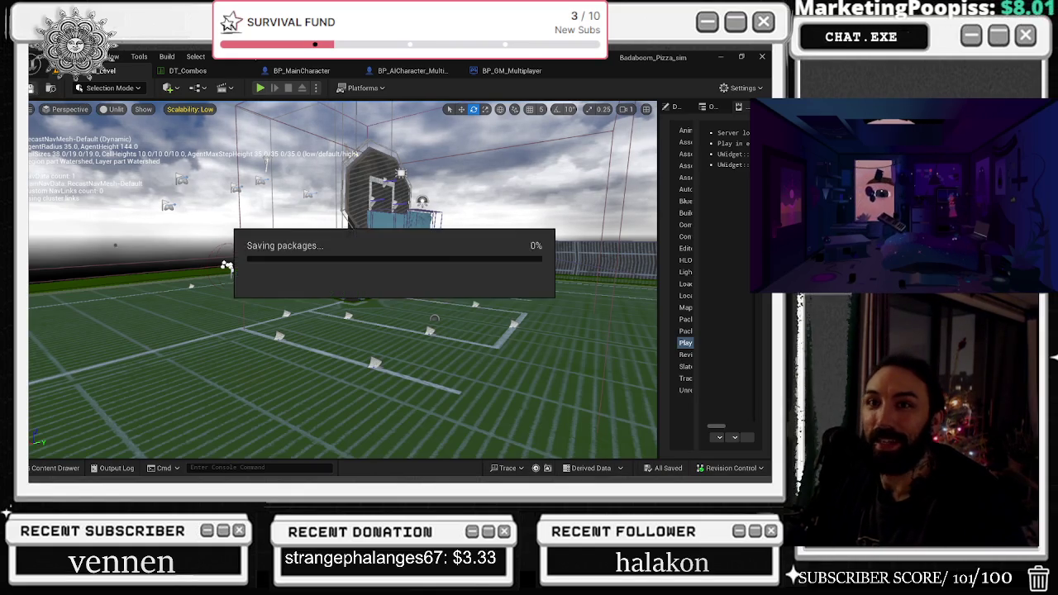
{"action": "left_click", "coordinate": [54, 468]}
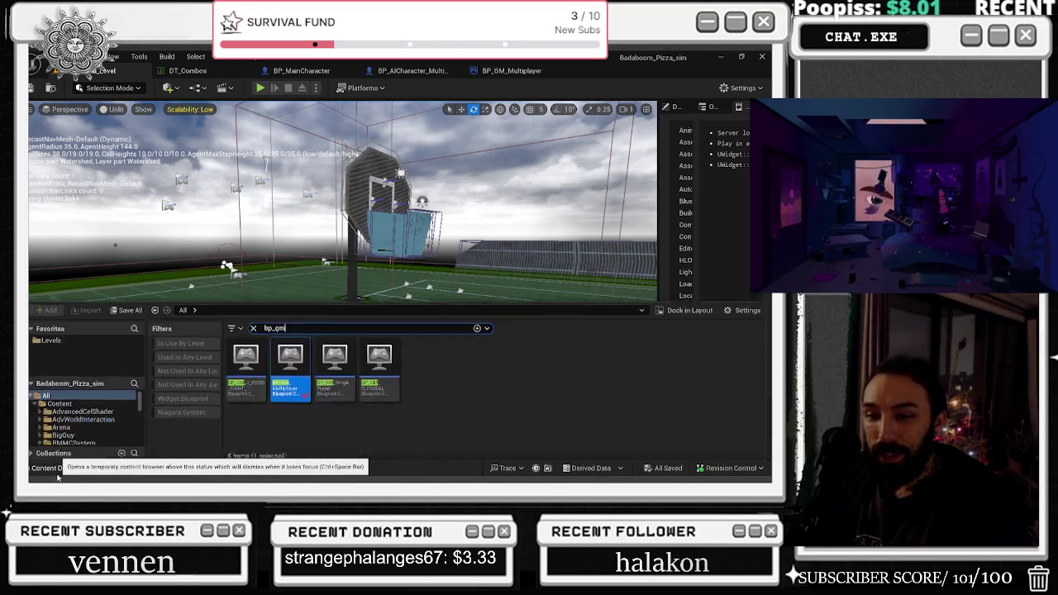
- Clear the Content Drawer search and open the Demonstration level
{"action": "left_click", "coordinate": [253, 326]}
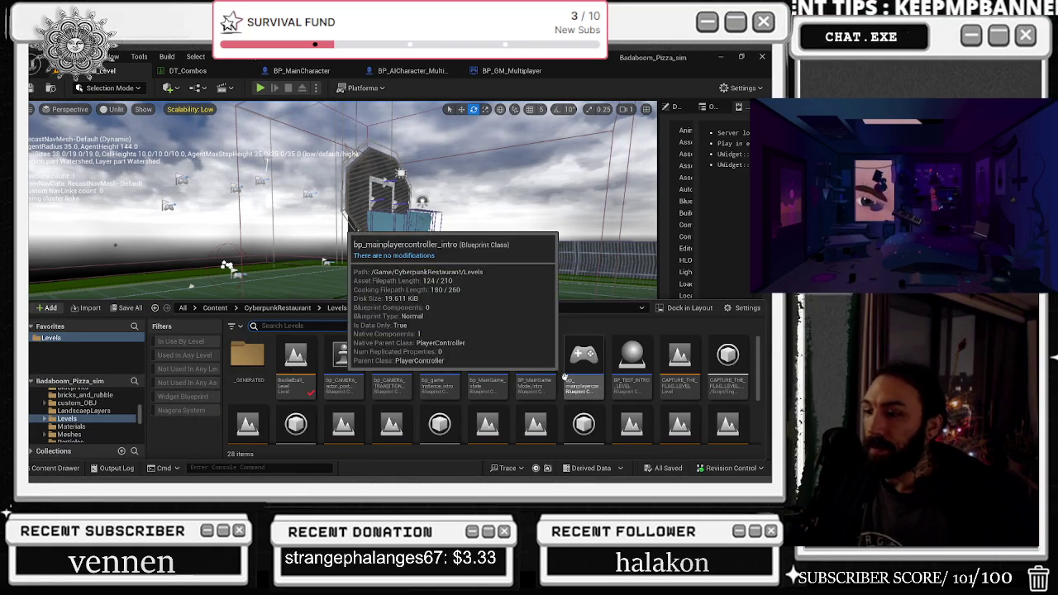
{"action": "scroll", "coordinate": [564, 378], "scroll_direction": "down", "scroll_amount": 1}
{"action": "left_click", "coordinate": [246, 376]}
{"action": "double_click", "coordinate": [246, 376]}
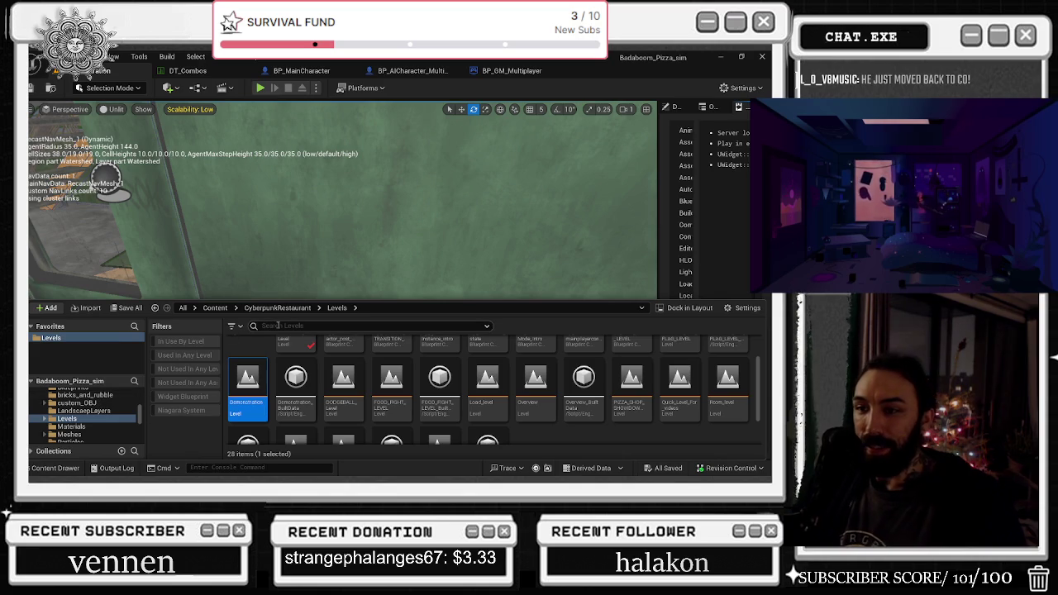
- In BP_GM_Multiplayer, close the respawn and Begin Match Spawn AI graphs to show the Event Graph
{"action": "left_click", "coordinate": [509, 70]}
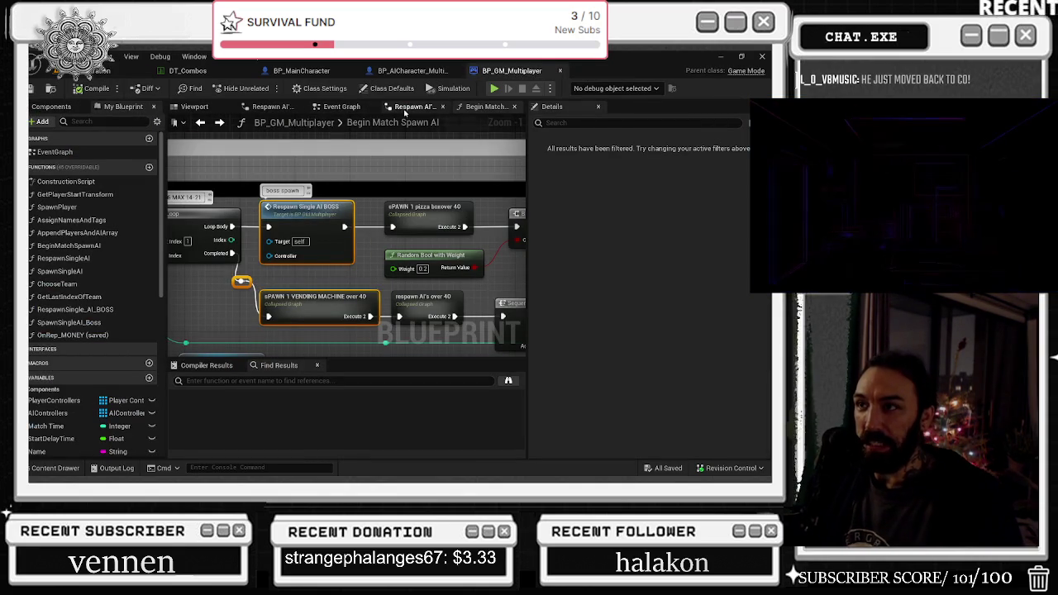
{"action": "left_click", "coordinate": [443, 108]}
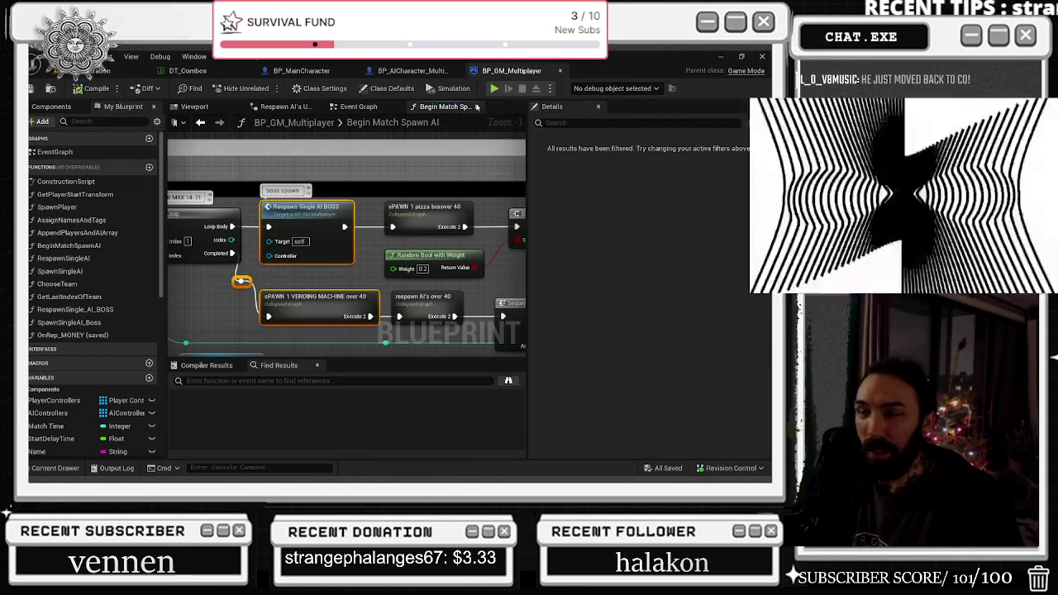
{"action": "left_click", "coordinate": [472, 104]}
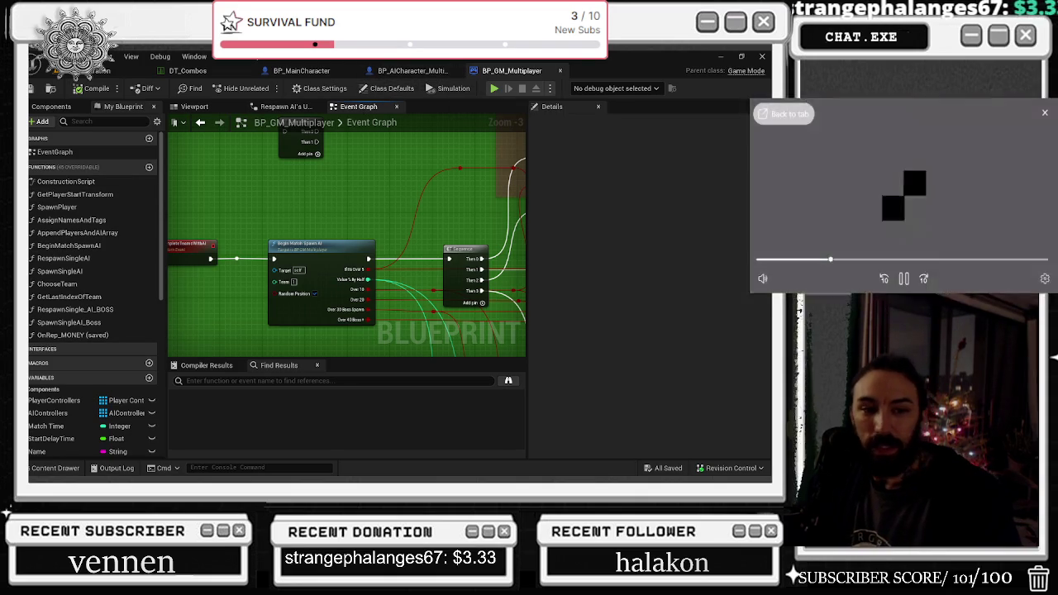
{"action": "left_click", "coordinate": [905, 279]}
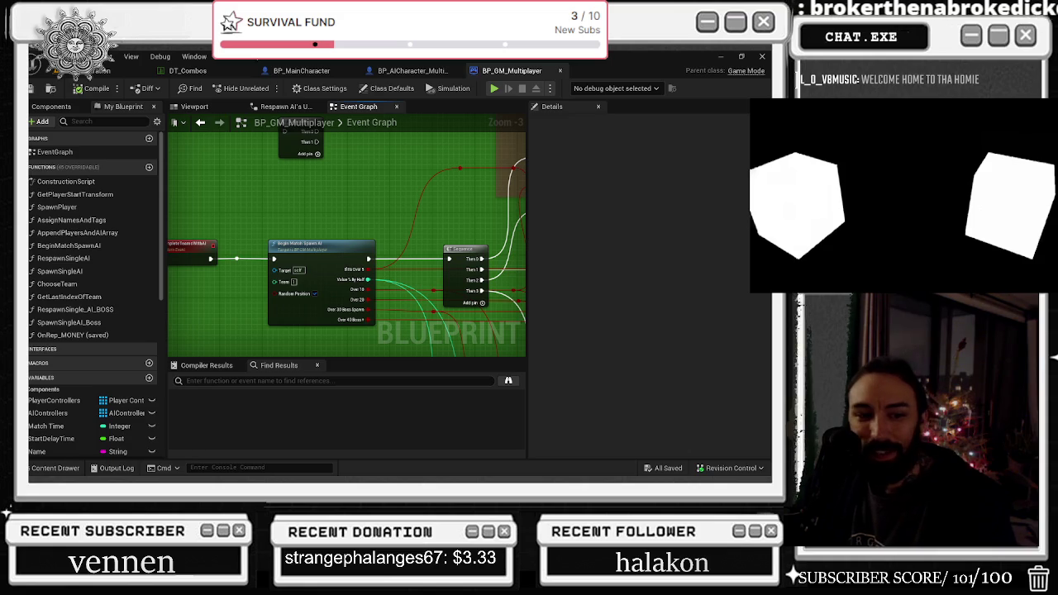
{"action": "mouse_move", "coordinate": [920, 114]}
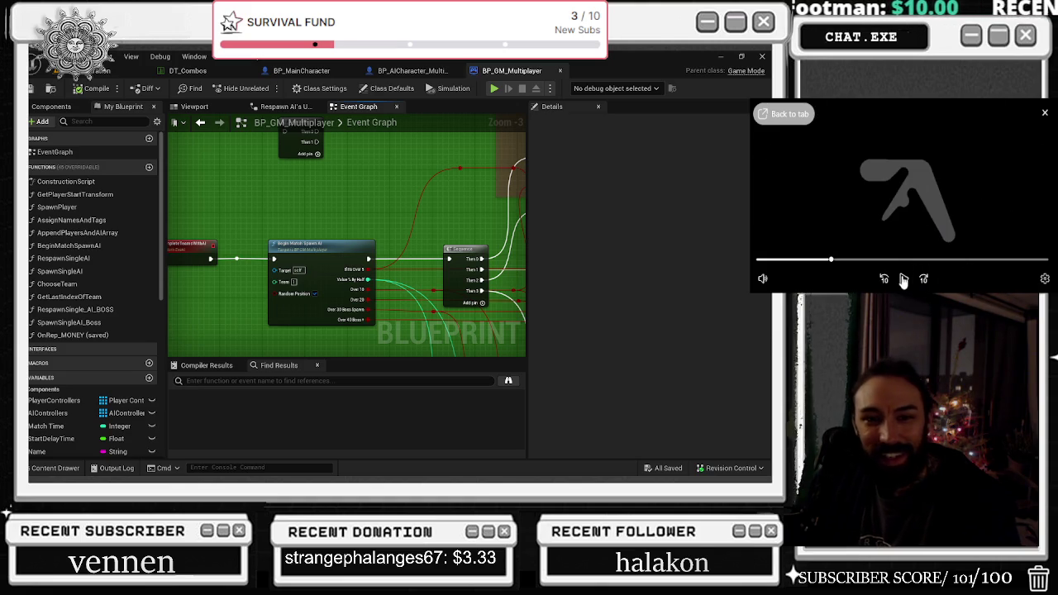
{"action": "left_click", "coordinate": [905, 281]}
{"action": "left_click", "coordinate": [906, 280]}
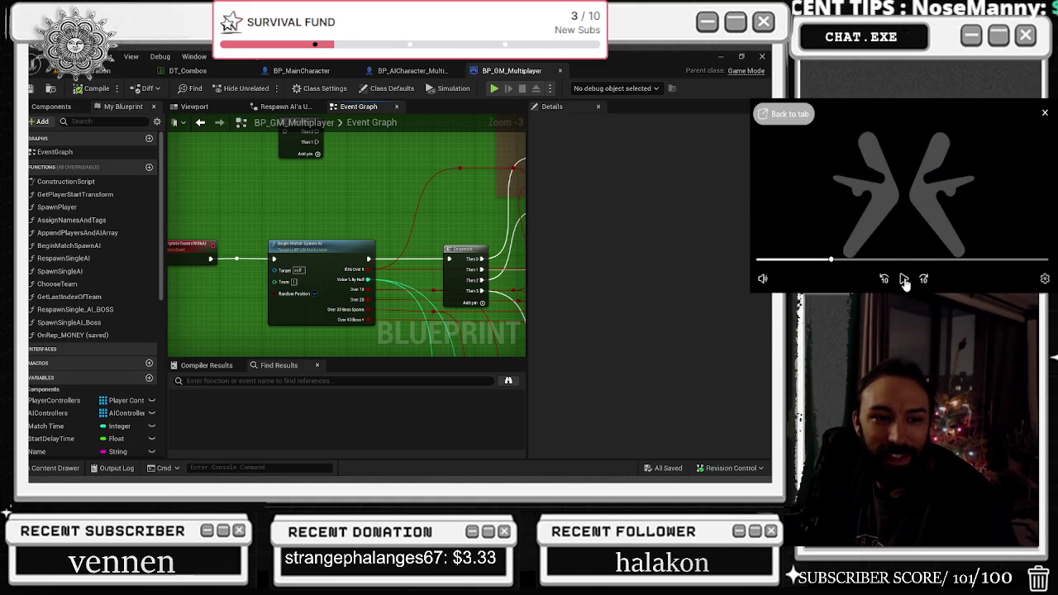
{"action": "left_click", "coordinate": [905, 281]}
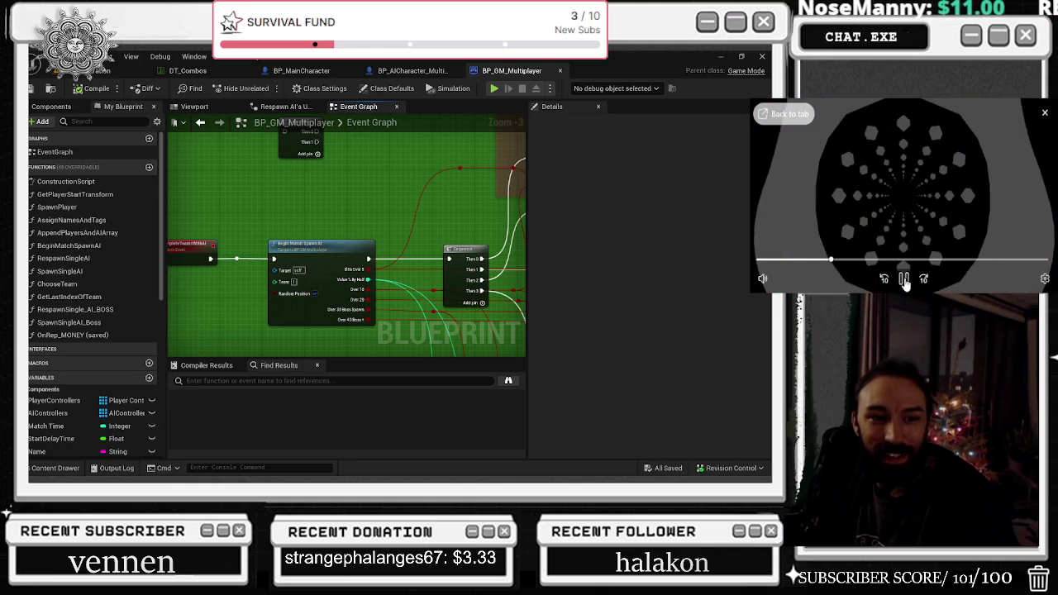
{"action": "left_click", "coordinate": [905, 280]}
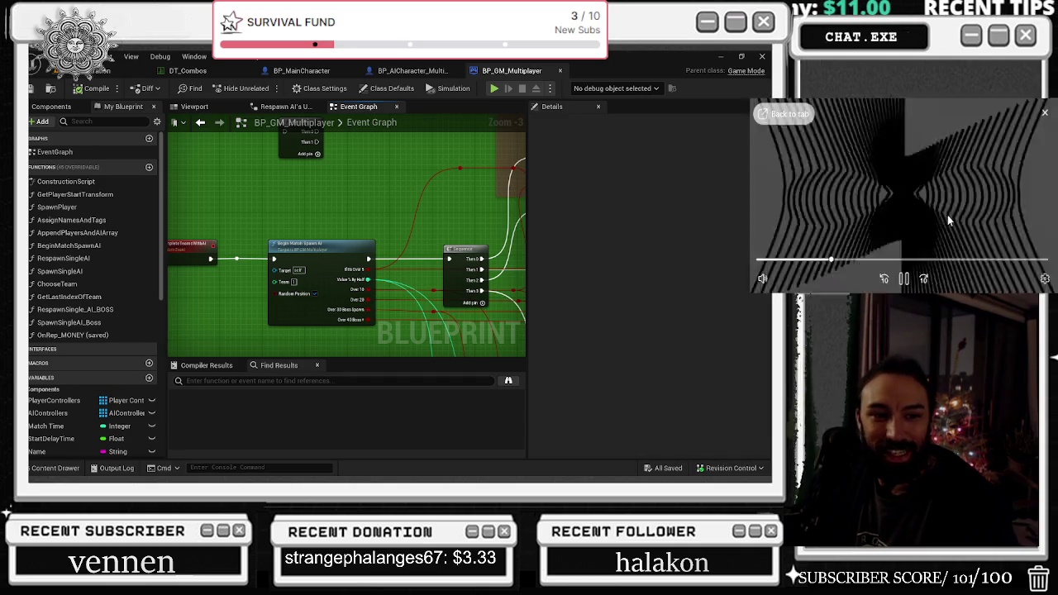
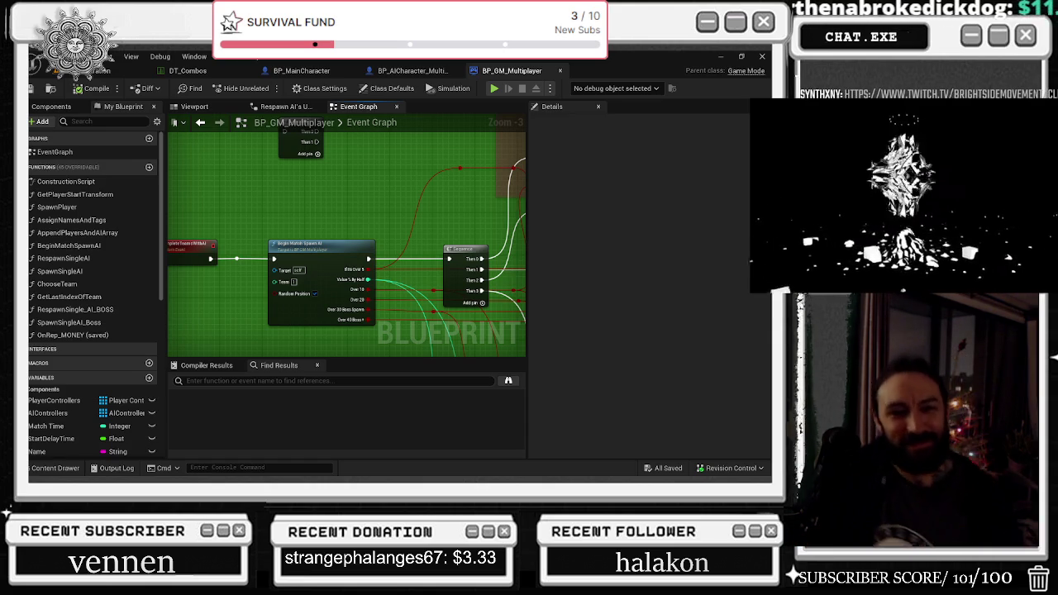
- Bring the Twitch clip tab to the front and maximize it, then go back to the Unreal blueprint editor
{"action": "mouse_move", "coordinate": [904, 194]}
{"action": "left_click", "coordinate": [786, 114]}
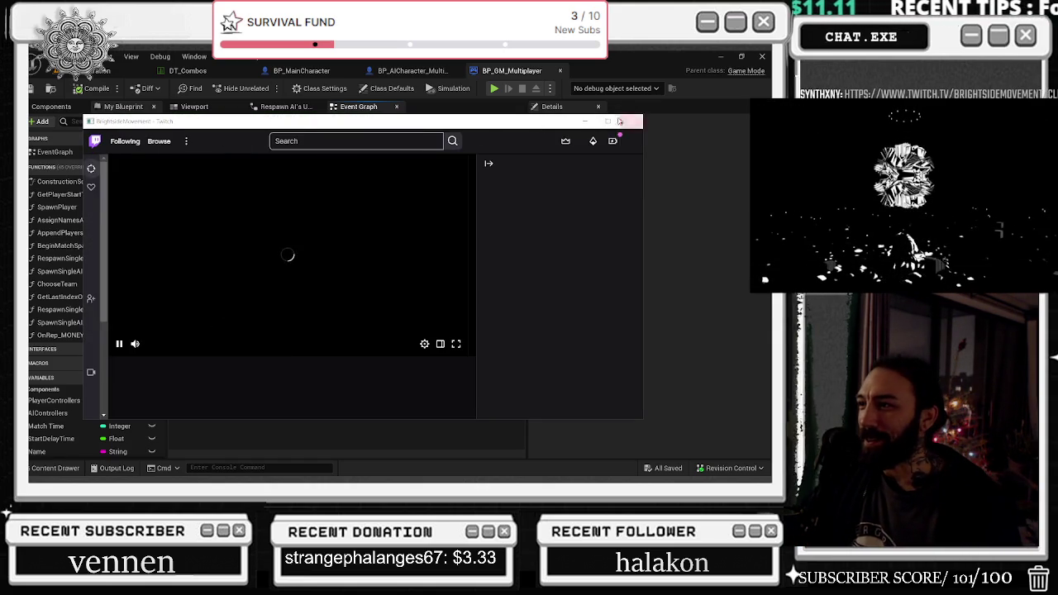
{"action": "key", "text": "super+Up"}
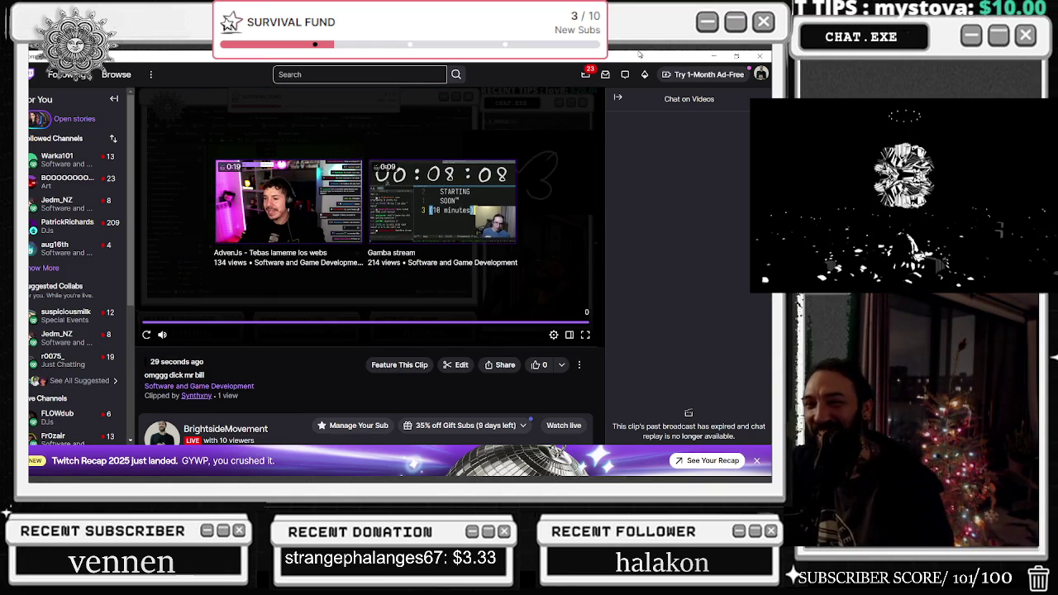
{"action": "left_click", "coordinate": [714, 55]}
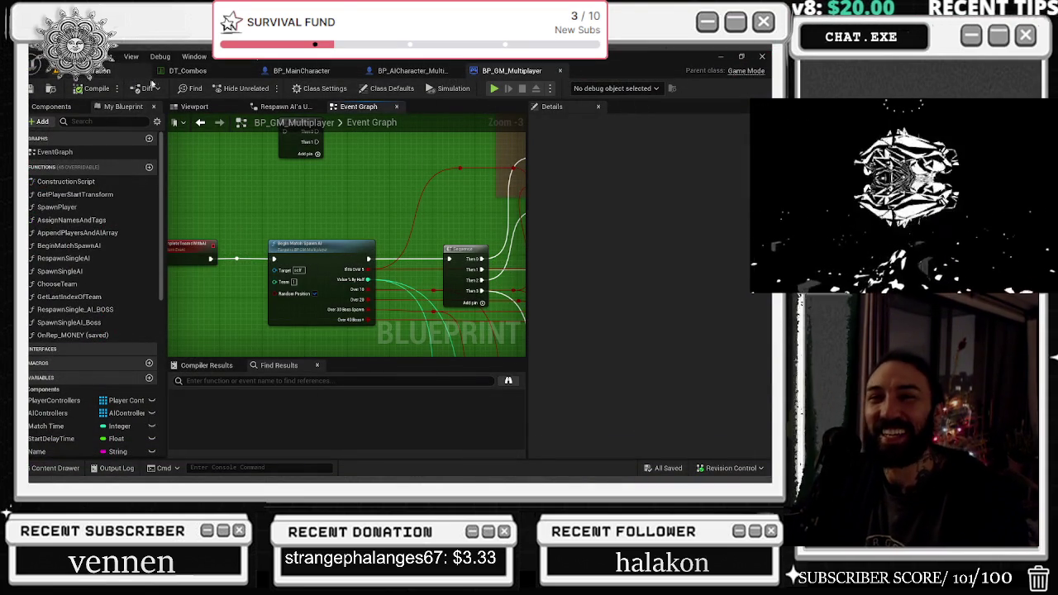
- Search the blueprint's Find Results for 'GS' references
{"action": "scroll", "coordinate": [422, 191], "scroll_direction": "down", "scroll_amount": 2}
{"action": "left_click", "coordinate": [225, 380]}
{"action": "type", "text": "BP+_"}
{"action": "key", "text": "BackSpace"}
{"action": "key", "text": "BackSpace"}
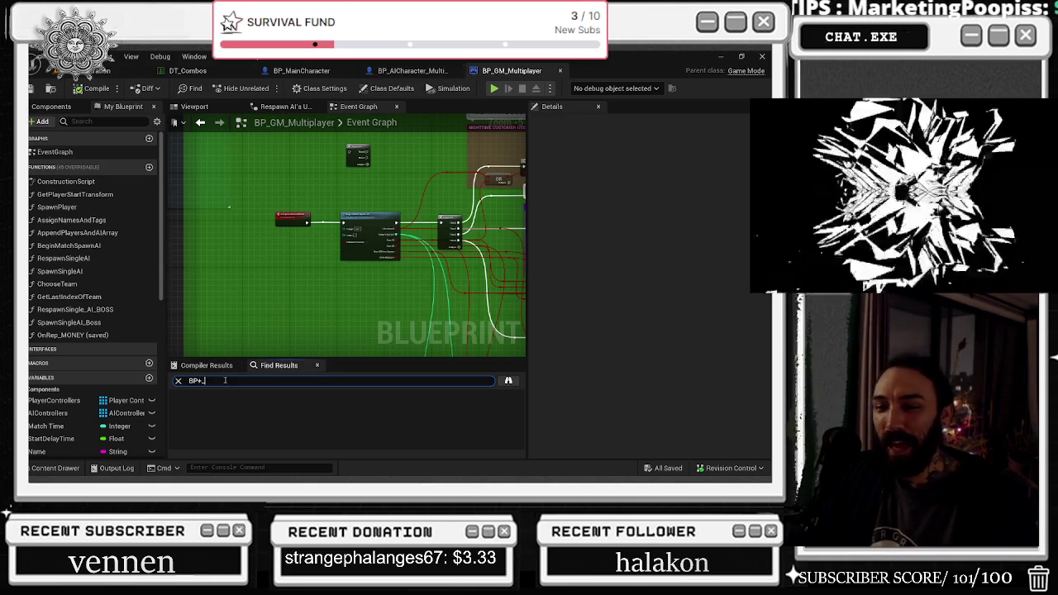
{"action": "key", "text": "BackSpace"}
{"action": "key", "text": "BackSpace"}
{"action": "type", "text": "GS"}
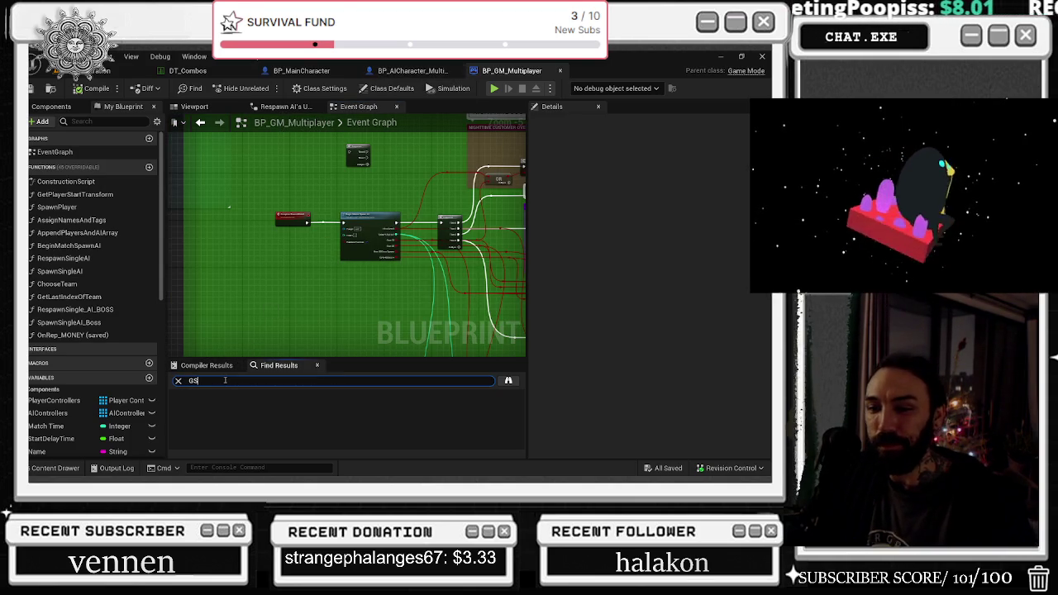
{"action": "key", "text": "Return"}
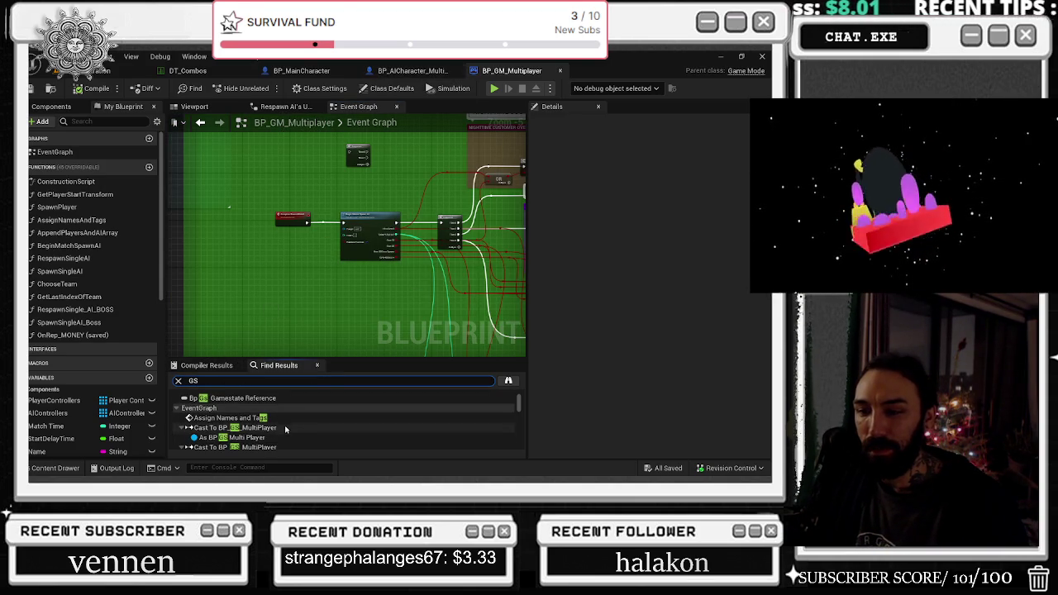
- Jump to the first Cast To BP_GS_MultiPlayer node and pan around it and AssignNamesAndSpawnPlayer
{"action": "double_click", "coordinate": [283, 427]}
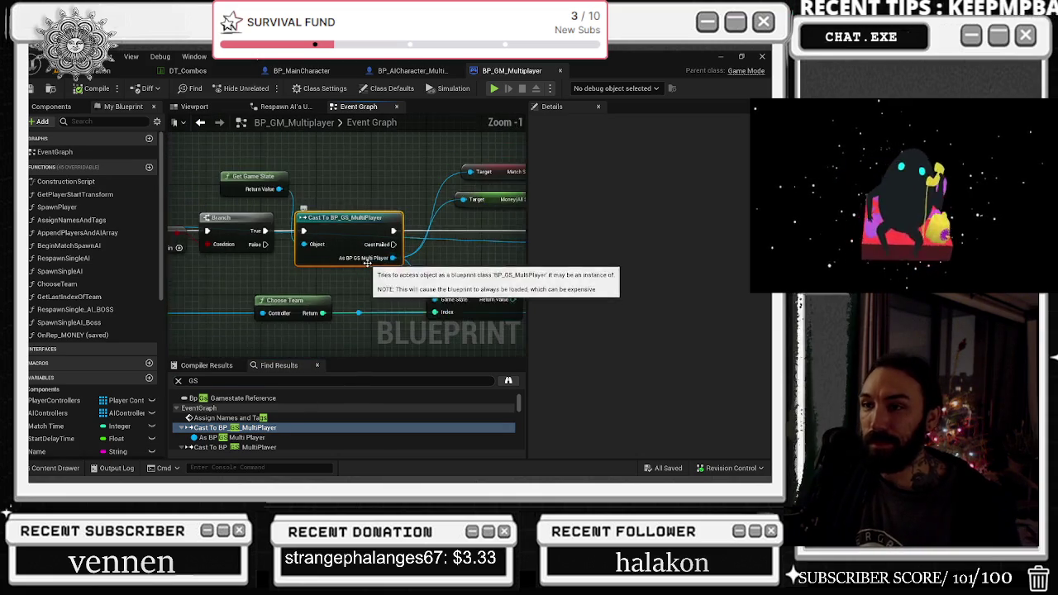
{"action": "scroll", "coordinate": [368, 263], "scroll_direction": "down", "scroll_amount": 2}
{"action": "left_click_drag", "start_coordinate": [267, 183], "coordinate": [397, 190]}
{"action": "mouse_move", "coordinate": [497, 165]}
{"action": "left_mouse_down"}
{"action": "mouse_move", "coordinate": [463, 146]}
{"action": "mouse_move", "coordinate": [263, 170]}
{"action": "mouse_move", "coordinate": [295, 161]}
{"action": "left_mouse_up"}
{"action": "scroll", "coordinate": [279, 435], "scroll_direction": "down", "scroll_amount": 2}
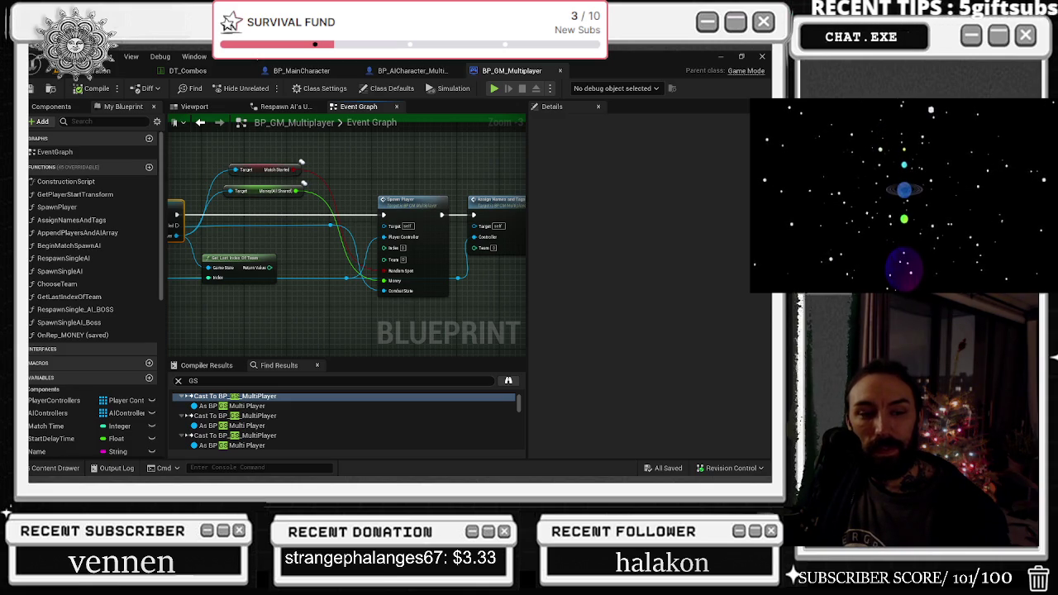
- Inspect the second Cast To BP_GS_MultiPlayer node with its Delay, level name and Branch nodes
{"action": "double_click", "coordinate": [256, 416]}
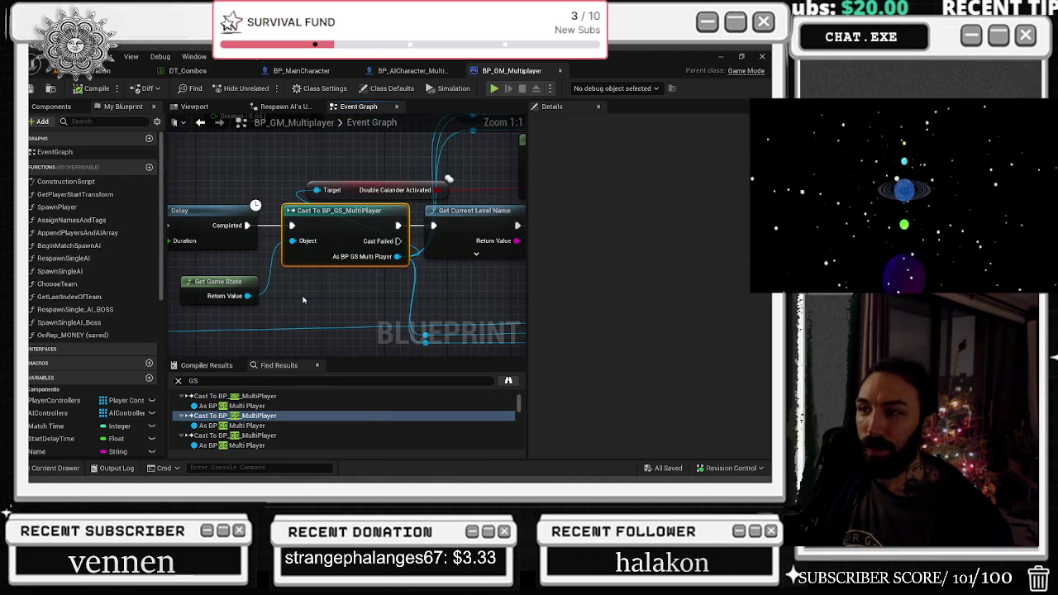
{"action": "scroll", "coordinate": [303, 300], "scroll_direction": "down", "scroll_amount": 4}
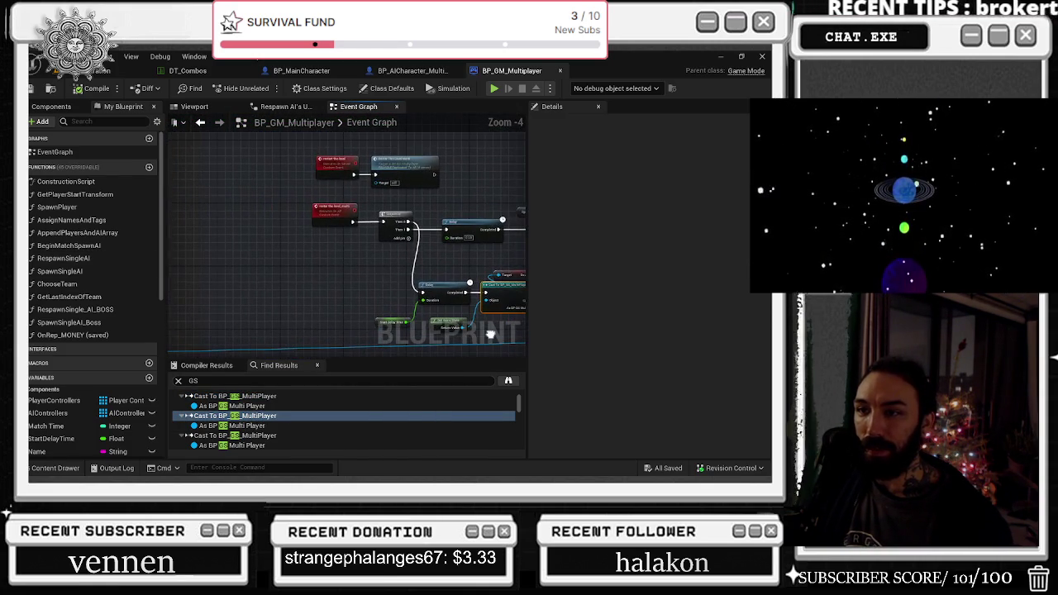
{"action": "left_click_drag", "start_coordinate": [378, 222], "coordinate": [197, 204]}
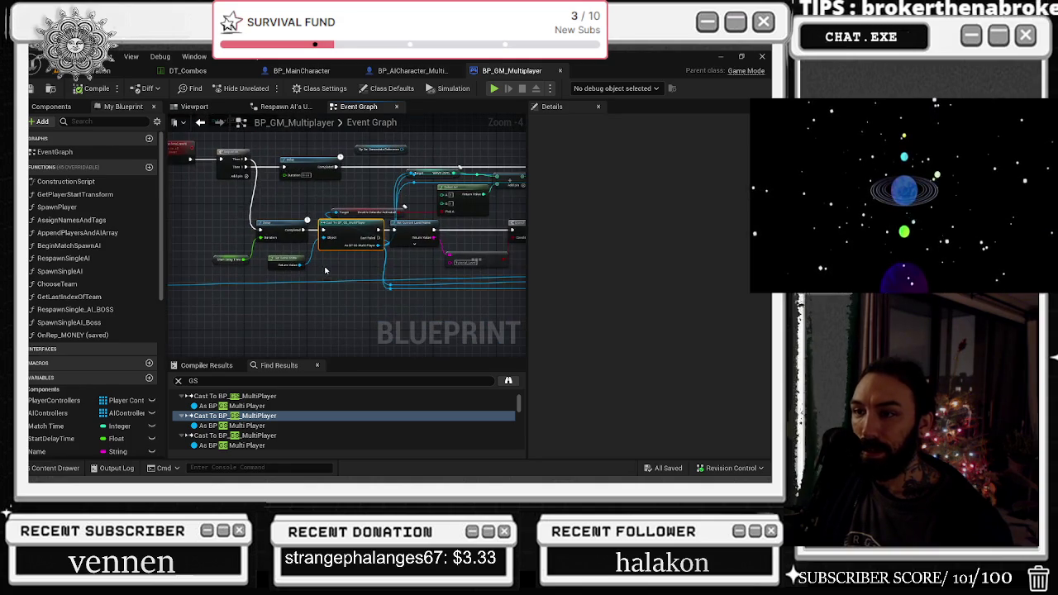
{"action": "scroll", "coordinate": [325, 270], "scroll_direction": "up", "scroll_amount": 1}
{"action": "left_click_drag", "start_coordinate": [368, 281], "coordinate": [355, 177]}
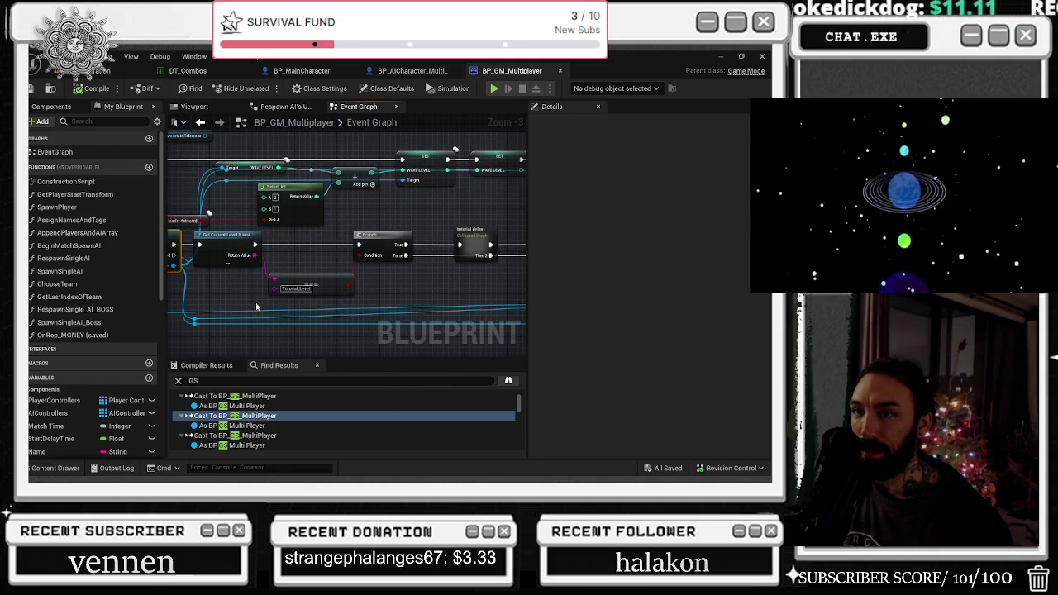
{"action": "double_click", "coordinate": [257, 416]}
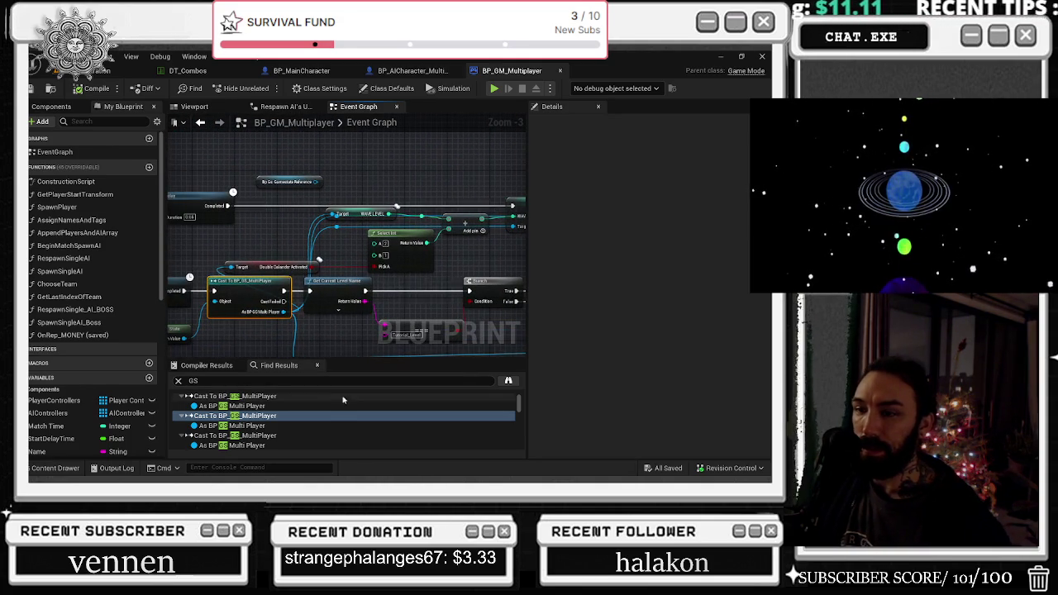
- Jump to the third Cast To BP_GS_MultiPlayer node near the Start Match Timer nodes
{"action": "double_click", "coordinate": [273, 435]}
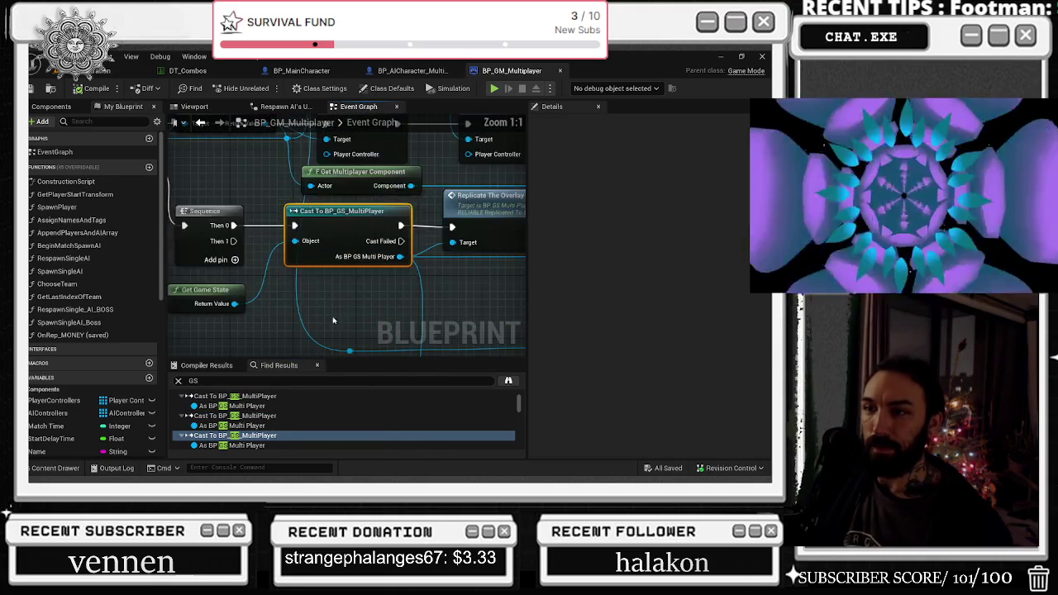
{"action": "left_click_drag", "start_coordinate": [468, 168], "coordinate": [286, 332]}
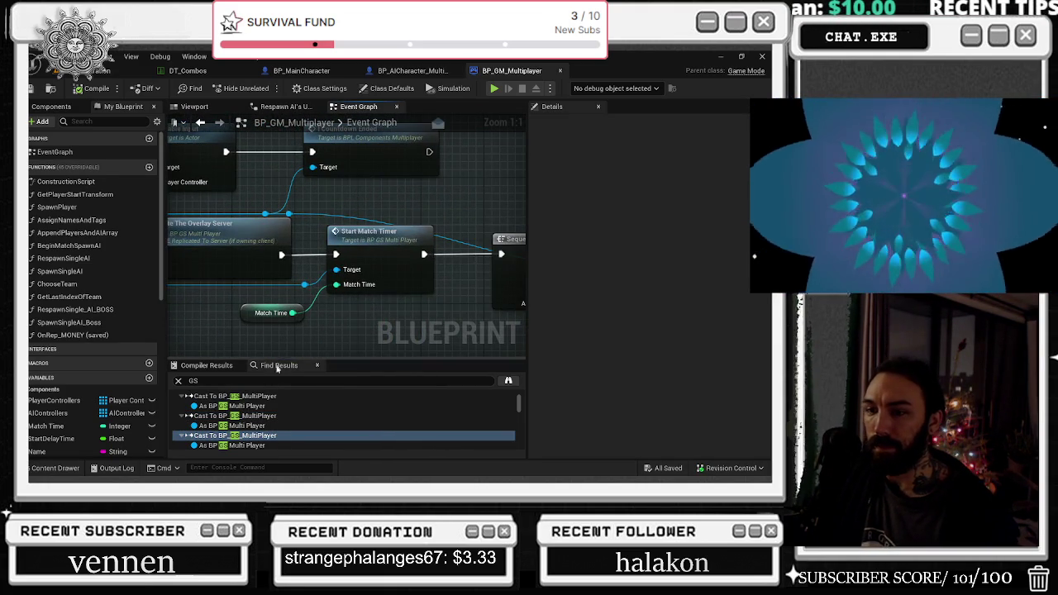
{"action": "scroll", "coordinate": [257, 433], "scroll_direction": "down", "scroll_amount": 3}
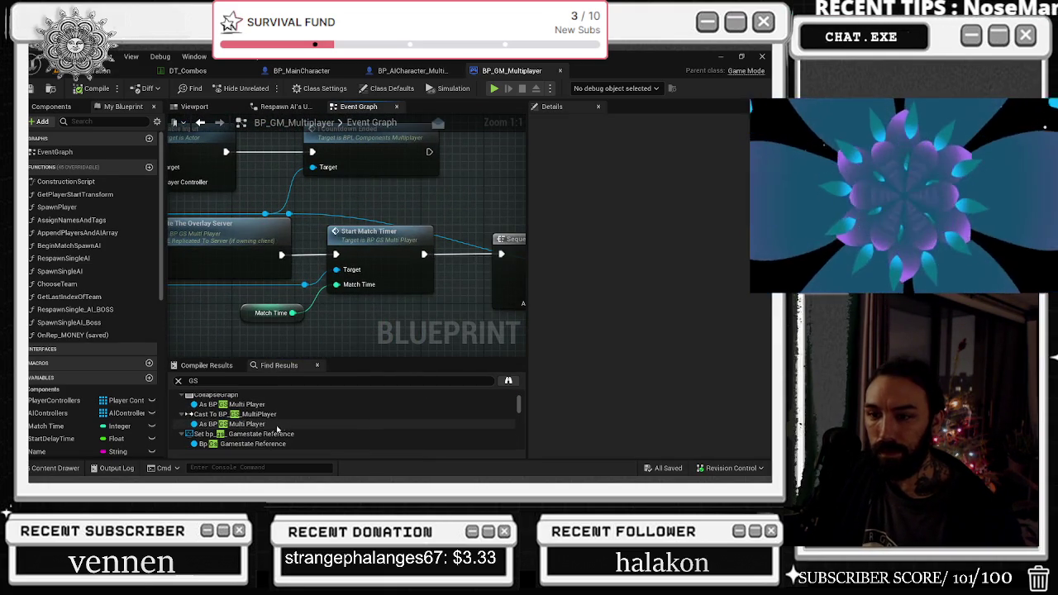
- Review the Set bp_GS_Gamestate Reference node and BeginPlay level checks, then return to the level editor
{"action": "left_click", "coordinate": [279, 433]}
{"action": "mouse_move", "coordinate": [485, 337]}
{"action": "left_mouse_down"}
{"action": "mouse_move", "coordinate": [471, 233]}
{"action": "mouse_move", "coordinate": [196, 194]}
{"action": "mouse_move", "coordinate": [296, 238]}
{"action": "mouse_move", "coordinate": [371, 244]}
{"action": "mouse_move", "coordinate": [89, 199]}
{"action": "left_mouse_up"}
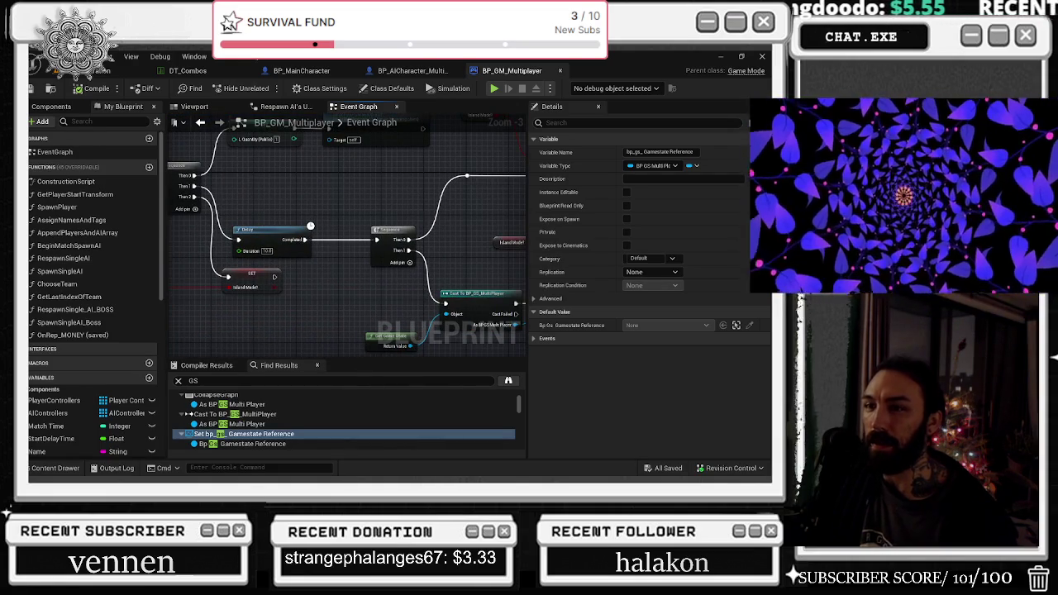
{"action": "mouse_move", "coordinate": [310, 225]}
{"action": "left_mouse_down"}
{"action": "mouse_move", "coordinate": [177, 197]}
{"action": "mouse_move", "coordinate": [334, 240]}
{"action": "left_mouse_up"}
{"action": "mouse_move", "coordinate": [496, 348]}
{"action": "left_mouse_down"}
{"action": "mouse_move", "coordinate": [383, 303]}
{"action": "mouse_move", "coordinate": [237, 309]}
{"action": "mouse_move", "coordinate": [229, 409]}
{"action": "left_mouse_up"}
{"action": "right_click", "coordinate": [383, 303]}
{"action": "left_click", "coordinate": [324, 315]}
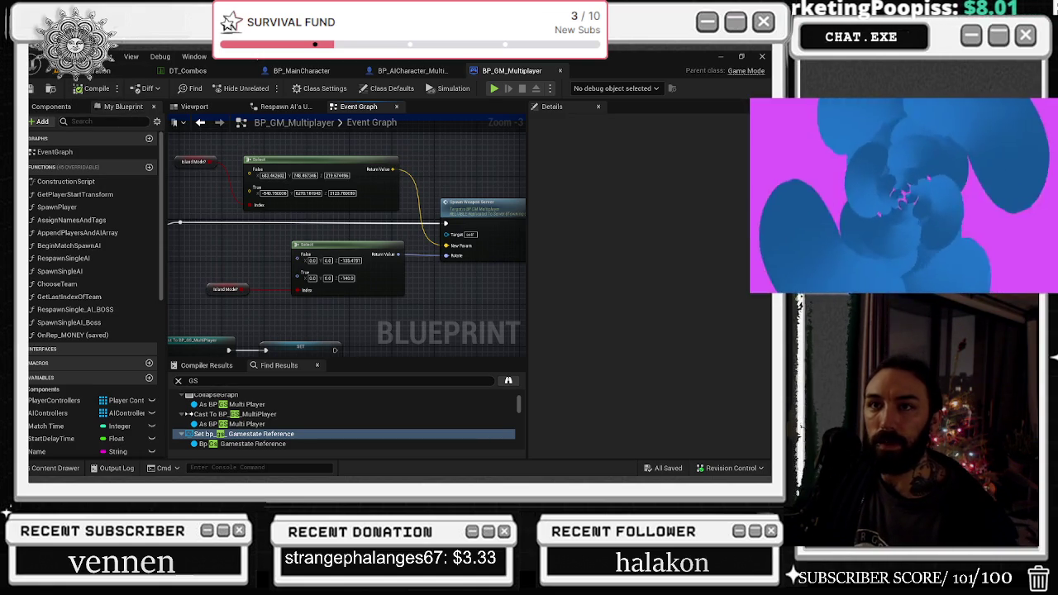
{"action": "left_click", "coordinate": [494, 87]}
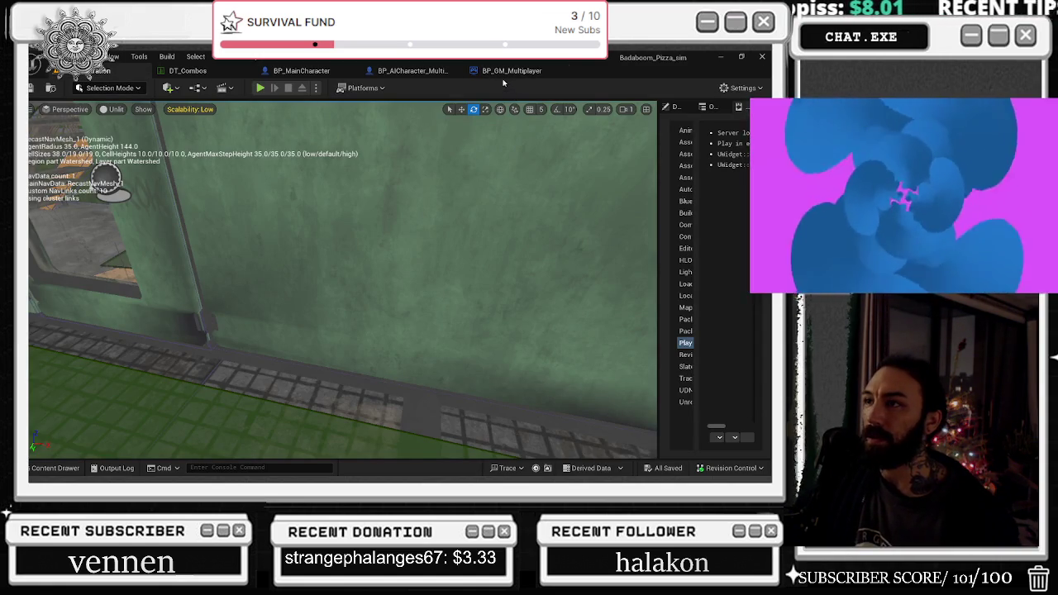
- Find BP_GS in all content folders and open the BP_GS_MultiPlayer blueprint
{"action": "left_click", "coordinate": [48, 471]}
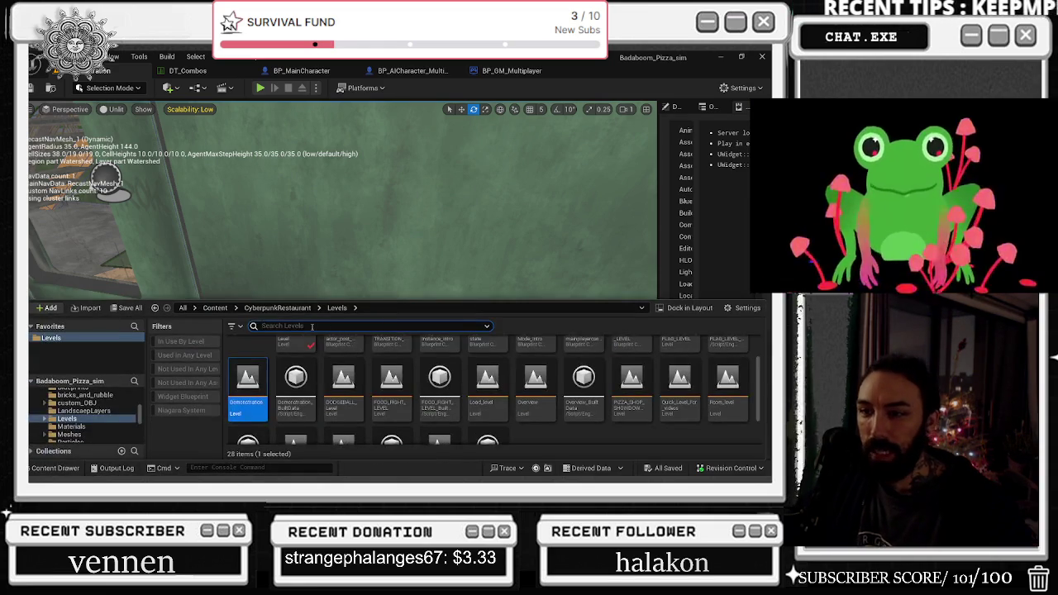
{"action": "type", "text": "BP_GS"}
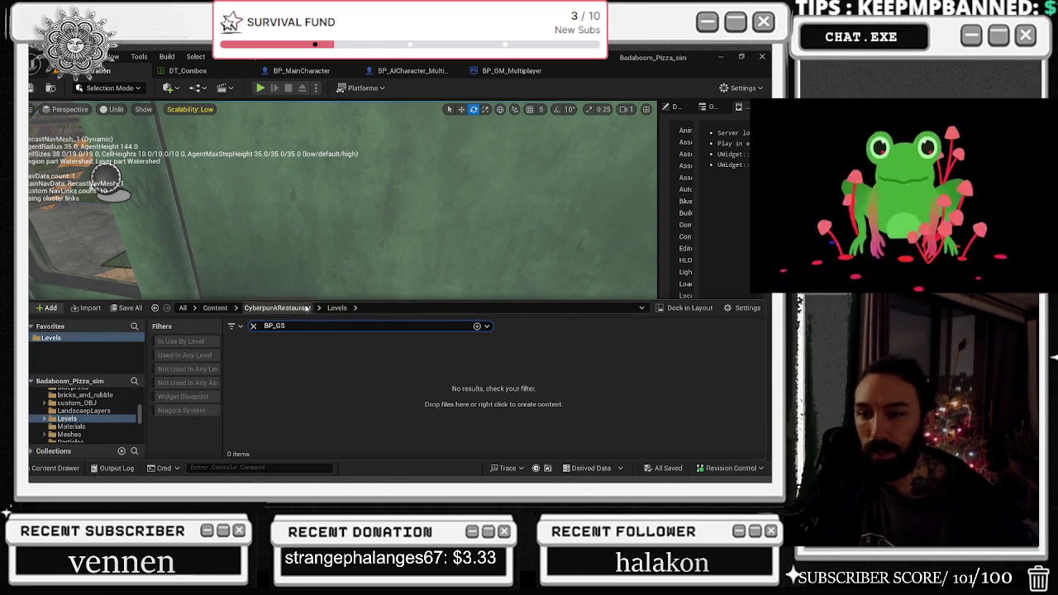
{"action": "scroll", "coordinate": [99, 413], "scroll_direction": "up", "scroll_amount": 5}
{"action": "left_click", "coordinate": [46, 393]}
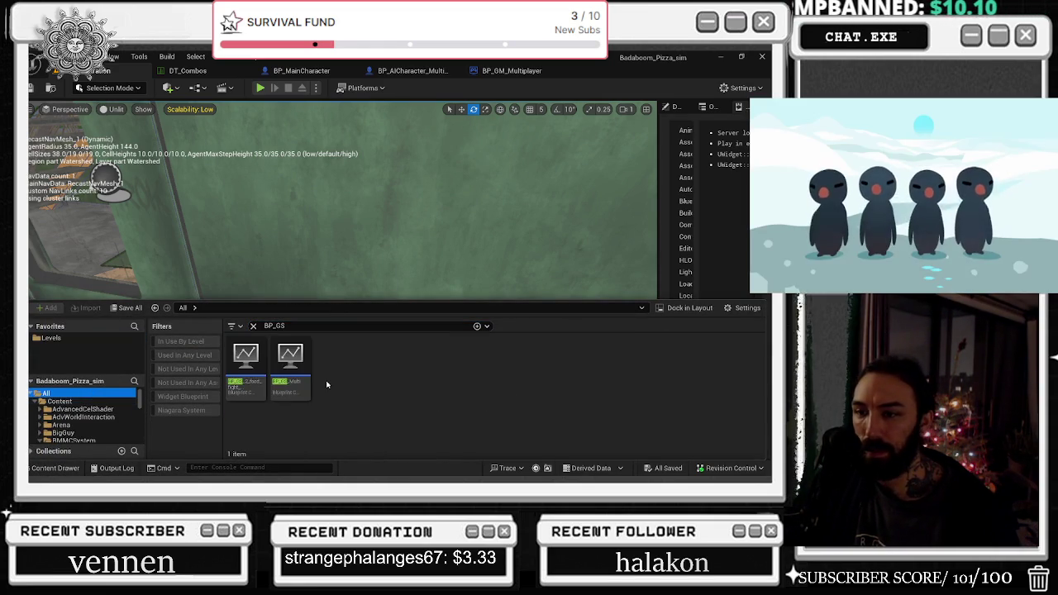
{"action": "double_click", "coordinate": [299, 375]}
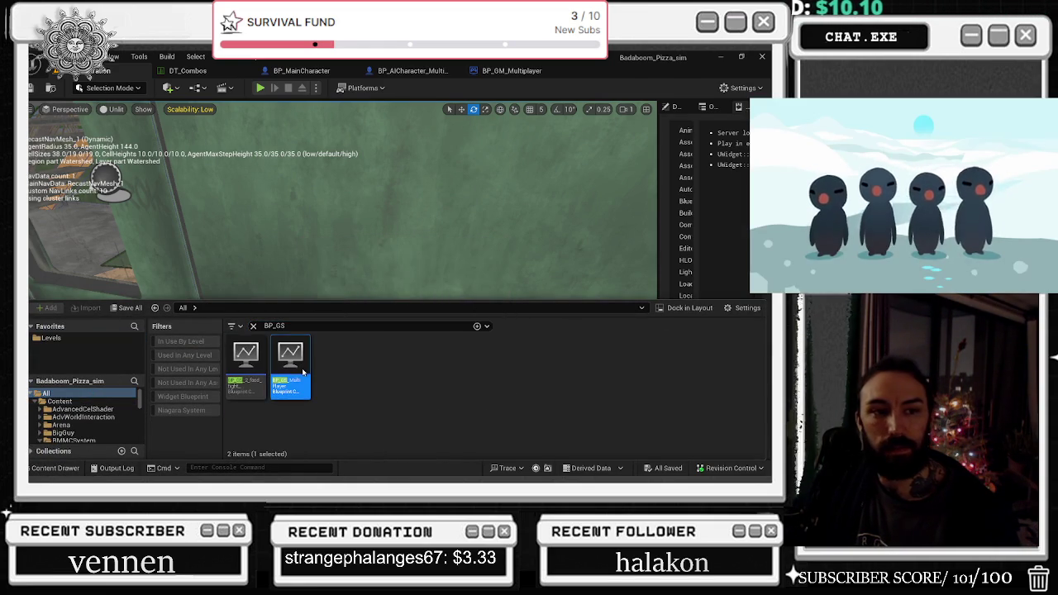
- Set the WAVE LEVEL variable's default value to 25
{"action": "left_click", "coordinate": [115, 107]}
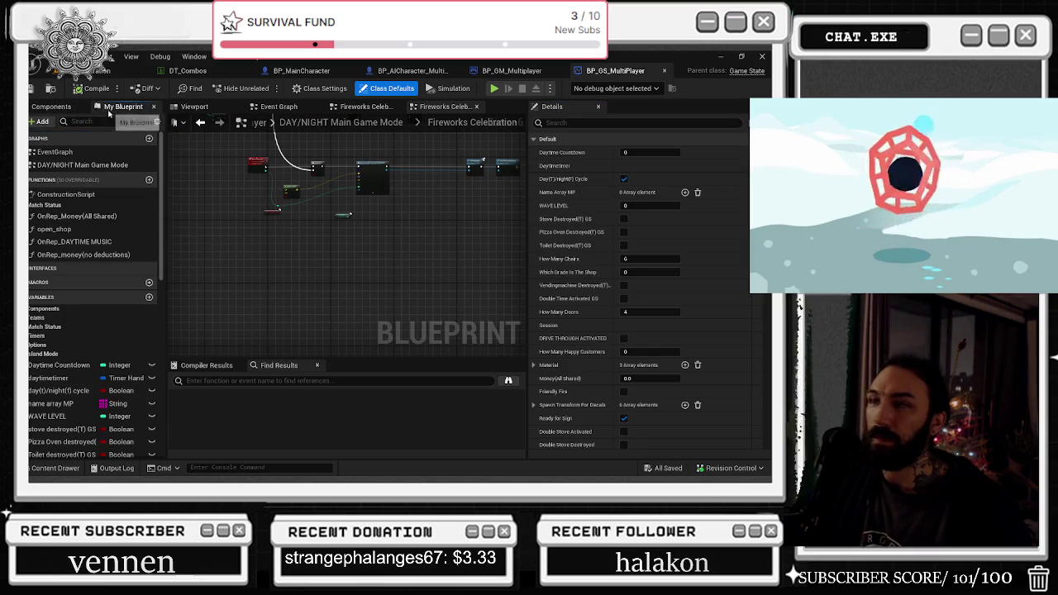
{"action": "left_click", "coordinate": [62, 416]}
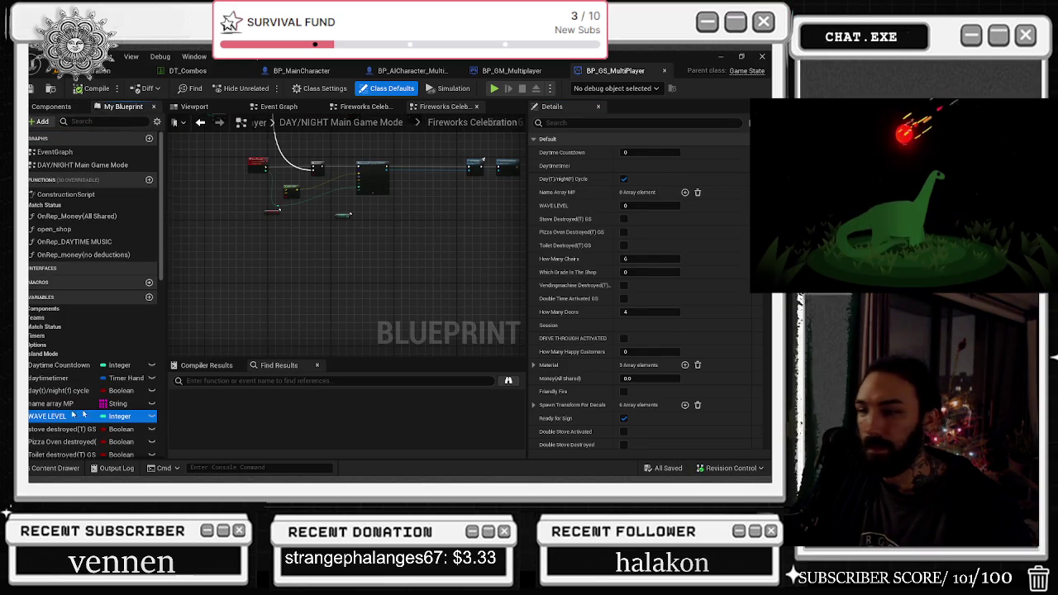
{"action": "left_click", "coordinate": [637, 392]}
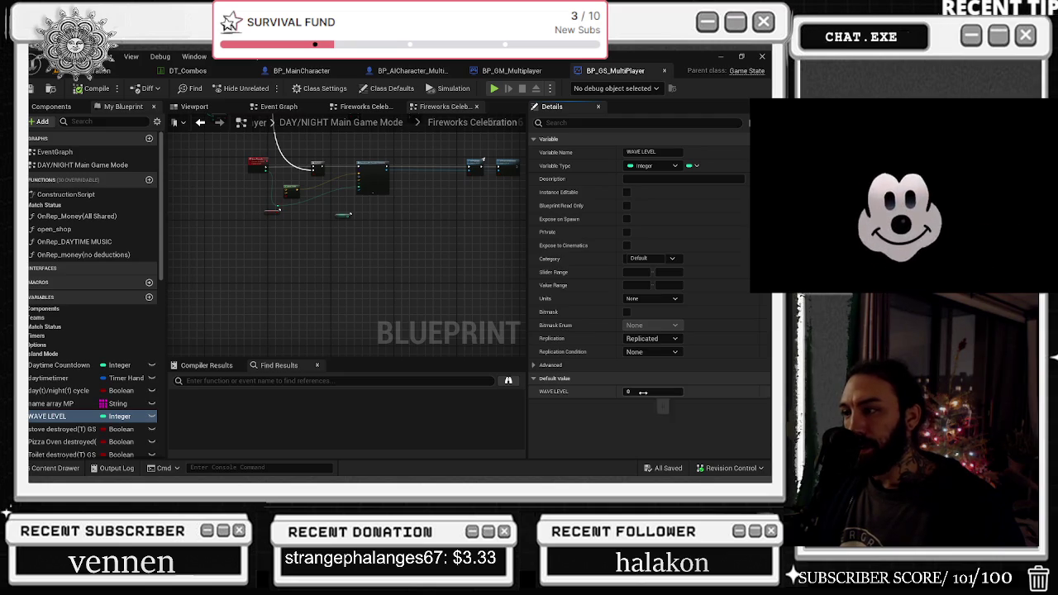
{"action": "type", "text": "2"}
{"action": "key", "text": "BackSpace"}
{"action": "key", "text": "Return"}
- Save and compile BP_GS_MultiPlayer, then go back to the level editor
{"action": "key", "text": "ctrl+shift+s"}
{"action": "left_click", "coordinate": [470, 378]}
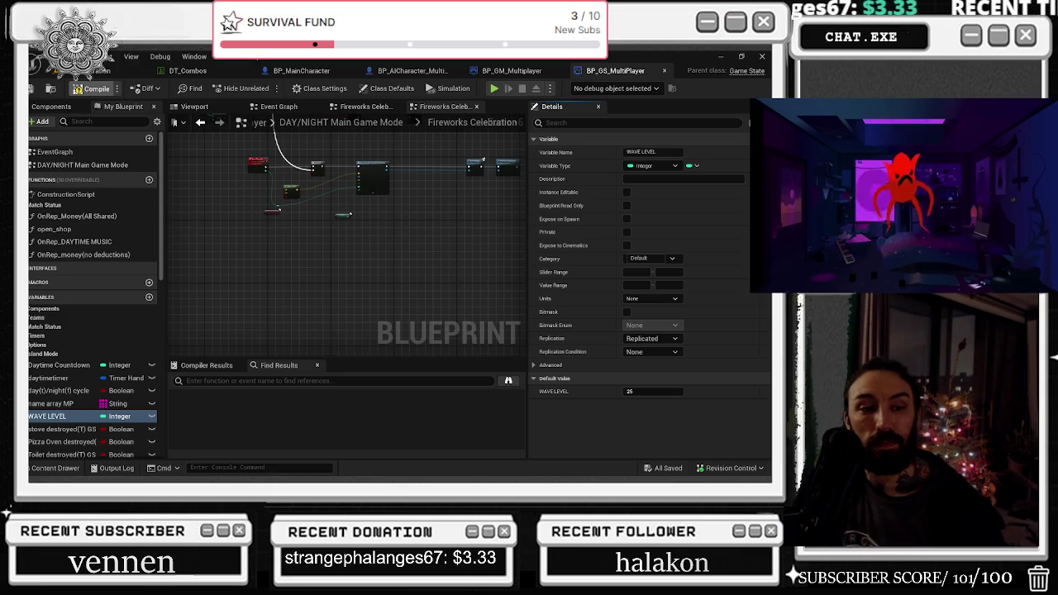
{"action": "left_click", "coordinate": [91, 89]}
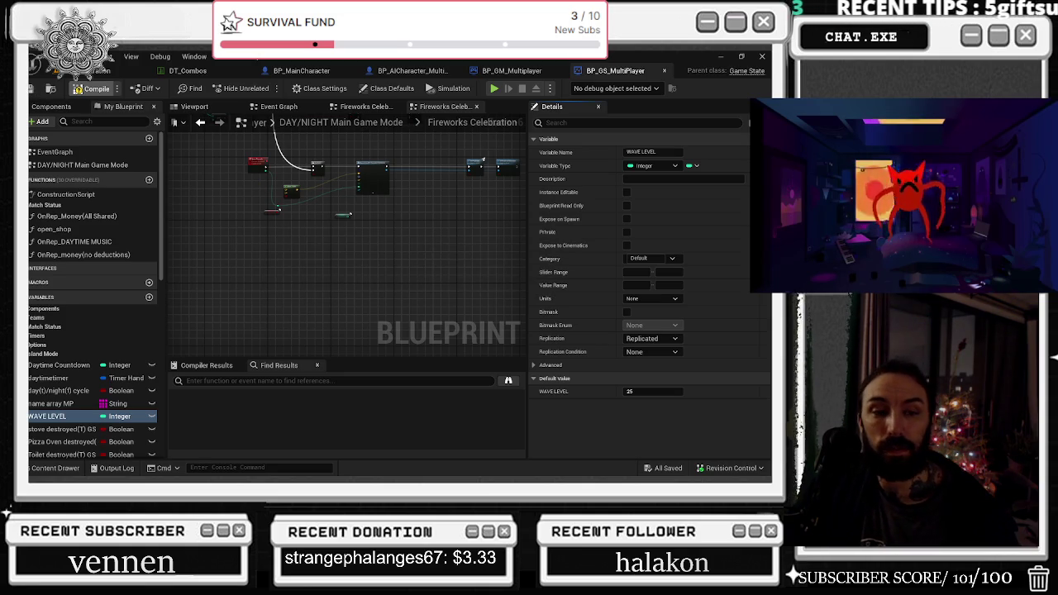
{"action": "left_click", "coordinate": [121, 71]}
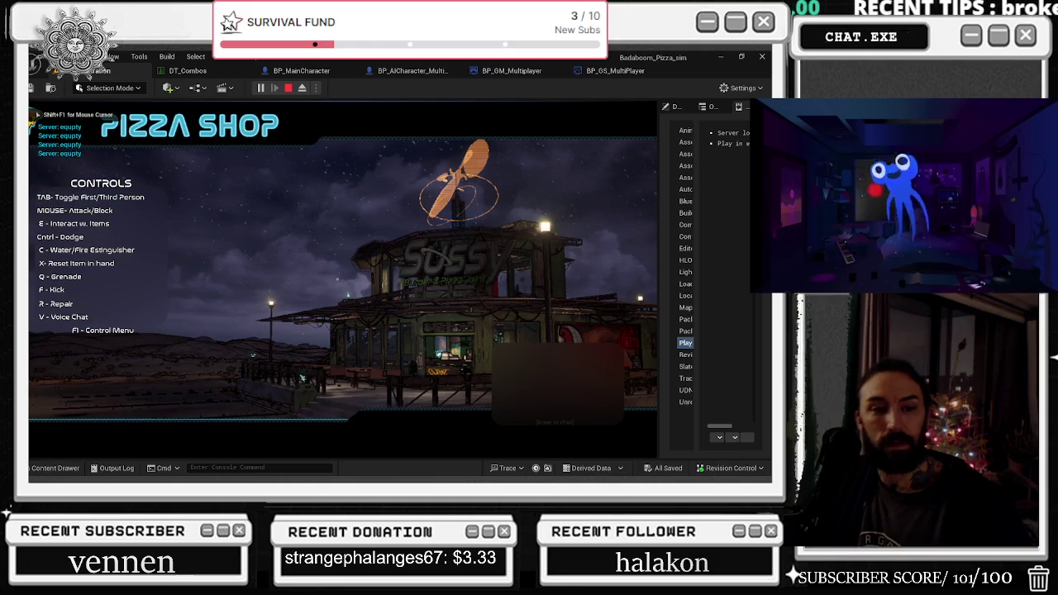
- Walk the character from the dining area out to the open lot, hiding the controls help overlay
{"action": "key", "text": "w"}
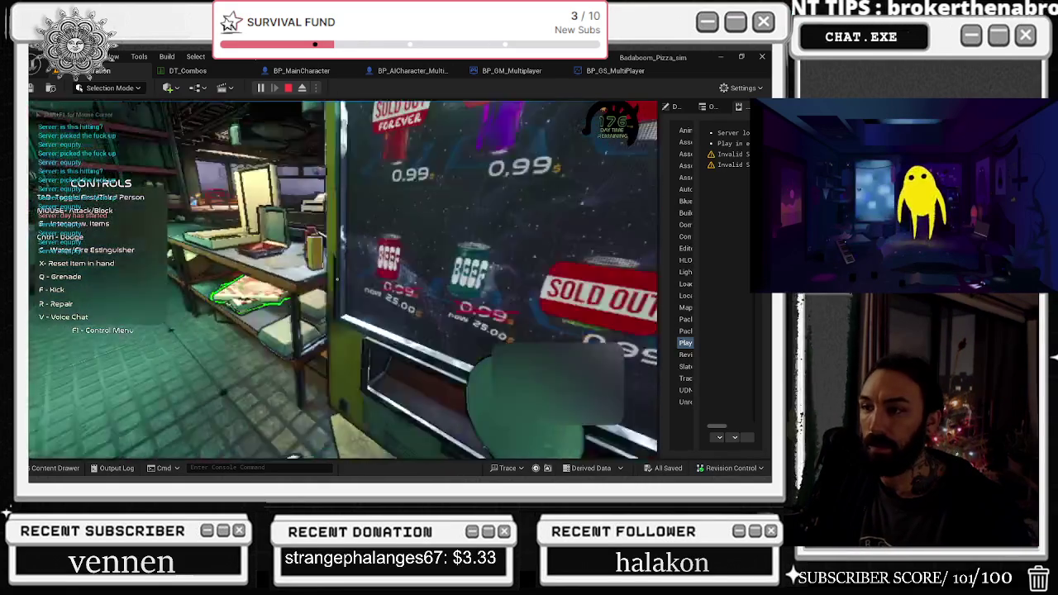
{"action": "key", "text": "w"}
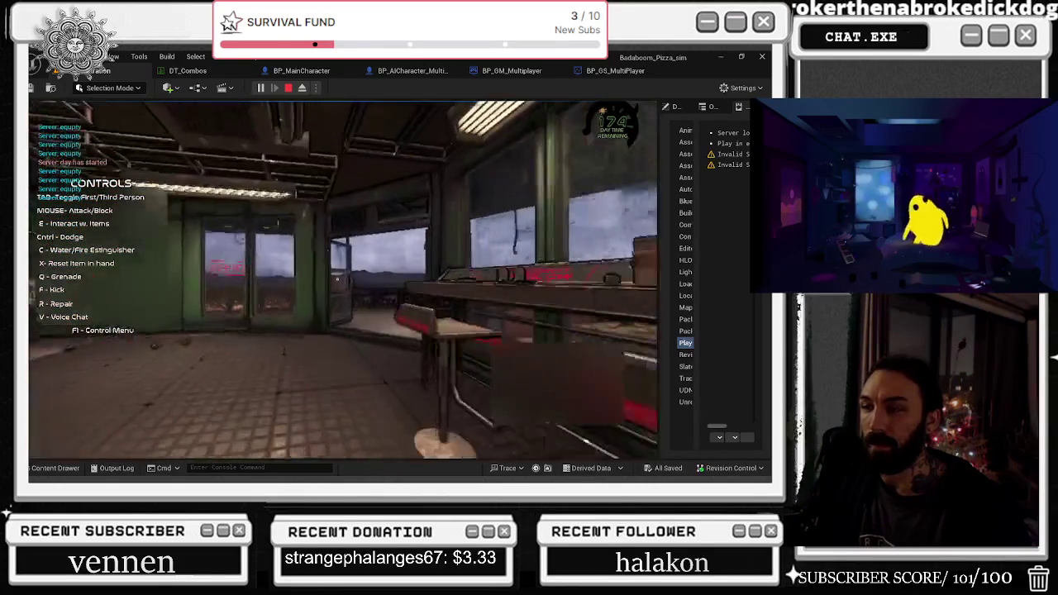
{"action": "key", "text": "w"}
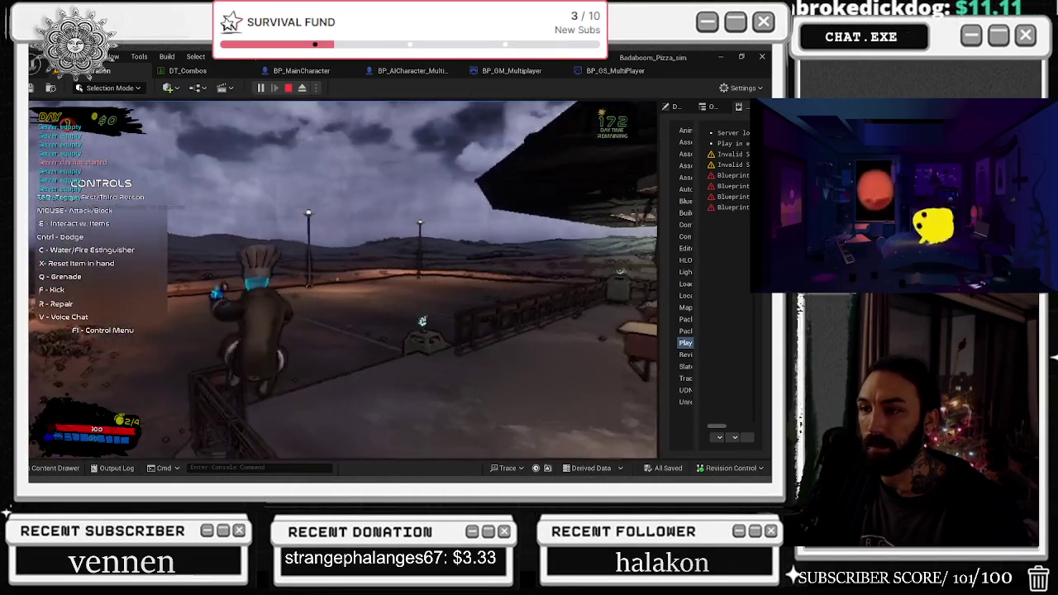
{"action": "key", "text": "w"}
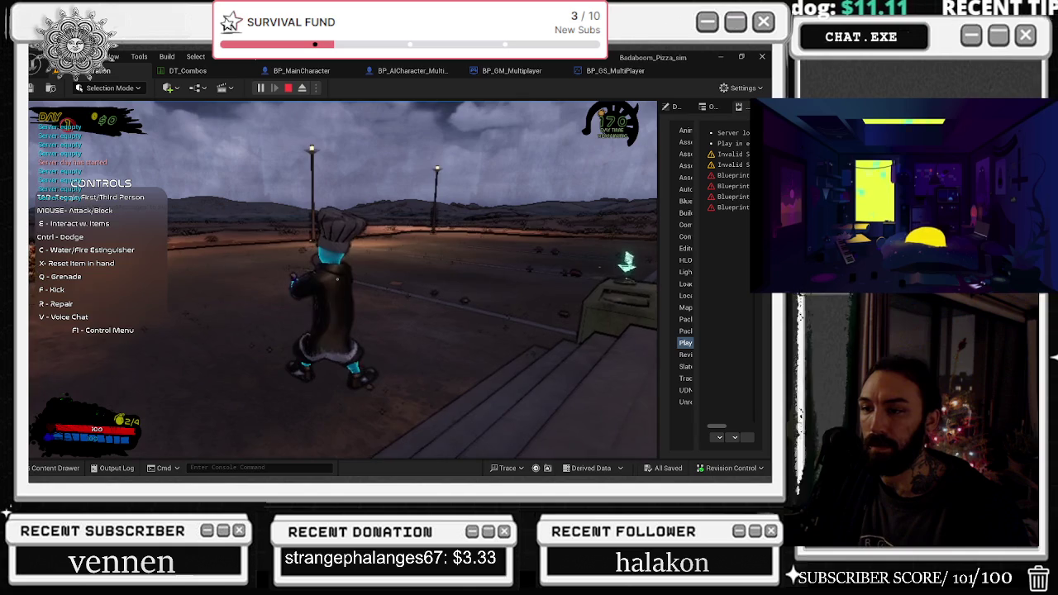
{"action": "key", "text": "F1"}
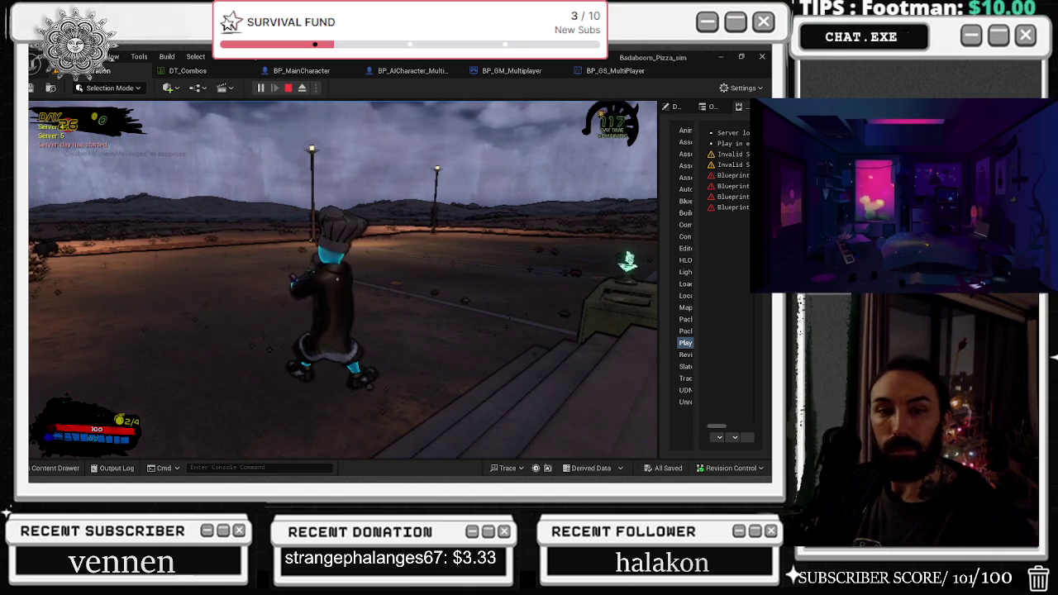
{"action": "key", "text": "w"}
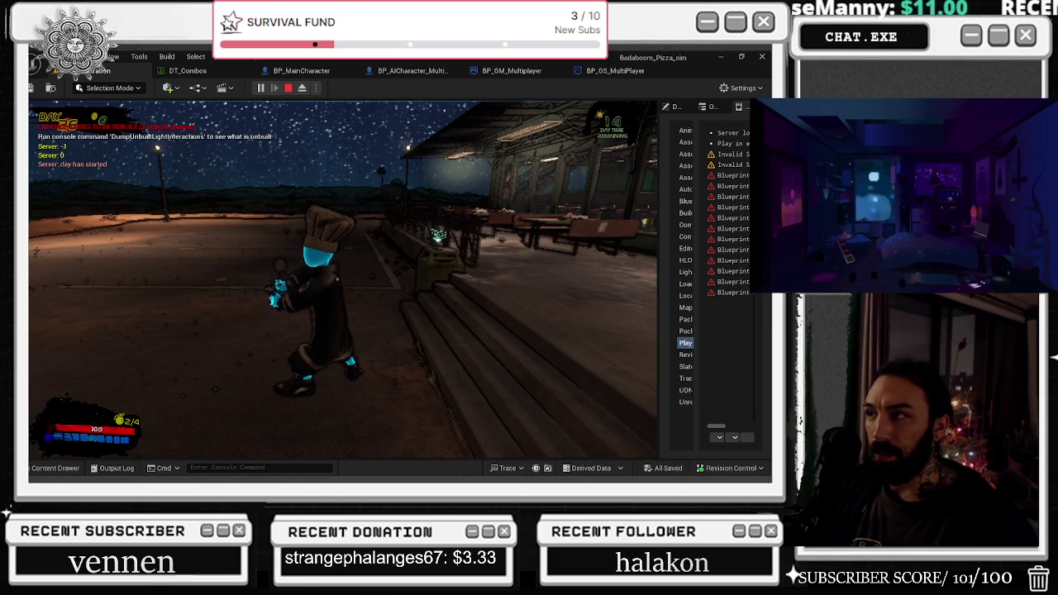
{"action": "key", "text": "w"}
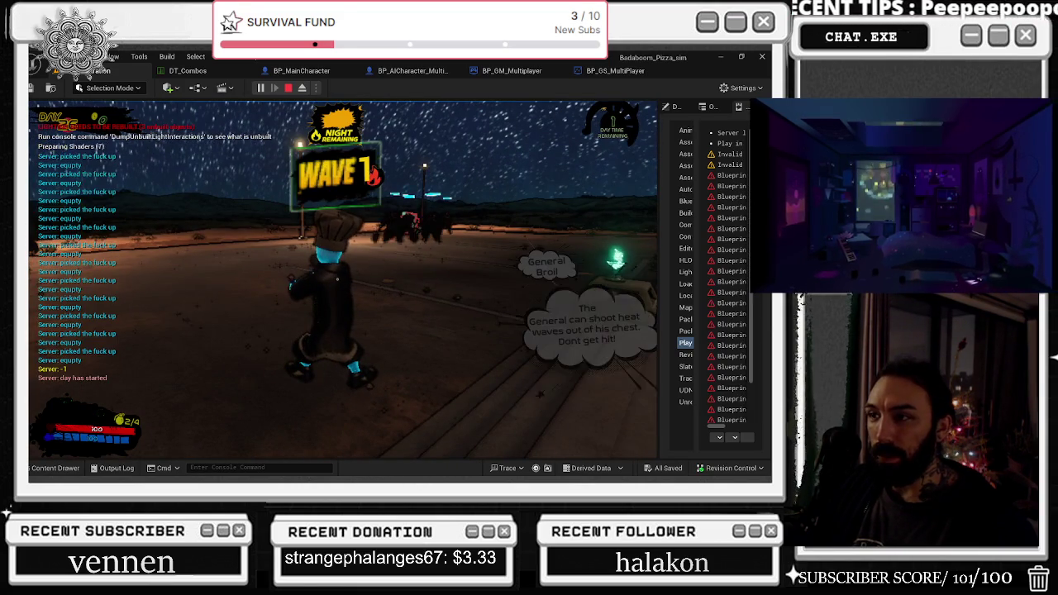
- Fight the enemies of the first night wave, then free the mouse from the game
{"action": "key", "text": "w"}
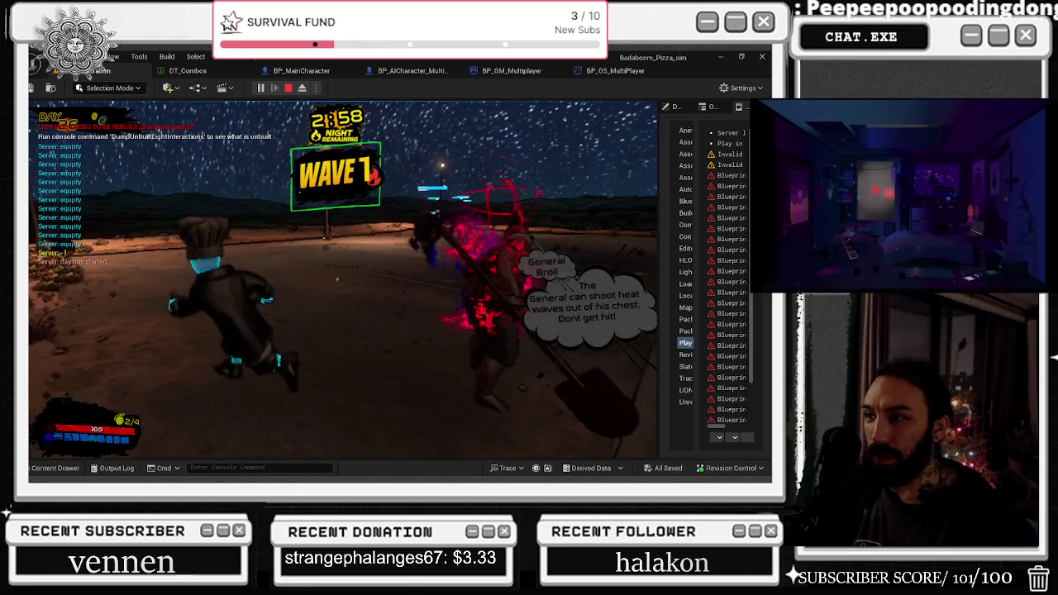
{"action": "key", "text": "w"}
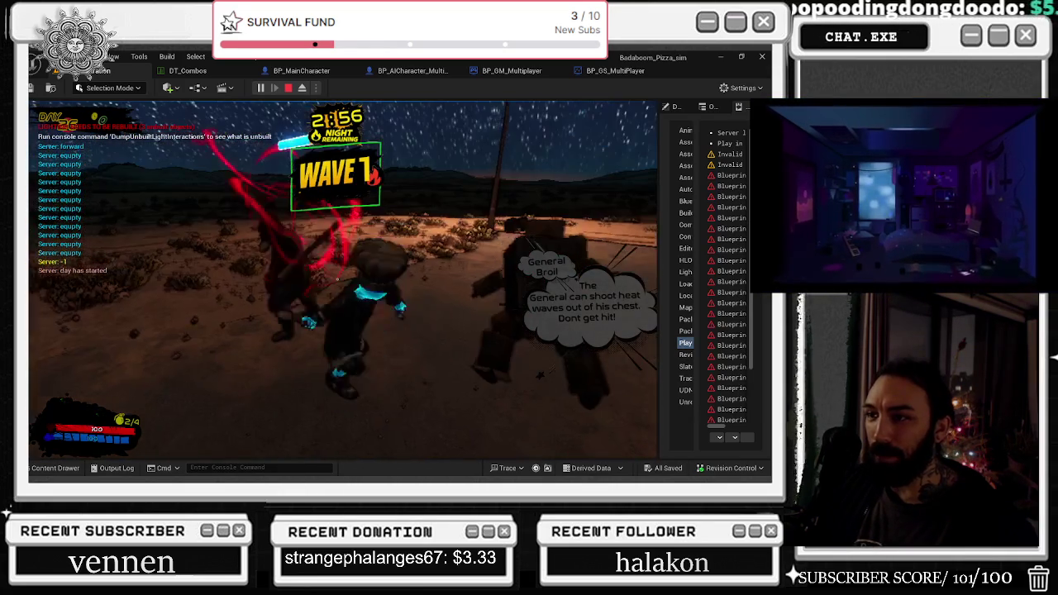
{"action": "key", "text": "w"}
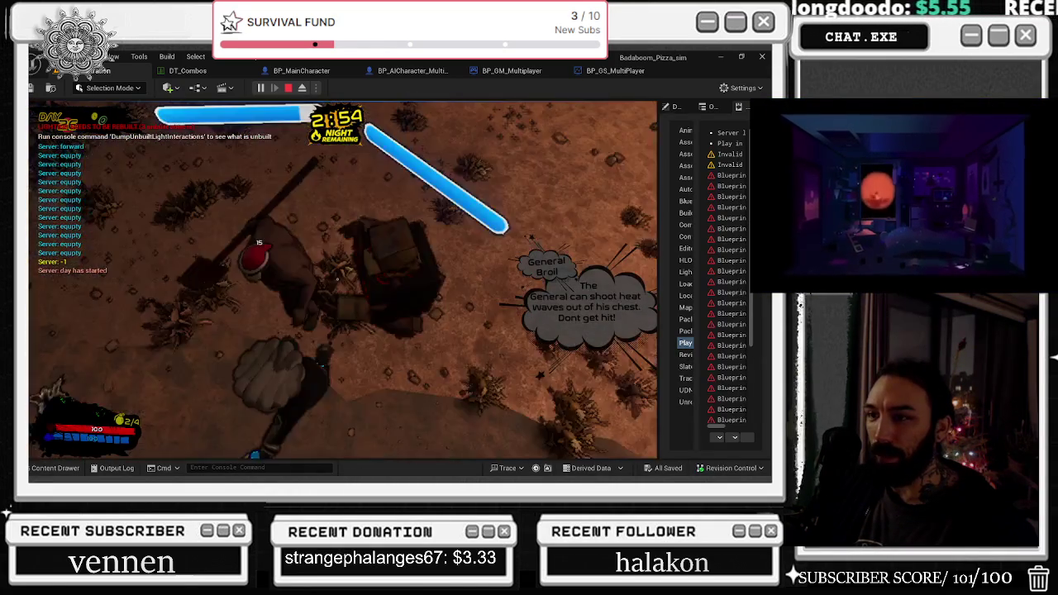
{"action": "key", "text": "w"}
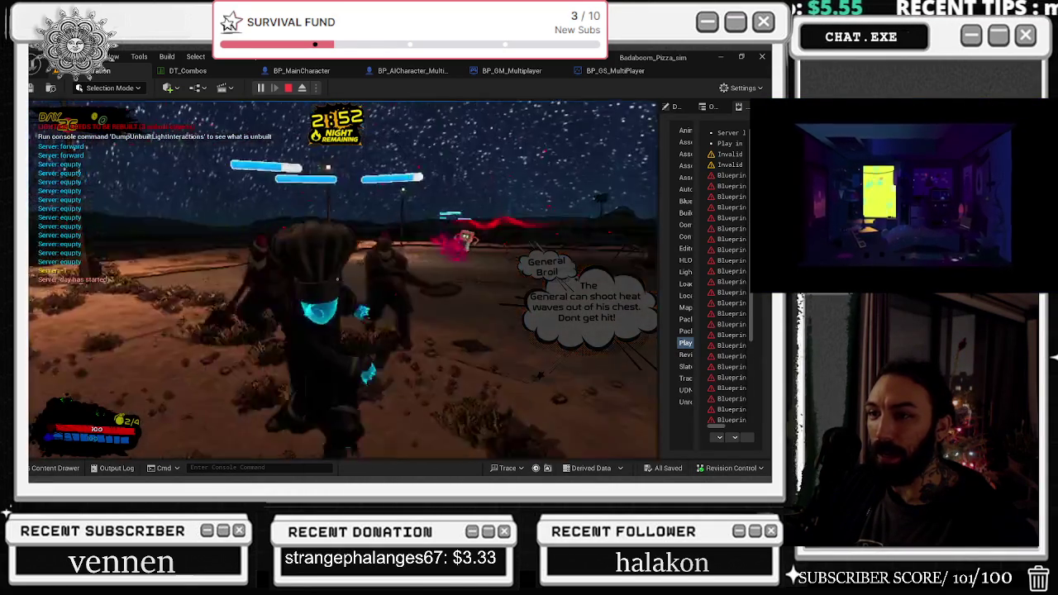
{"action": "key", "text": "w"}
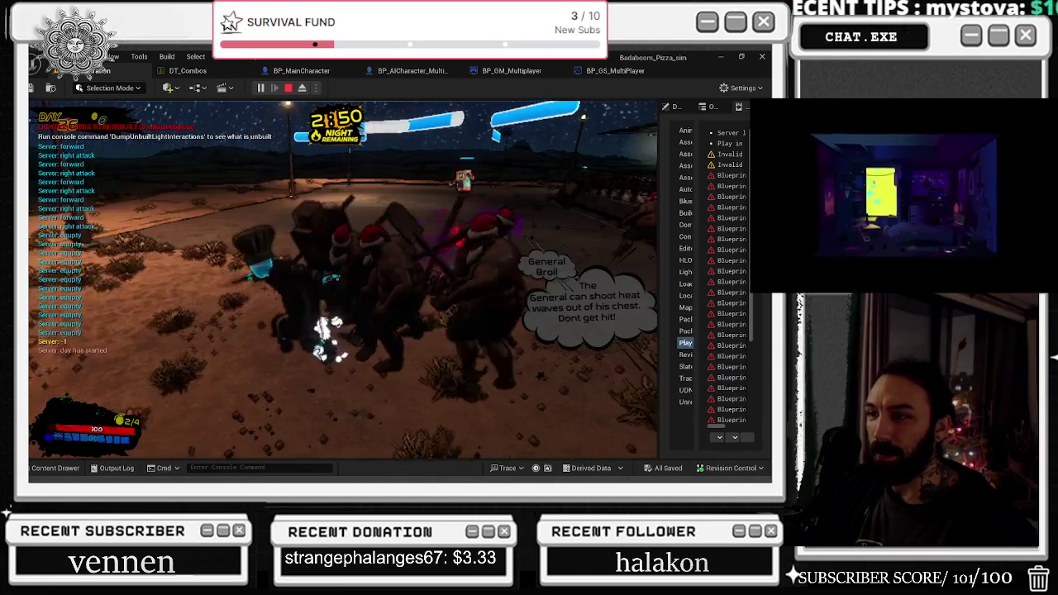
{"action": "key", "text": "w"}
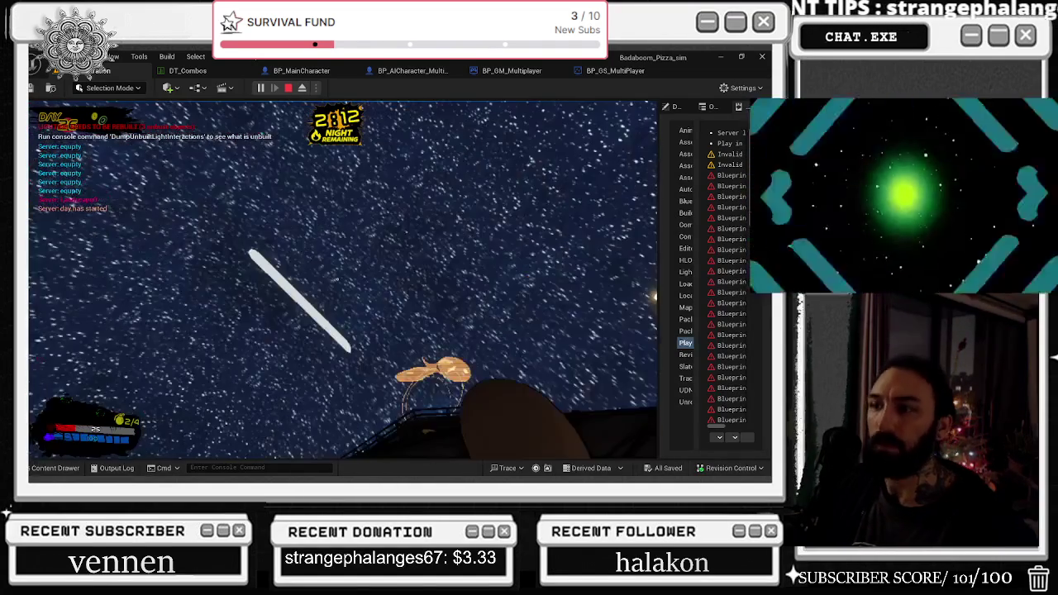
{"action": "key", "text": "shift+F1"}
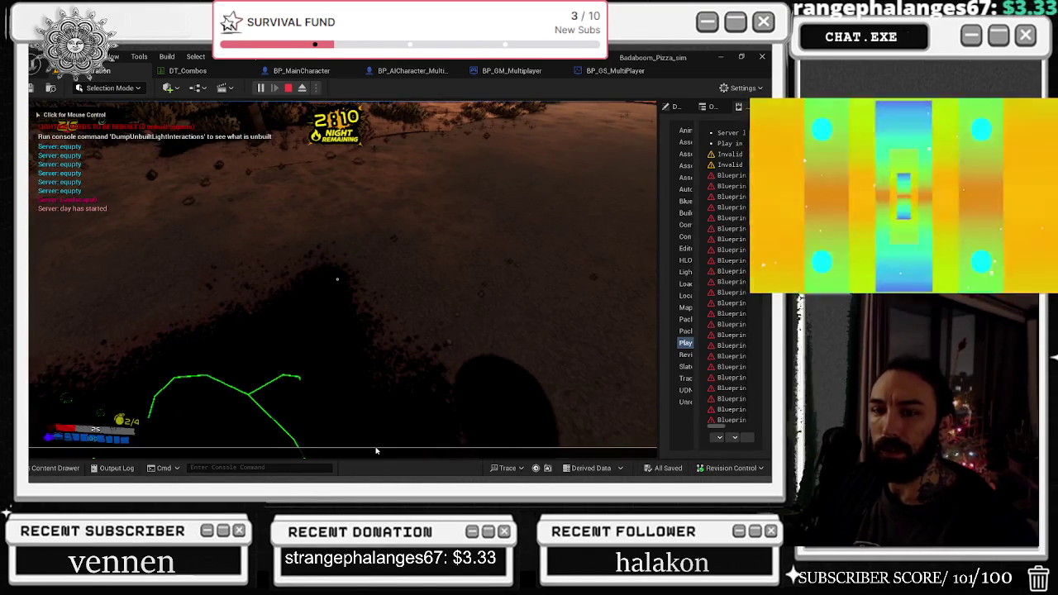
- Run 'stat FPS' in the in-game console to show the FPS counter, then resume the game
{"action": "key", "text": "grave"}
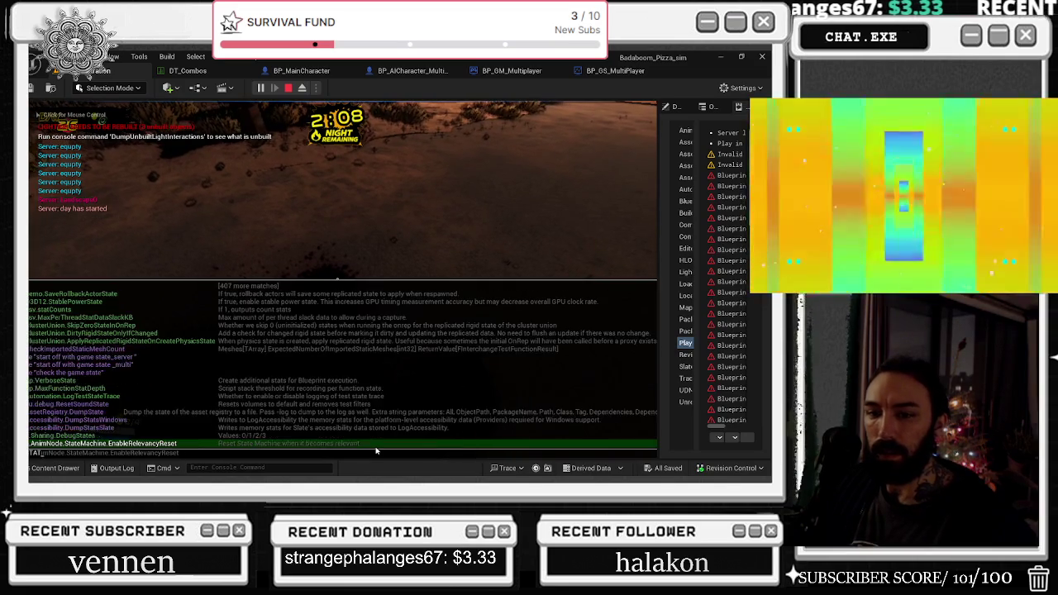
{"action": "type", "text": "s"}
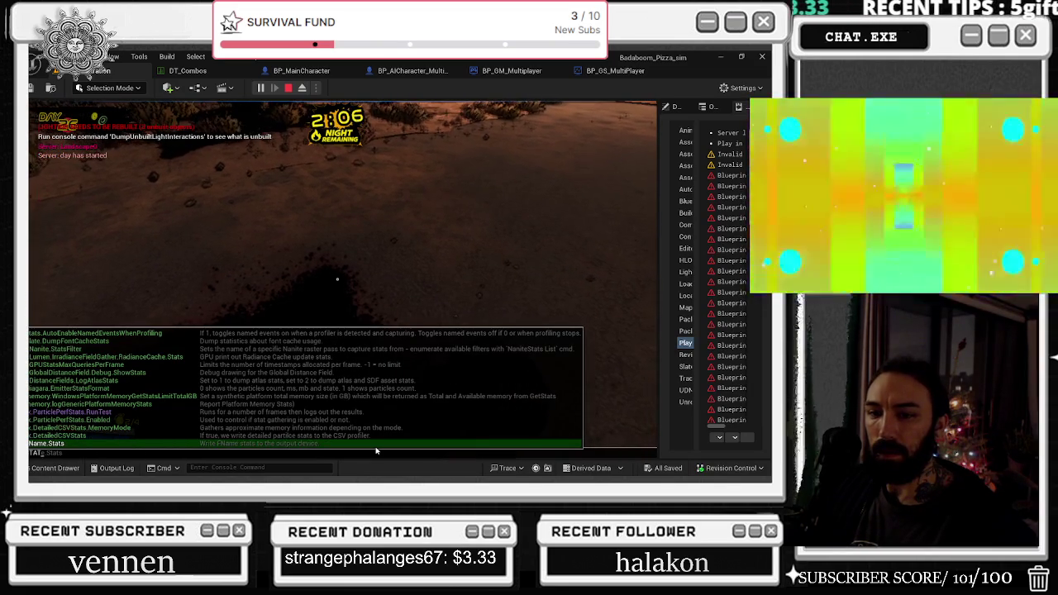
{"action": "key", "text": "BackSpace"}
{"action": "key", "text": "grave"}
{"action": "type", "text": "FPS"}
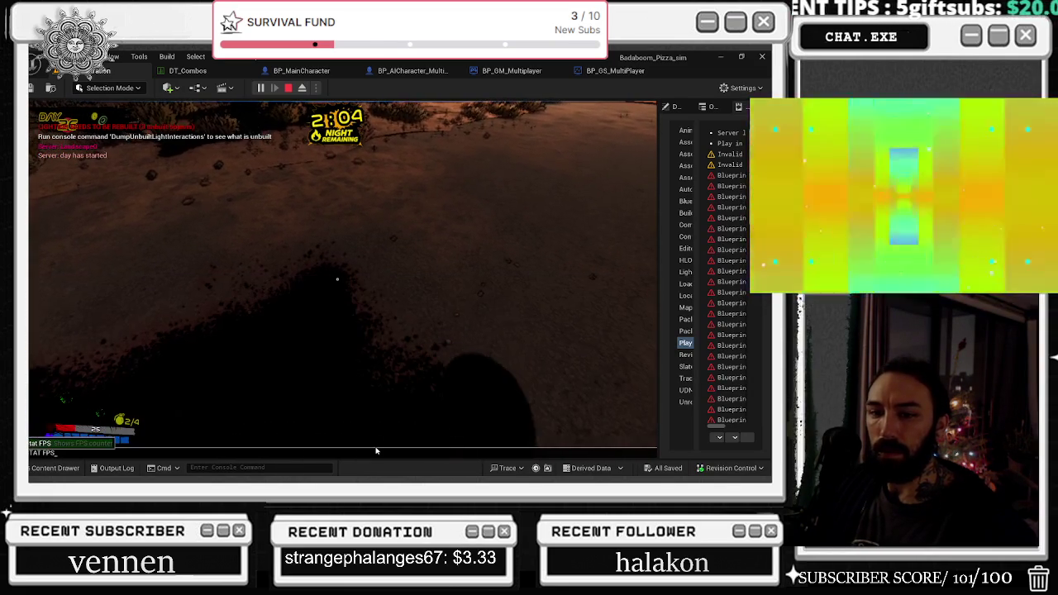
{"action": "left_click", "coordinate": [377, 451]}
{"action": "key", "text": "alt+Tab"}
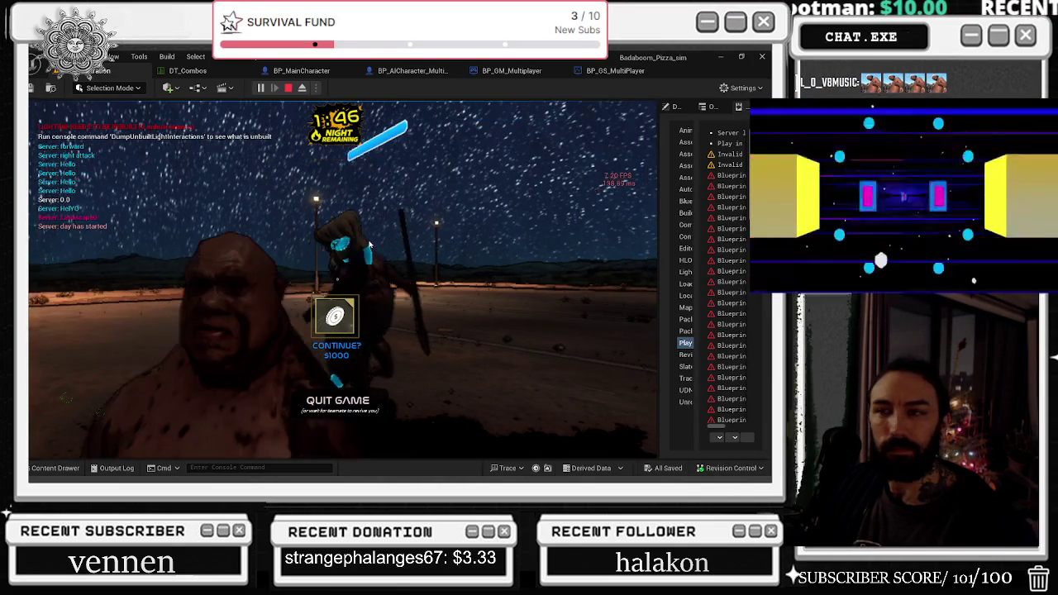
- Stop the playtest, glance at Scalability settings, and switch to the BP_GS_MultiPlayer blueprint
{"action": "left_click", "coordinate": [288, 88]}
{"action": "left_click", "coordinate": [211, 106]}
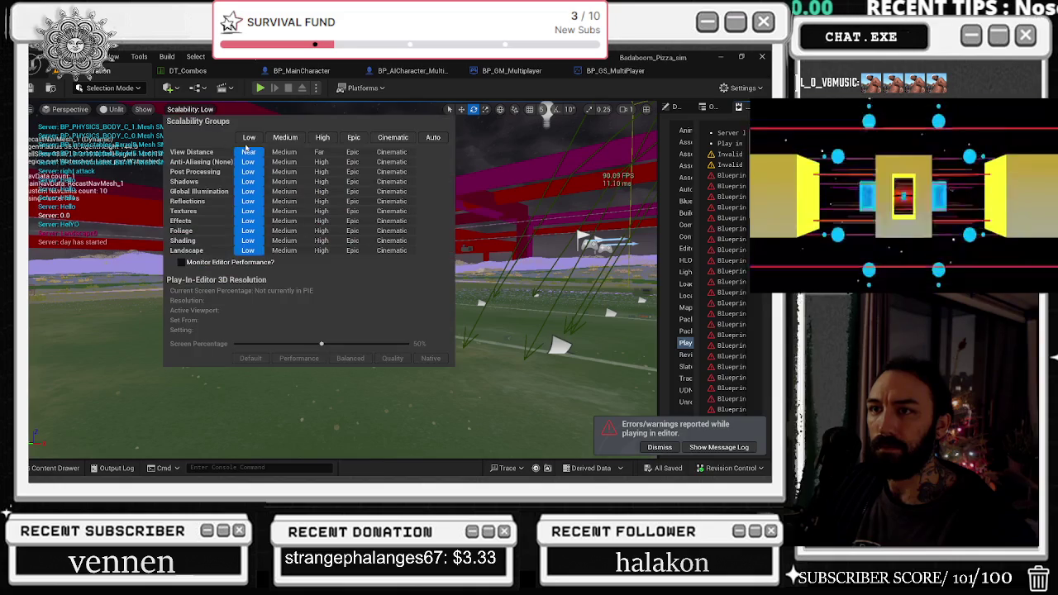
{"action": "left_click", "coordinate": [226, 73]}
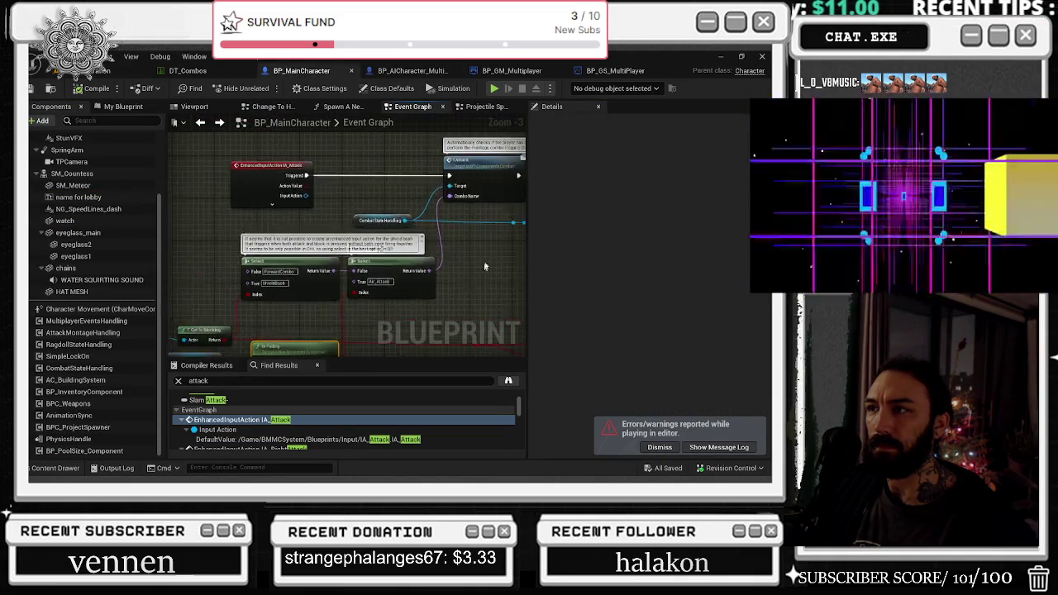
{"action": "left_click", "coordinate": [616, 70]}
{"action": "key", "text": "alt+Tab"}
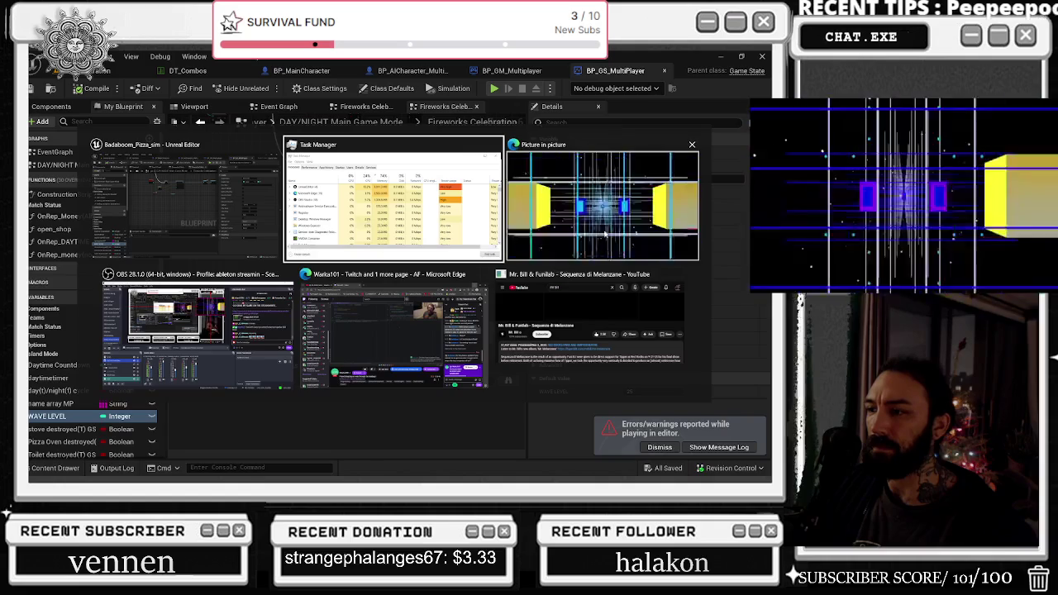
{"action": "key", "text": "Escape"}
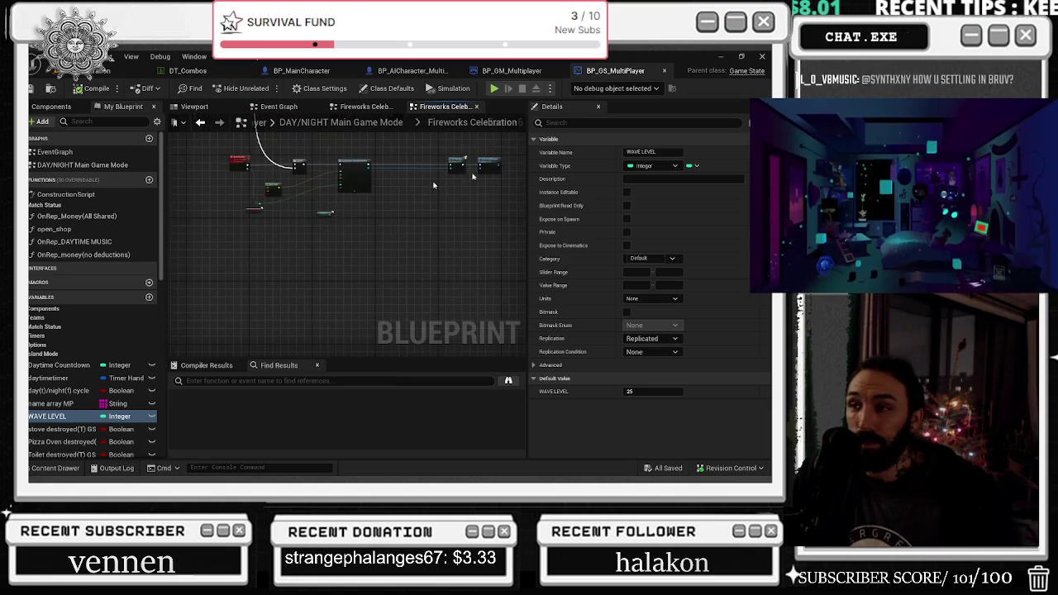
- Minimize the editor to the desktop, then switch back to the level editor viewport
{"action": "left_click", "coordinate": [721, 55]}
{"action": "key", "text": "alt+Tab"}
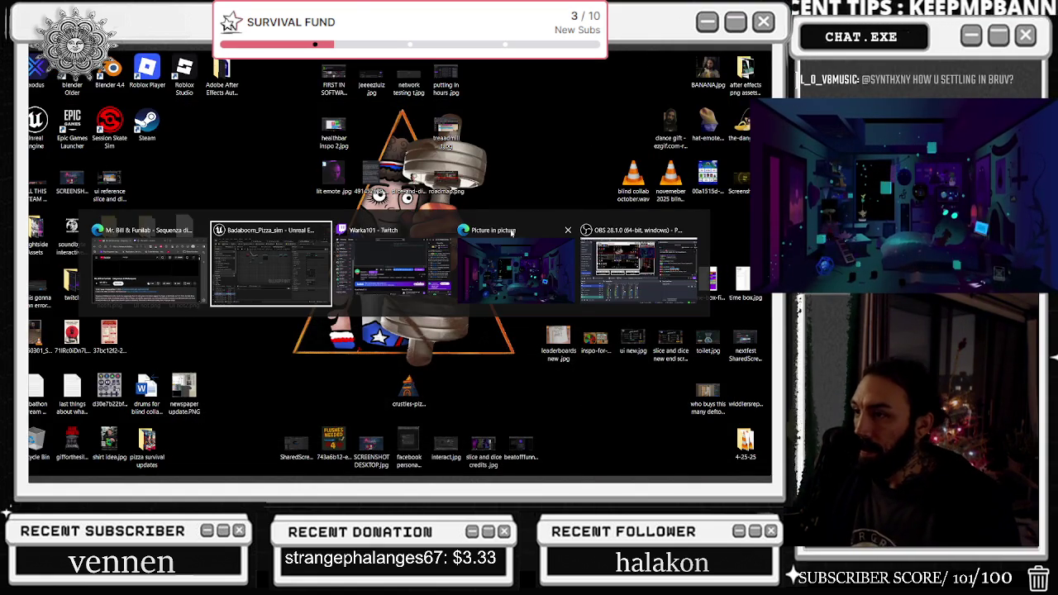
{"action": "left_click", "coordinate": [626, 267]}
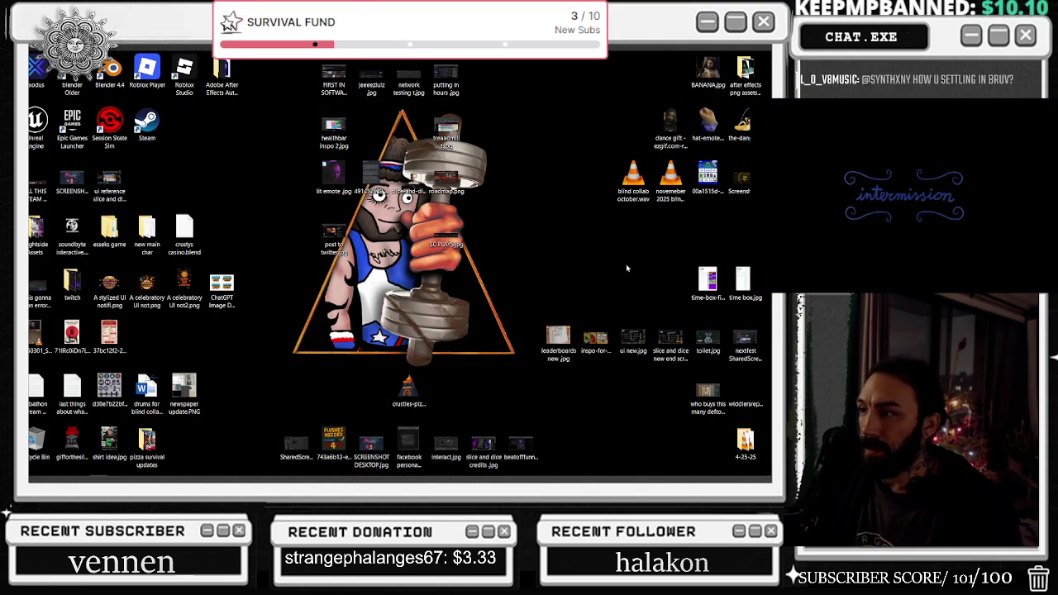
{"action": "key", "text": "alt+Tab"}
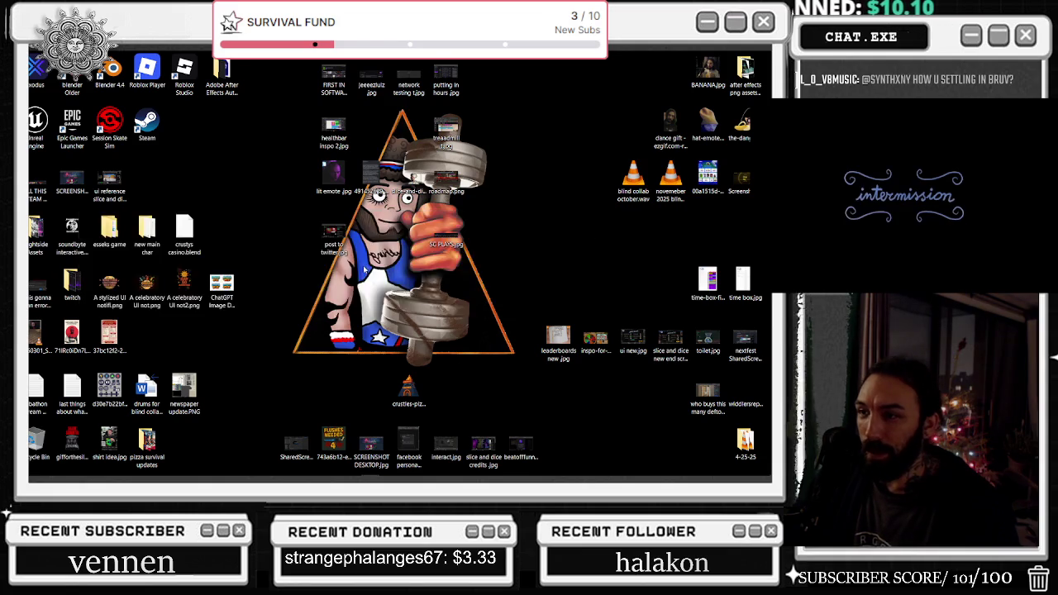
{"action": "scroll", "coordinate": [340, 220], "scroll_direction": "up", "scroll_amount": 3}
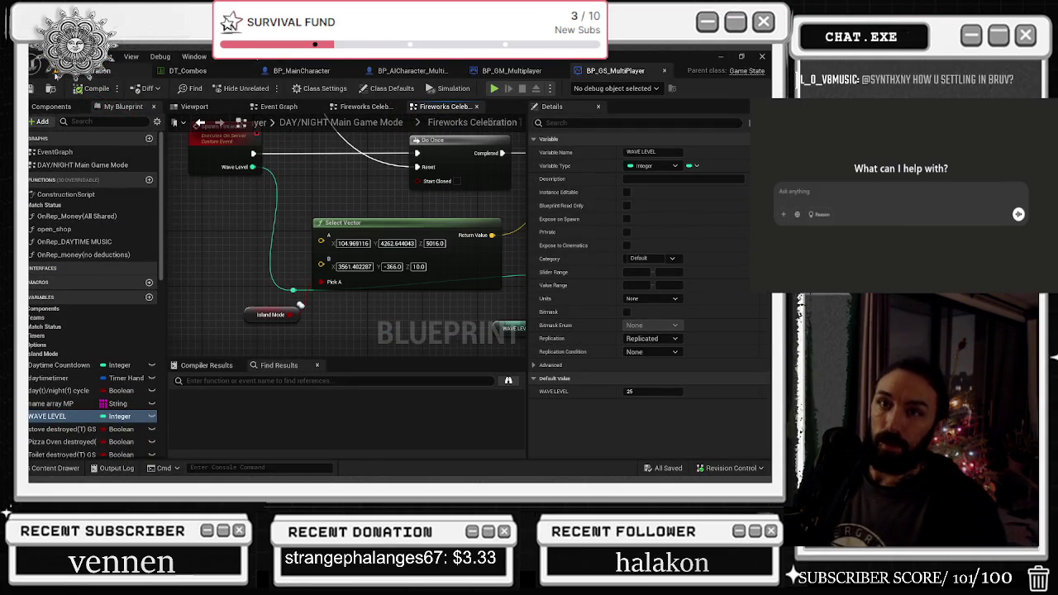
{"action": "left_click", "coordinate": [103, 71]}
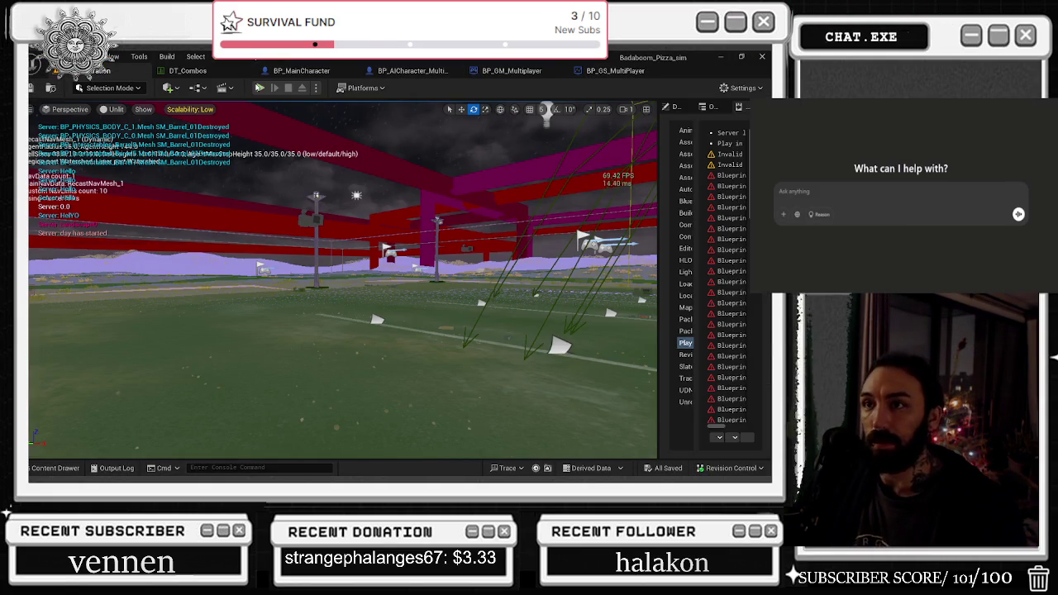
- Start a playtest of the pizza shop game and submit a typed prompt requesting visuals
{"action": "type", "text": "mak"}
{"action": "left_click", "coordinate": [259, 87]}
{"action": "type", "text": "e v"}
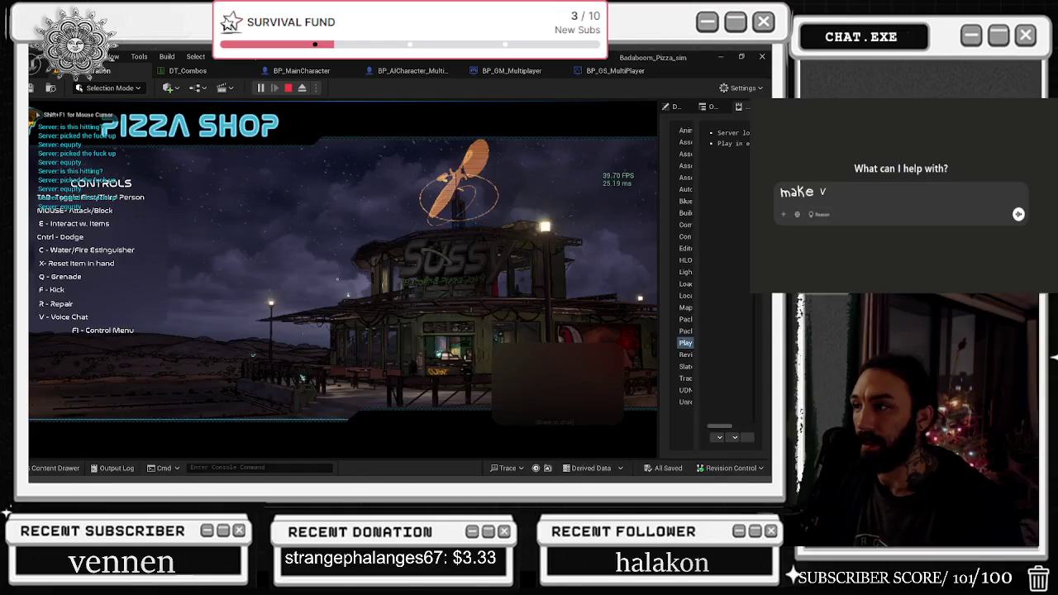
{"action": "type", "text": "is"}
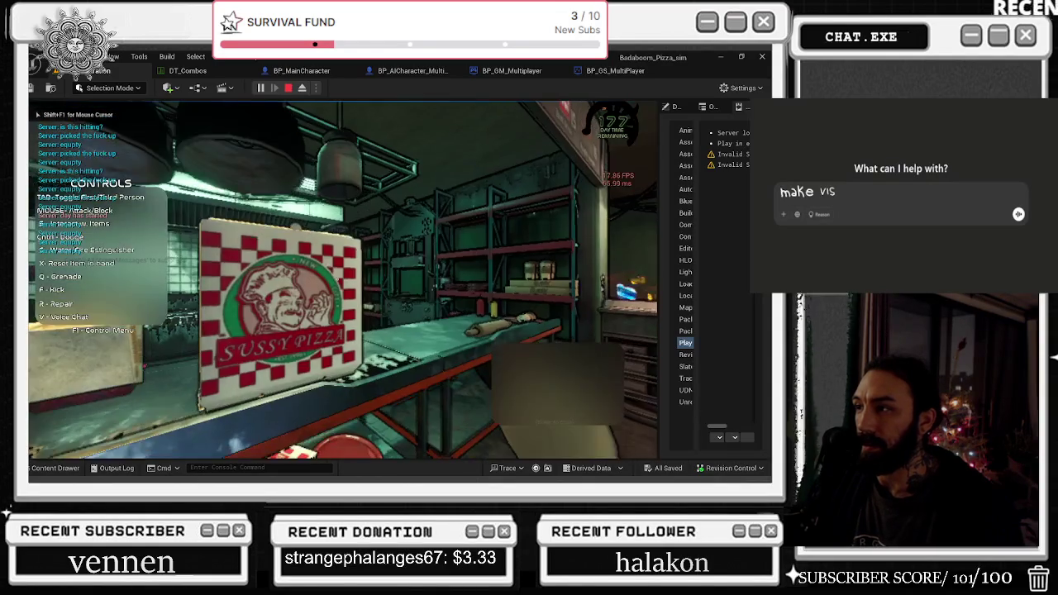
{"action": "type", "text": "uals fo"}
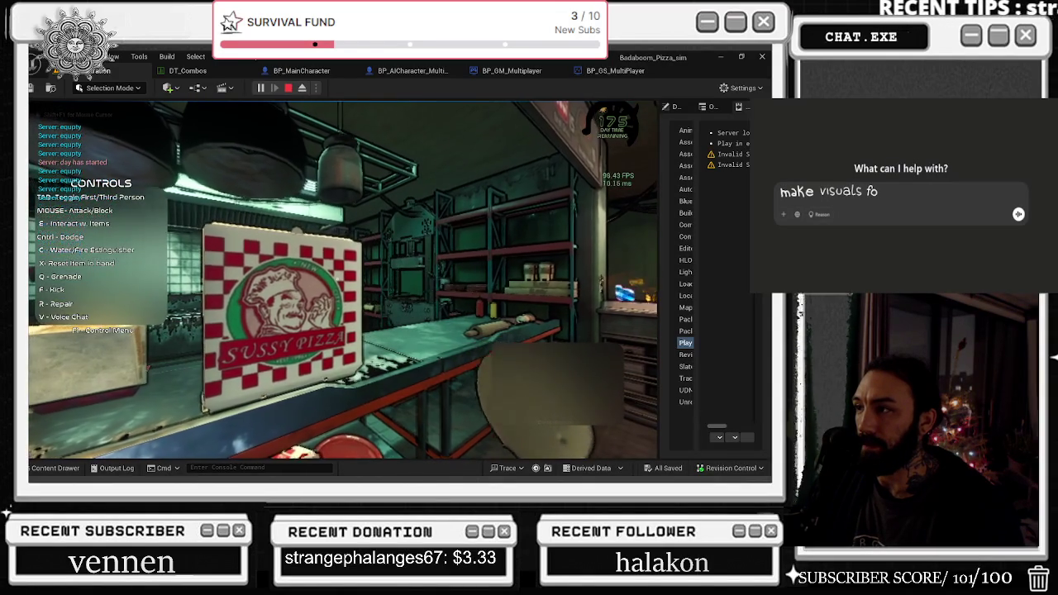
{"action": "type", "text": "r mr bil"}
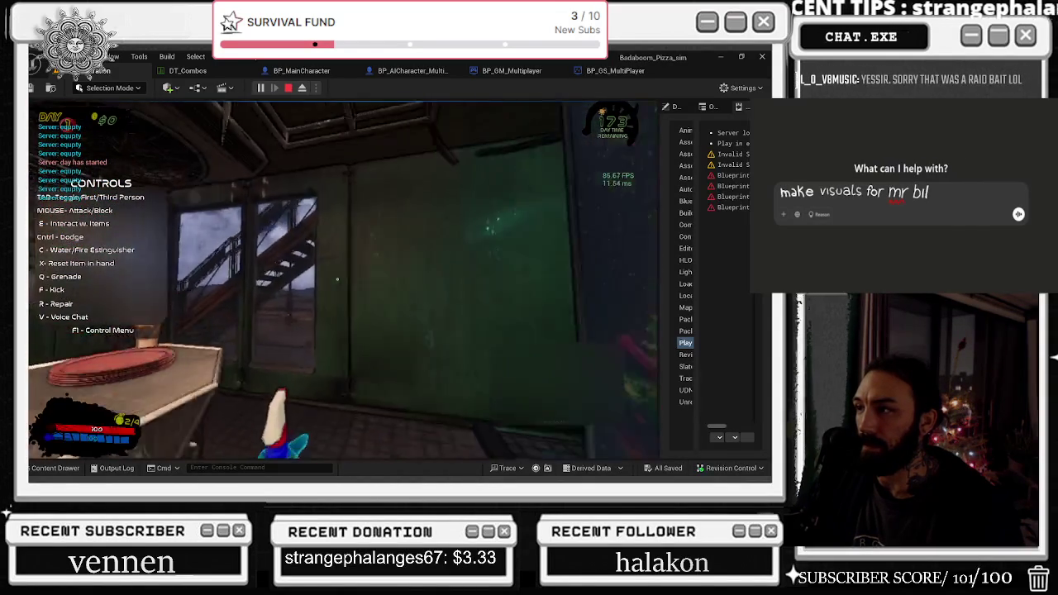
{"action": "type", "text": "l @red rocks"}
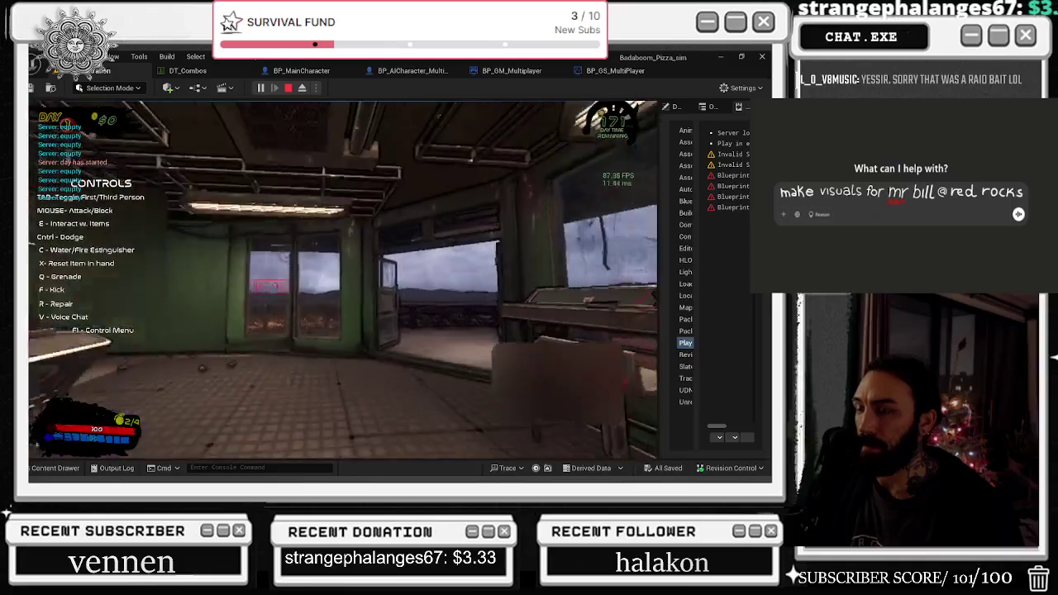
{"action": "key", "text": "Return"}
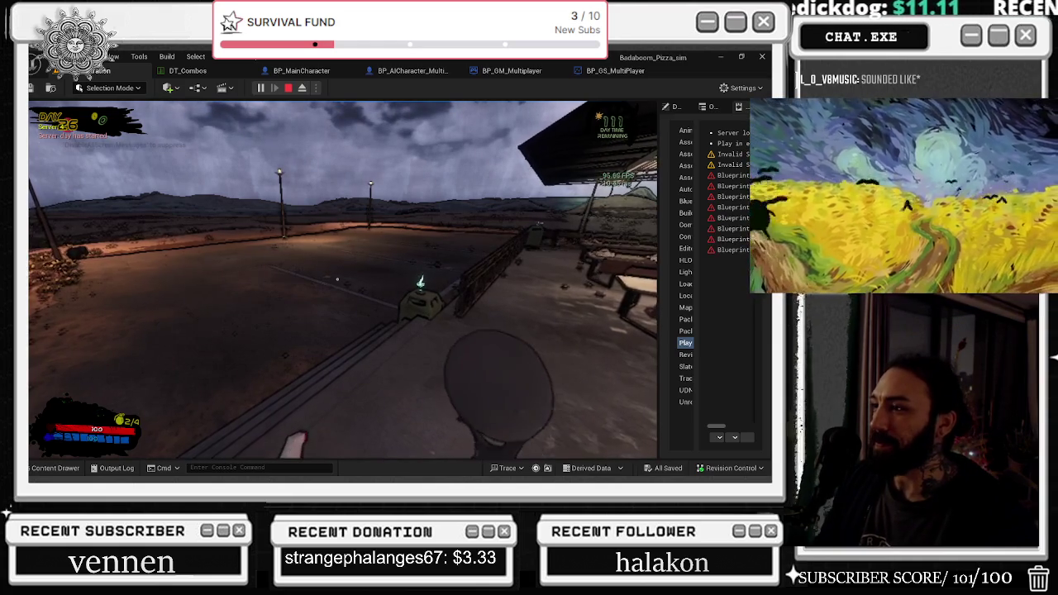
- Equip the blue bottle with key 2 and attack the nearby enemy
{"action": "key", "text": "alt+Tab"}
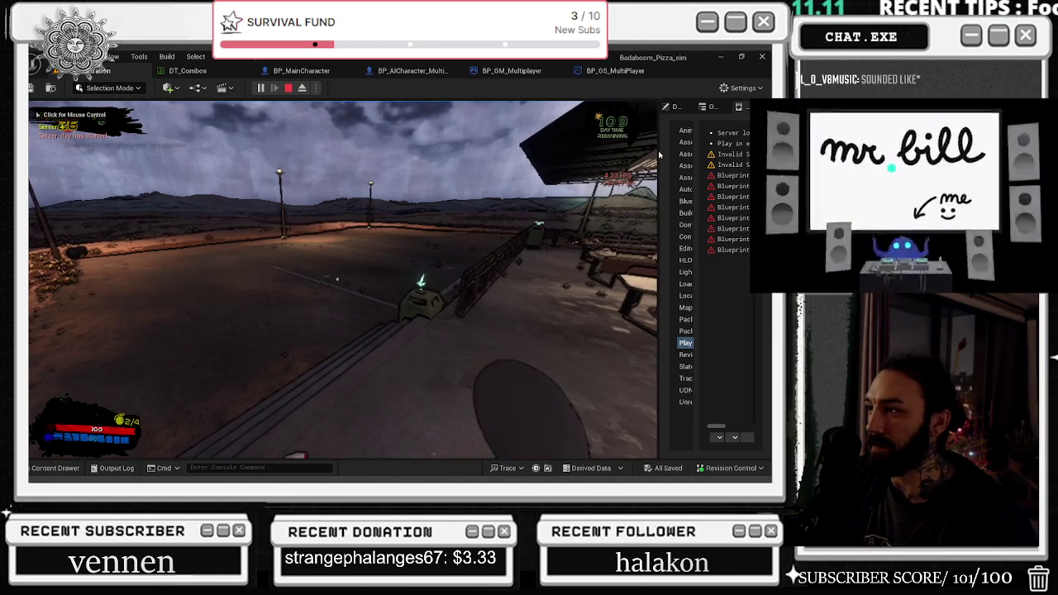
{"action": "left_click", "coordinate": [650, 153]}
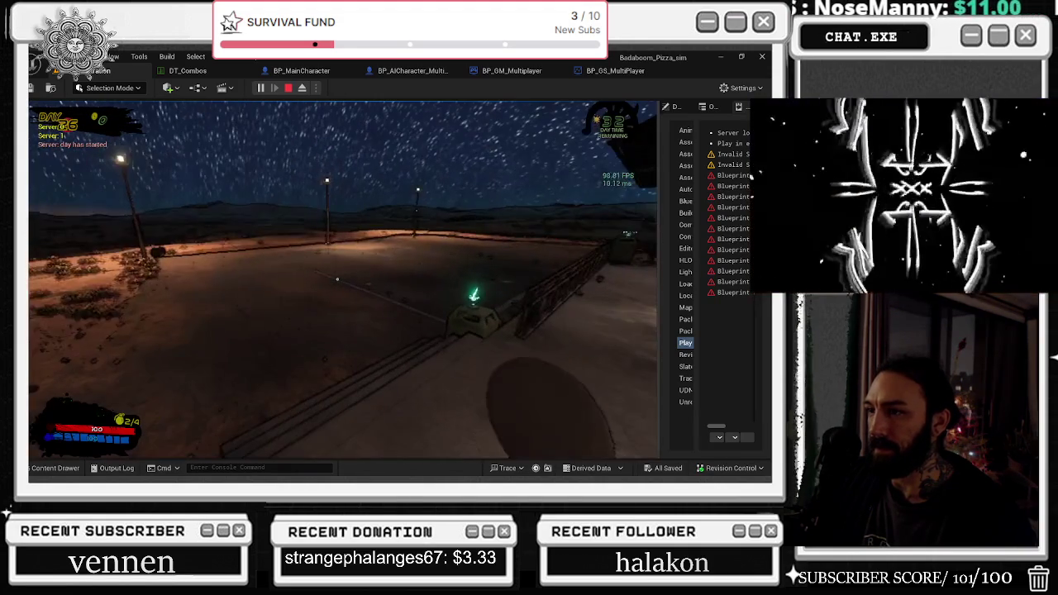
{"action": "key", "text": "2"}
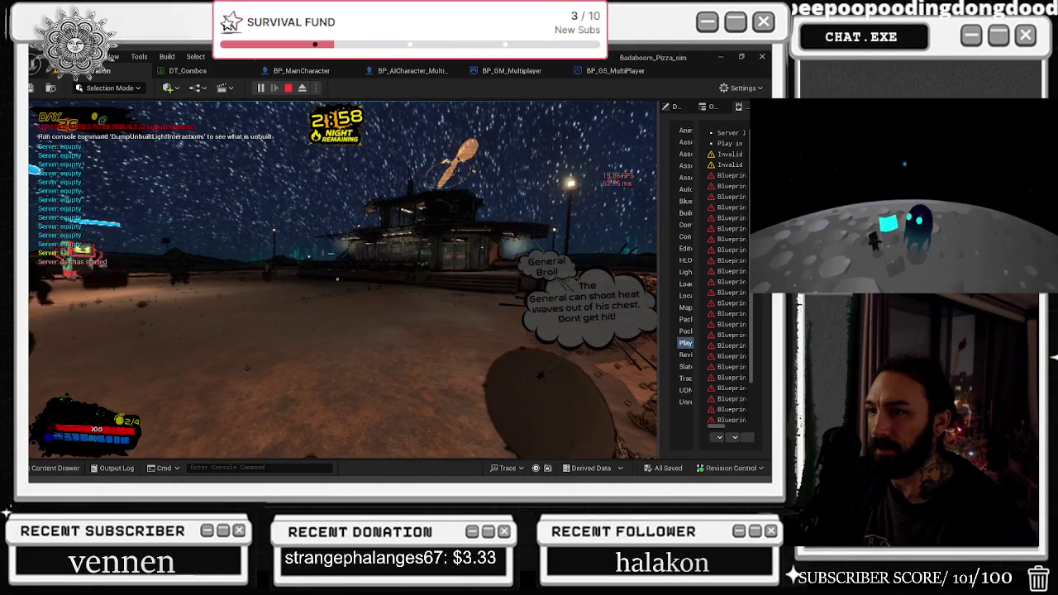
{"action": "right_click", "coordinate": [338, 279]}
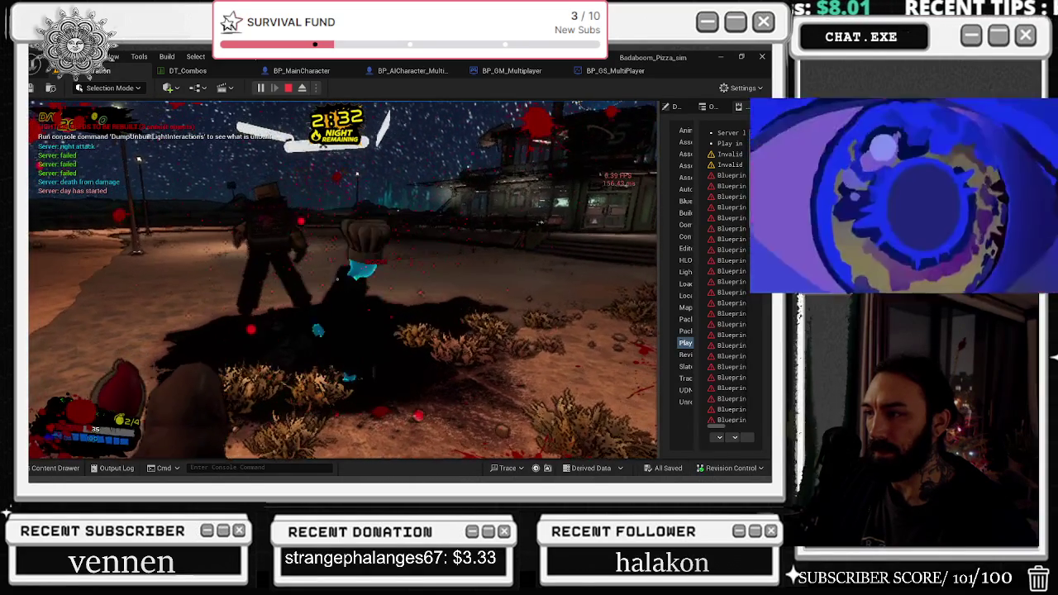
{"action": "key", "text": "alt+Tab"}
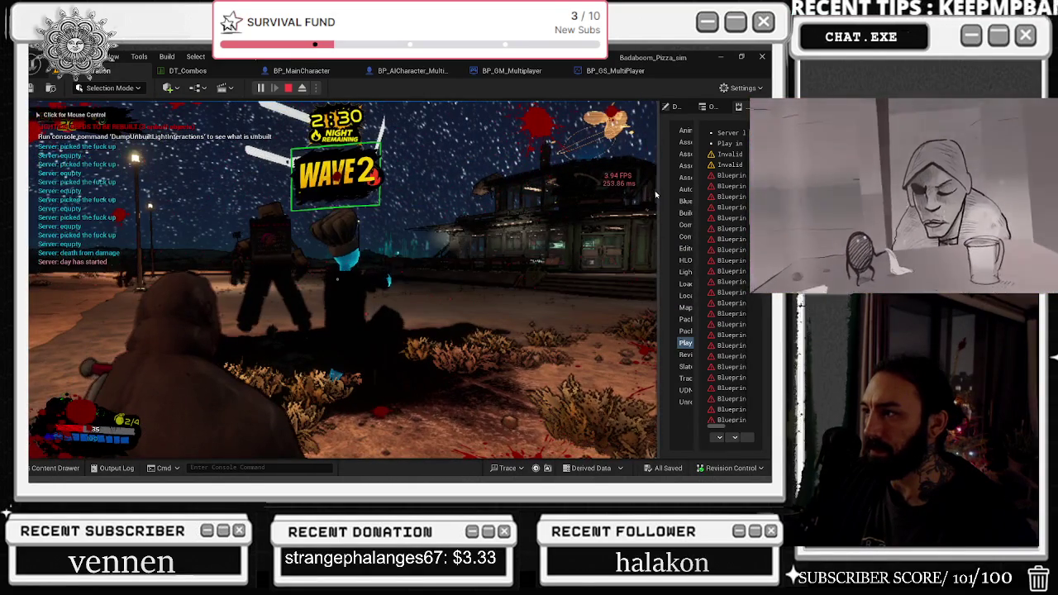
- Widen the message log and start recording a performance trace during wave 2
{"action": "mouse_move", "coordinate": [658, 194]}
{"action": "left_mouse_down"}
{"action": "mouse_move", "coordinate": [347, 209]}
{"action": "mouse_move", "coordinate": [699, 210]}
{"action": "left_mouse_up"}
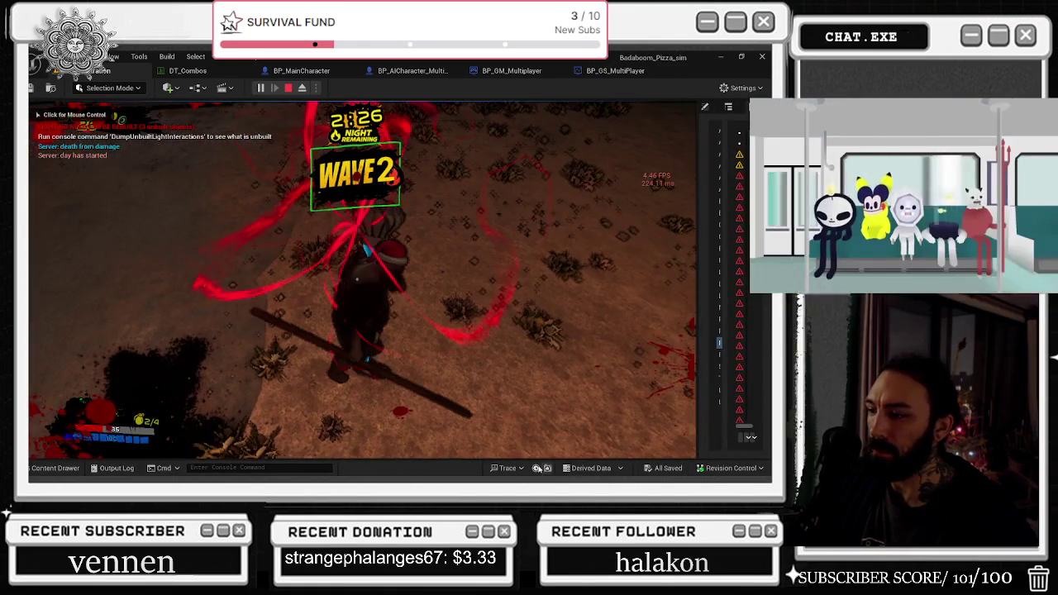
{"action": "left_click", "coordinate": [538, 468]}
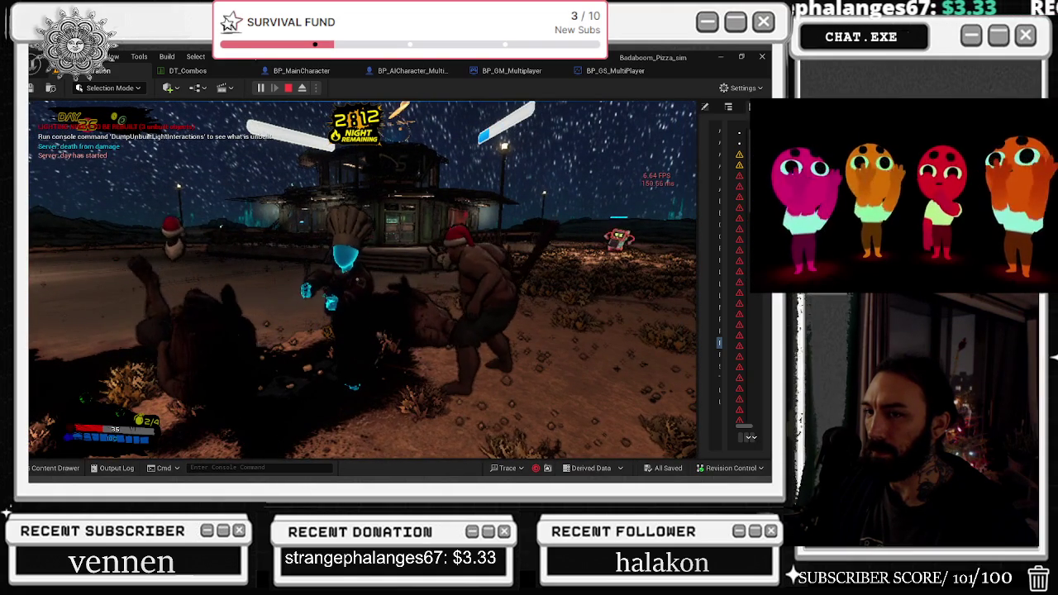
{"action": "key", "text": "alt+Tab"}
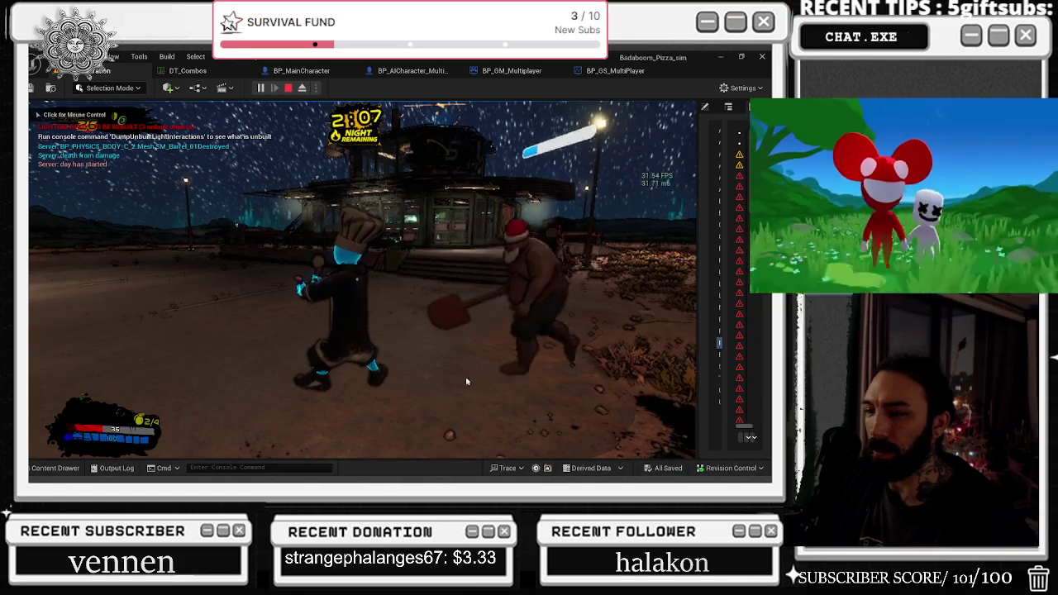
{"action": "left_click", "coordinate": [476, 382]}
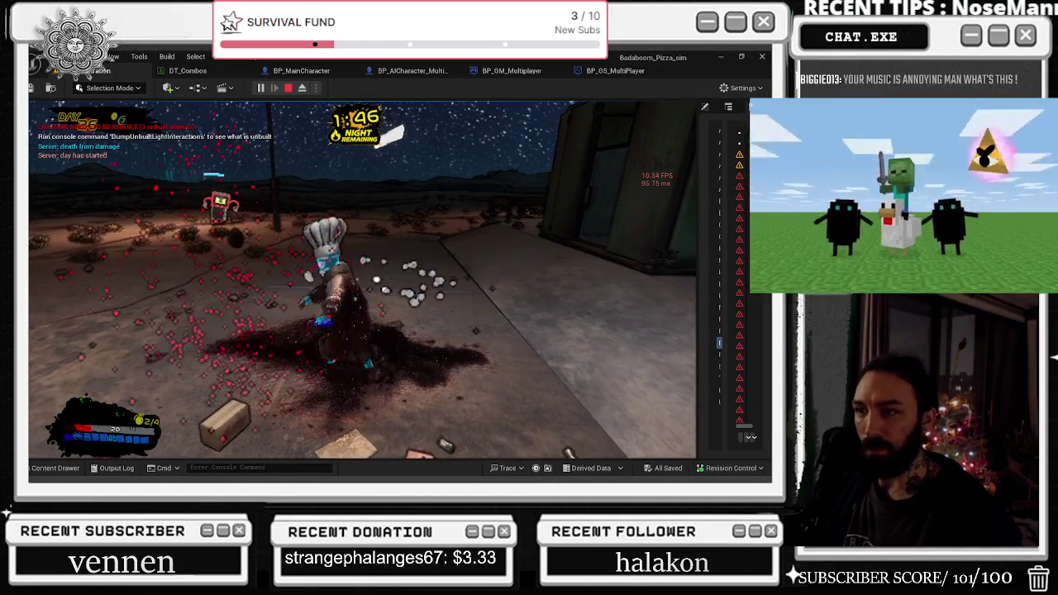
- Keep playing wave 2, then stop the playtest with Esc
{"action": "key", "text": "alt+Tab"}
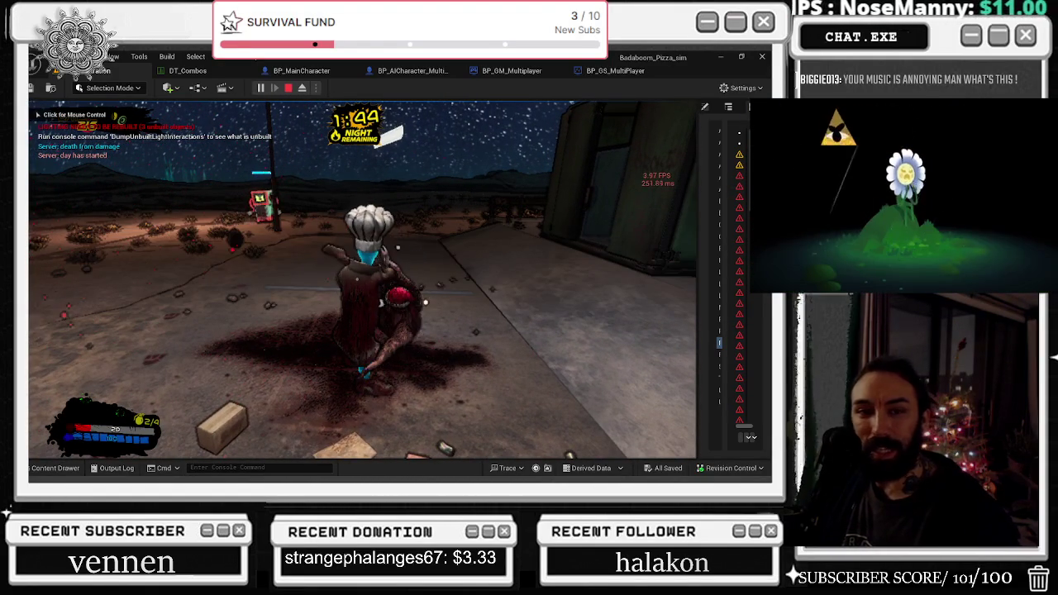
{"action": "left_click", "coordinate": [300, 289]}
{"action": "key", "text": "alt+Tab"}
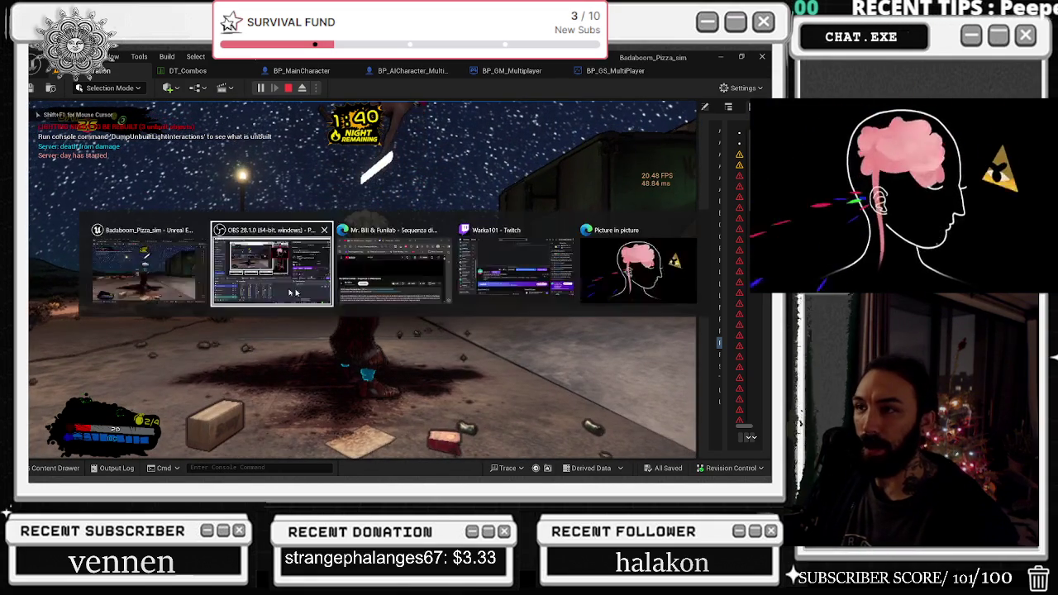
{"action": "left_click", "coordinate": [300, 289]}
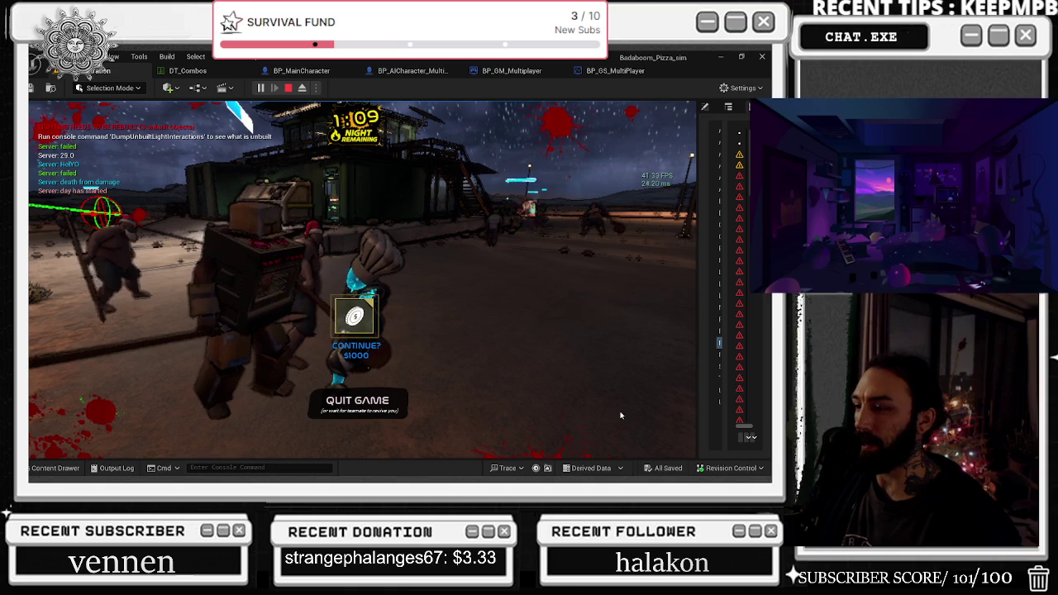
{"action": "key", "text": "Escape"}
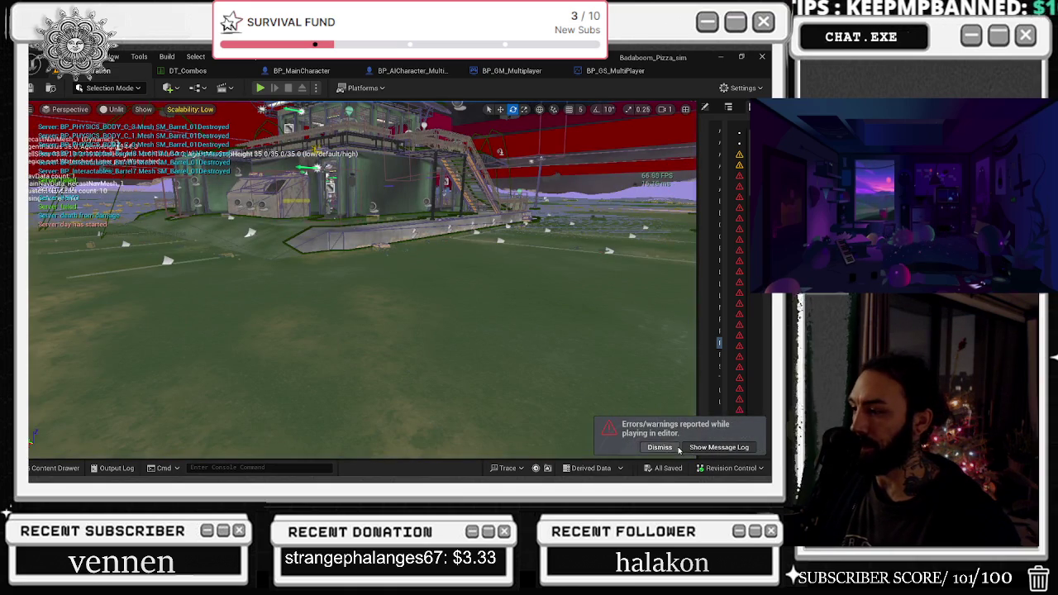
- Dismiss the errors notice and open the folder of recent trace 20251223_212501 from the Trace menu
{"action": "left_click", "coordinate": [677, 449]}
{"action": "left_click", "coordinate": [535, 468]}
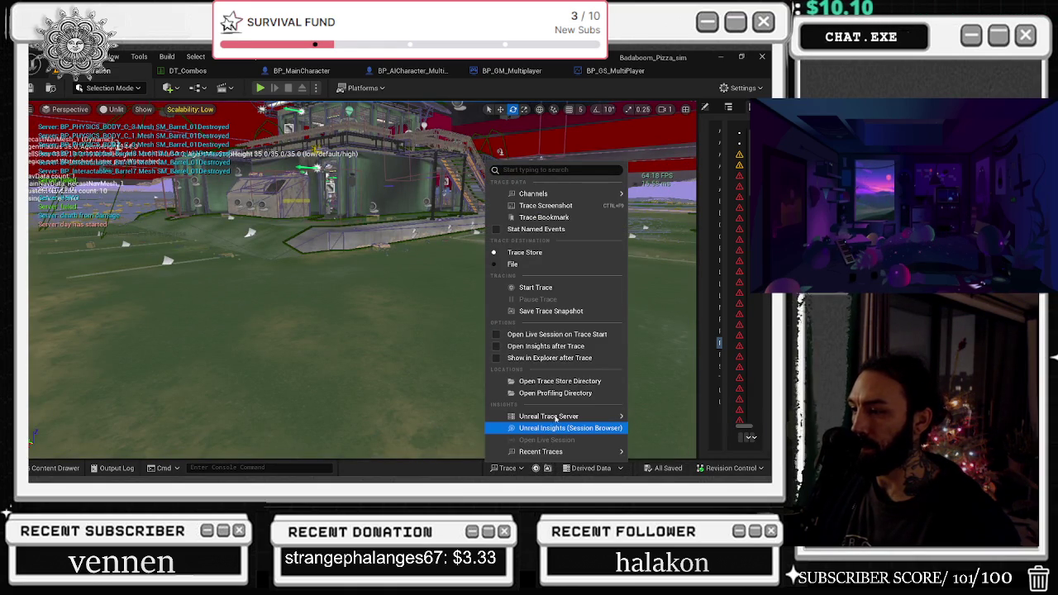
{"action": "mouse_move", "coordinate": [552, 454]}
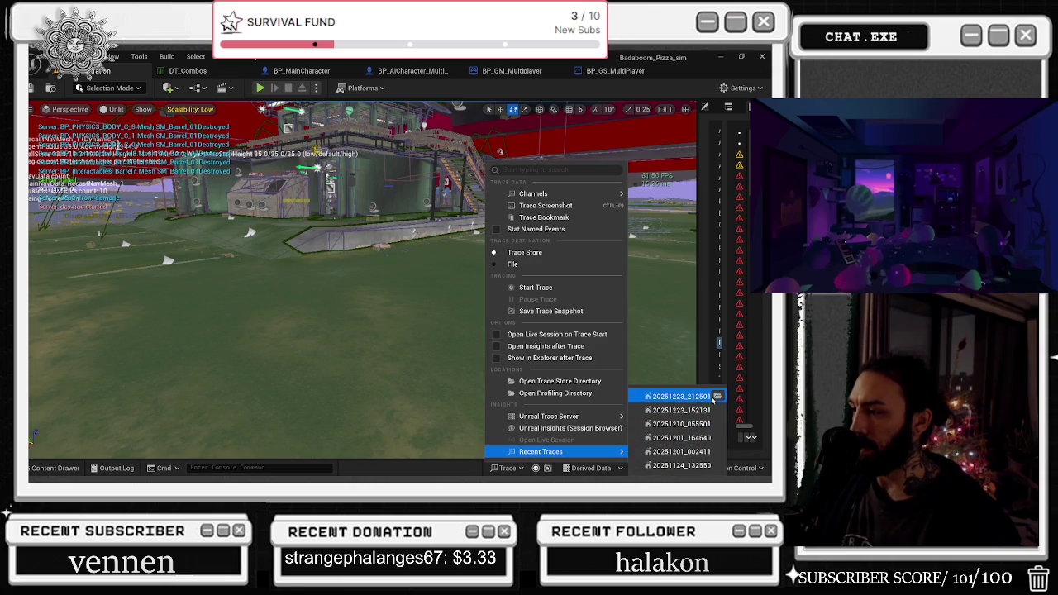
{"action": "left_click", "coordinate": [716, 397]}
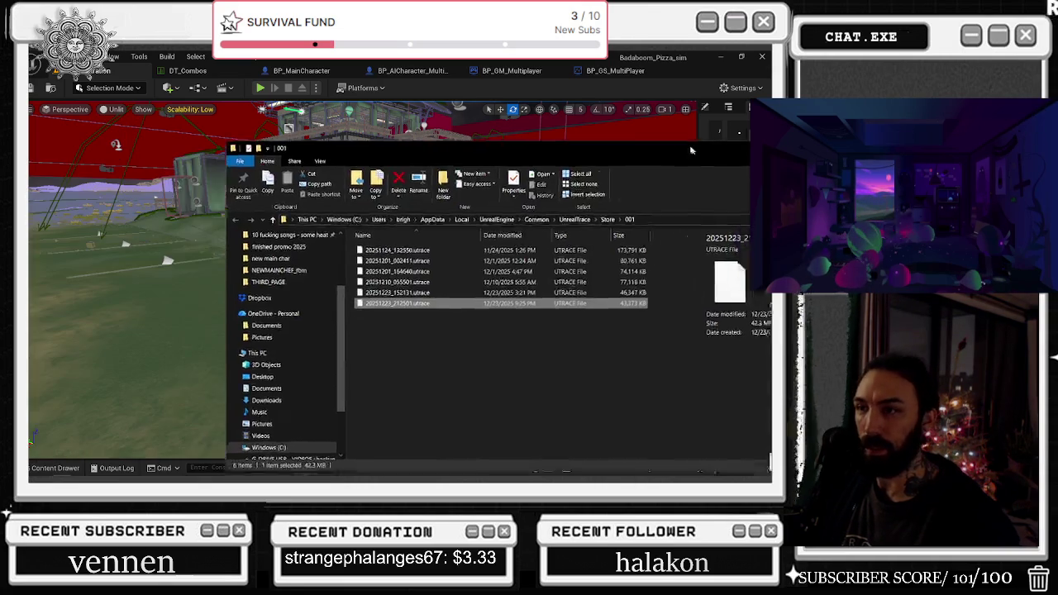
- Nudge the UnrealTrace Store Explorer window aside and close it
{"action": "left_click", "coordinate": [897, 119]}
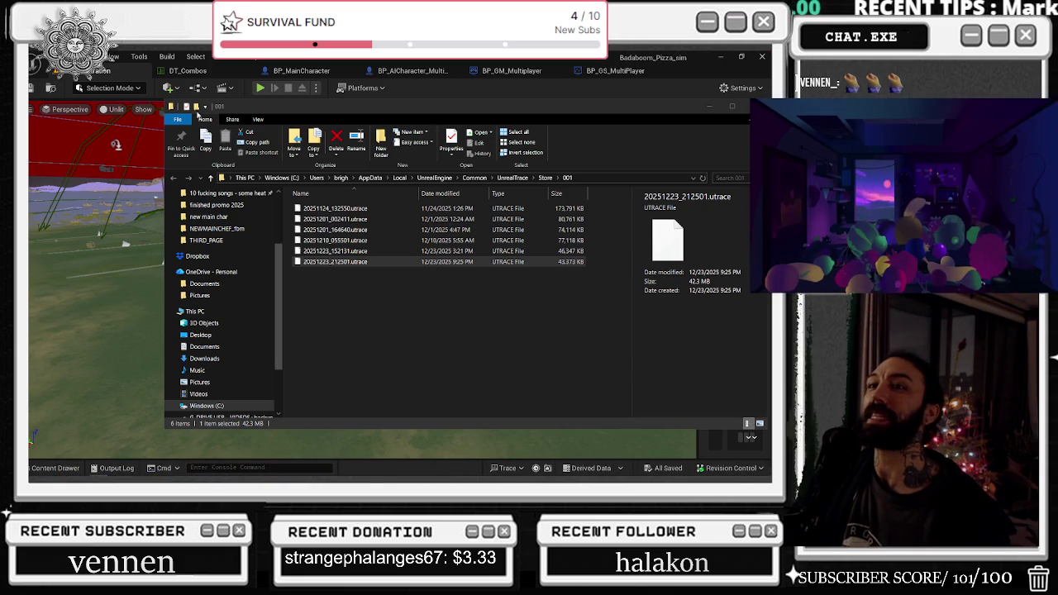
{"action": "left_click_drag", "start_coordinate": [580, 99], "coordinate": [533, 109]}
{"action": "left_click", "coordinate": [706, 116]}
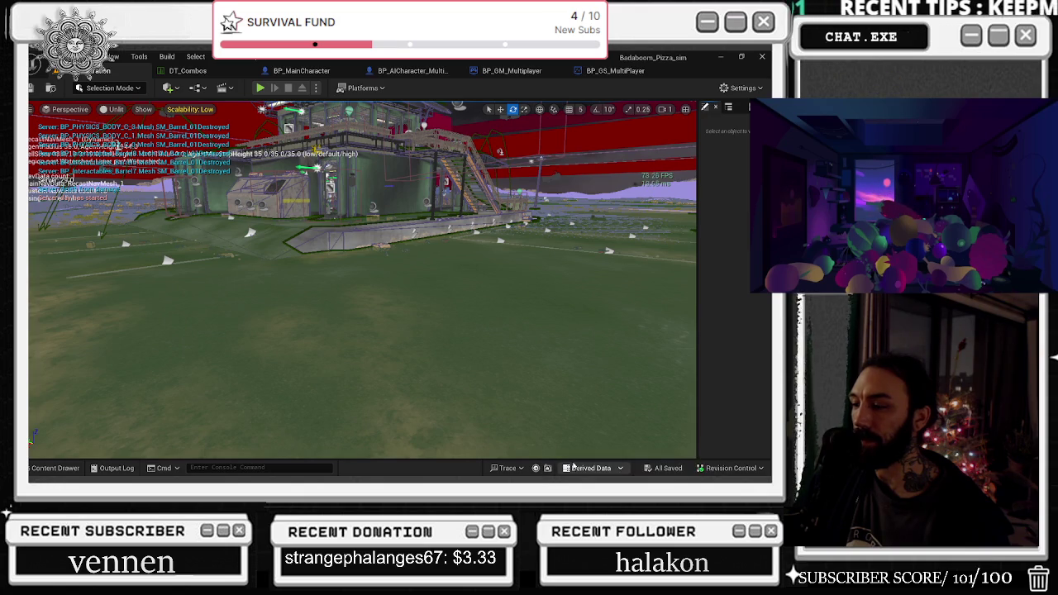
- Open the recent trace 20251223_212501 in Unreal Insights and select a frame in the Frames graph
{"action": "left_click", "coordinate": [518, 471]}
{"action": "mouse_move", "coordinate": [570, 452]}
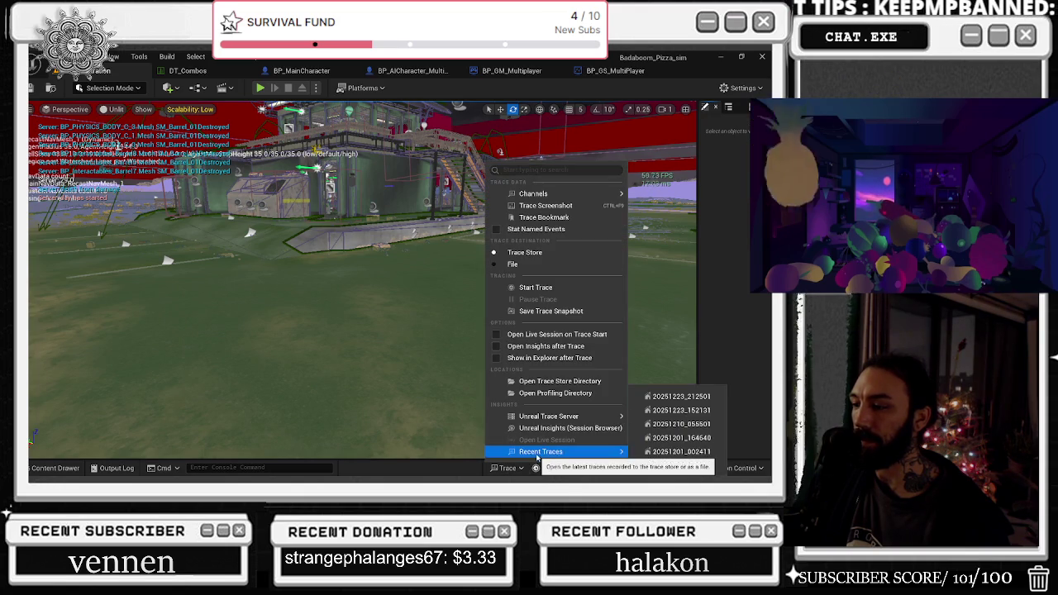
{"action": "left_click", "coordinate": [687, 401]}
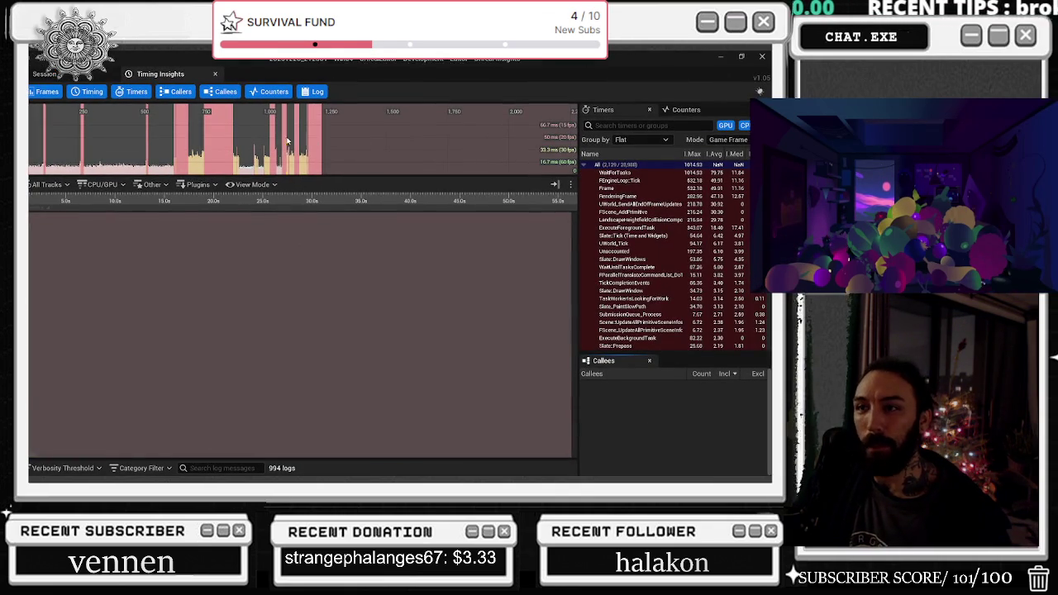
{"action": "left_click", "coordinate": [207, 142]}
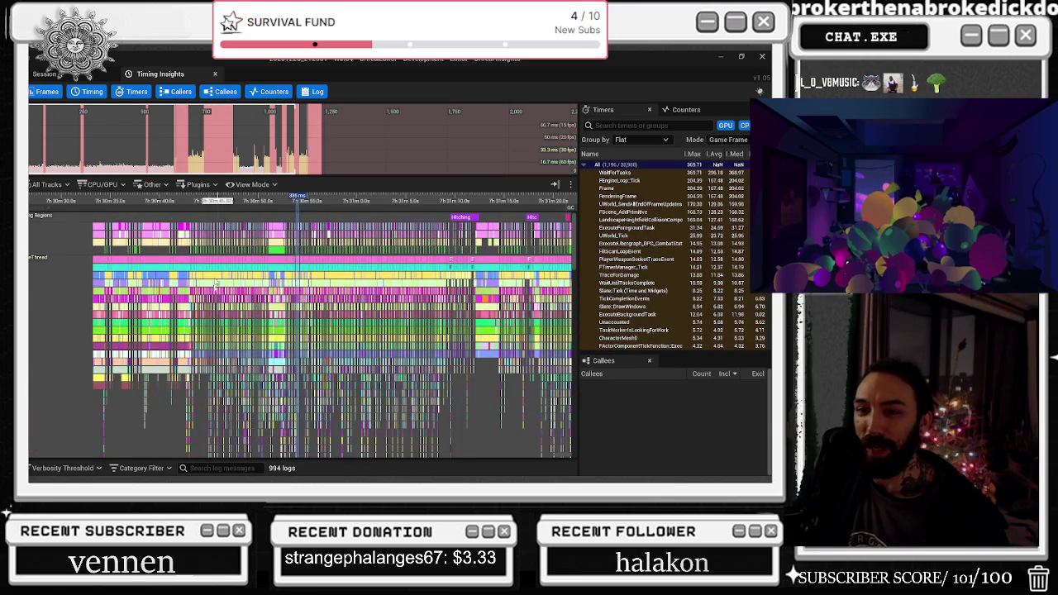
- Select slow frames and zoom in until the 209.7 ms frame's thread timings are visible
{"action": "left_click", "coordinate": [211, 138]}
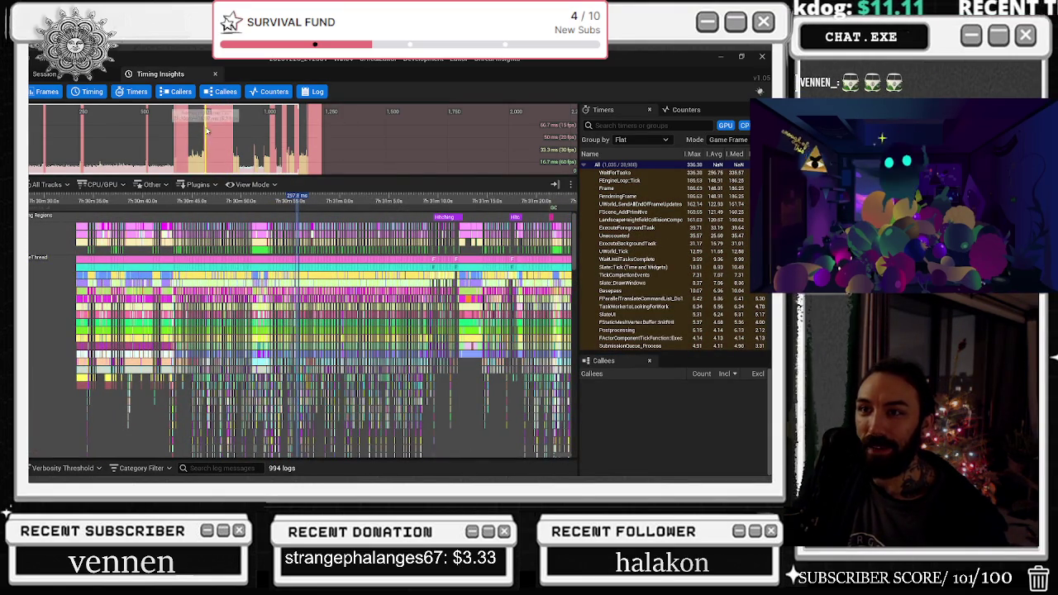
{"action": "scroll", "coordinate": [207, 133], "scroll_direction": "up", "scroll_amount": 4}
{"action": "left_click", "coordinate": [377, 132]}
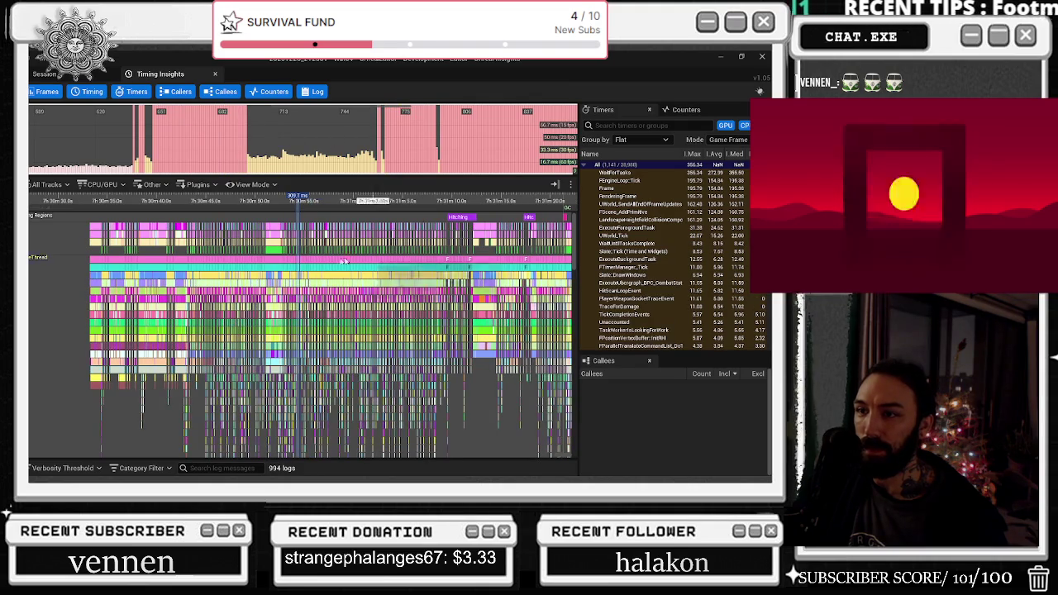
{"action": "scroll", "coordinate": [383, 252], "scroll_direction": "up", "scroll_amount": 8}
{"action": "scroll", "coordinate": [415, 286], "scroll_direction": "up", "scroll_amount": 5}
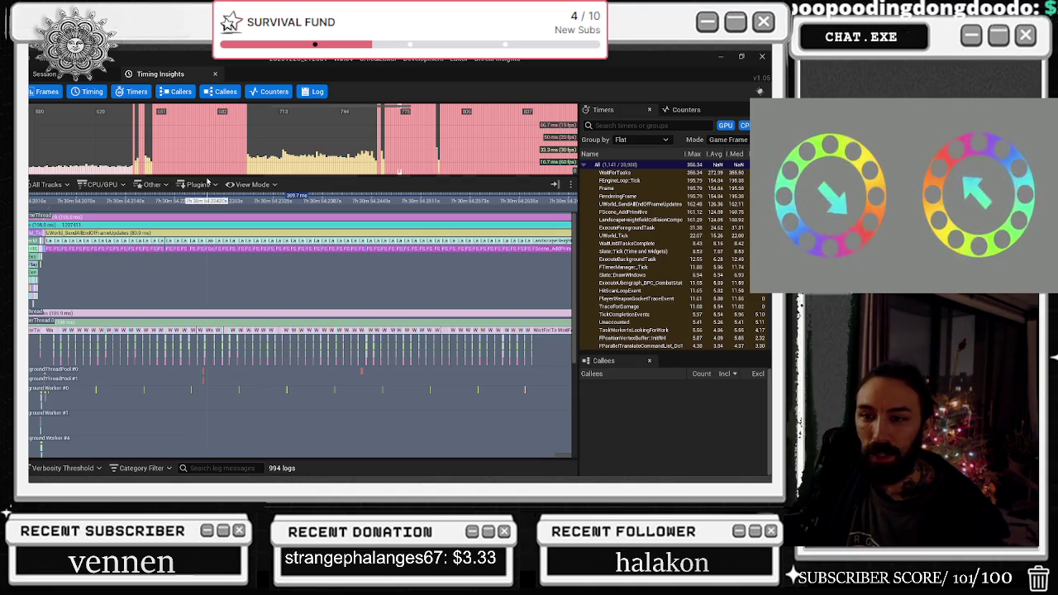
- Show UWorld_SendAllEndOfFrameUpdates callees, re-sort the timers list, and close Unreal Insights
{"action": "left_click", "coordinate": [68, 237]}
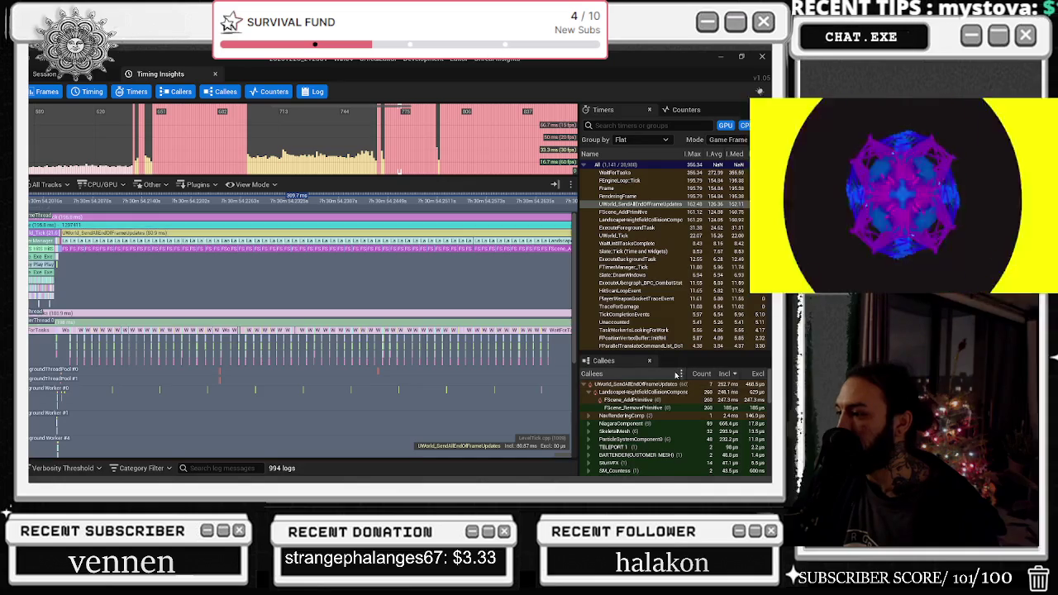
{"action": "right_click", "coordinate": [732, 156]}
{"action": "left_click", "coordinate": [720, 187]}
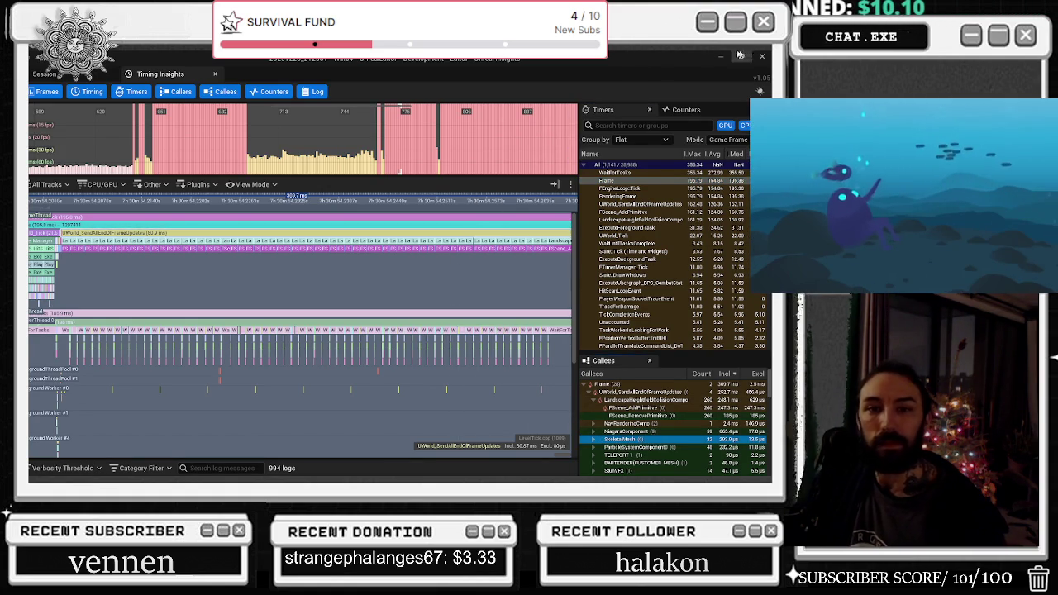
{"action": "left_click", "coordinate": [762, 58]}
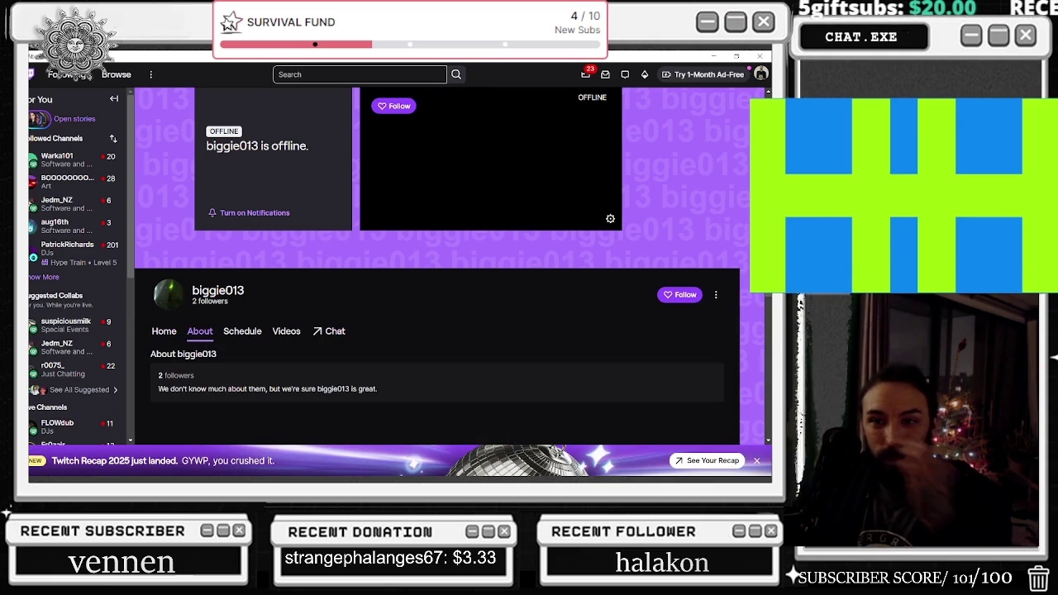
- Expand the followed channels sidebar and open the live sports channel's page
{"action": "left_click", "coordinate": [43, 278]}
{"action": "mouse_move", "coordinate": [69, 213]}
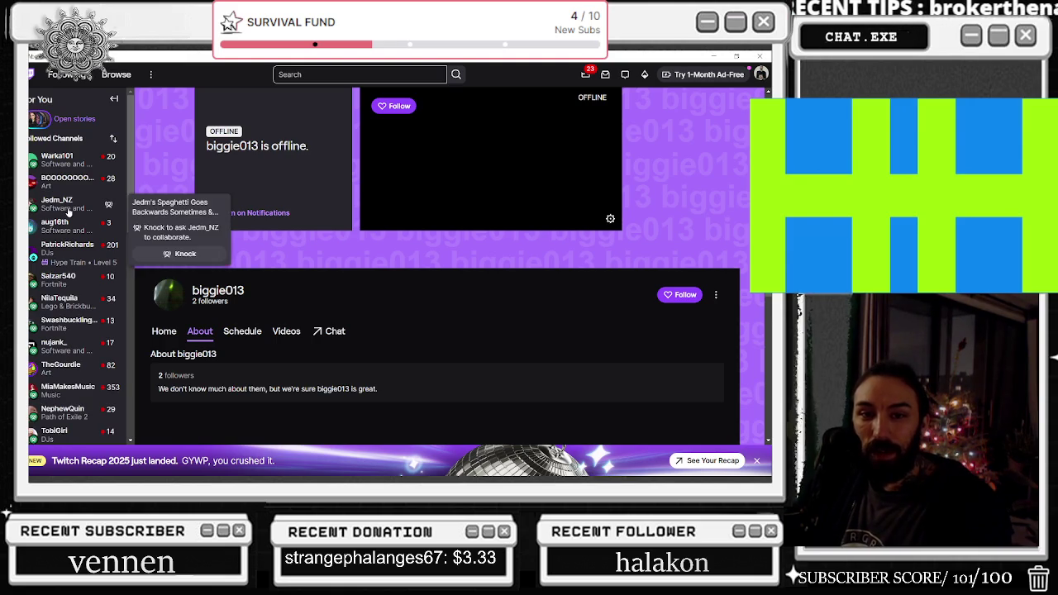
{"action": "scroll", "coordinate": [69, 240], "scroll_direction": "down", "scroll_amount": 2}
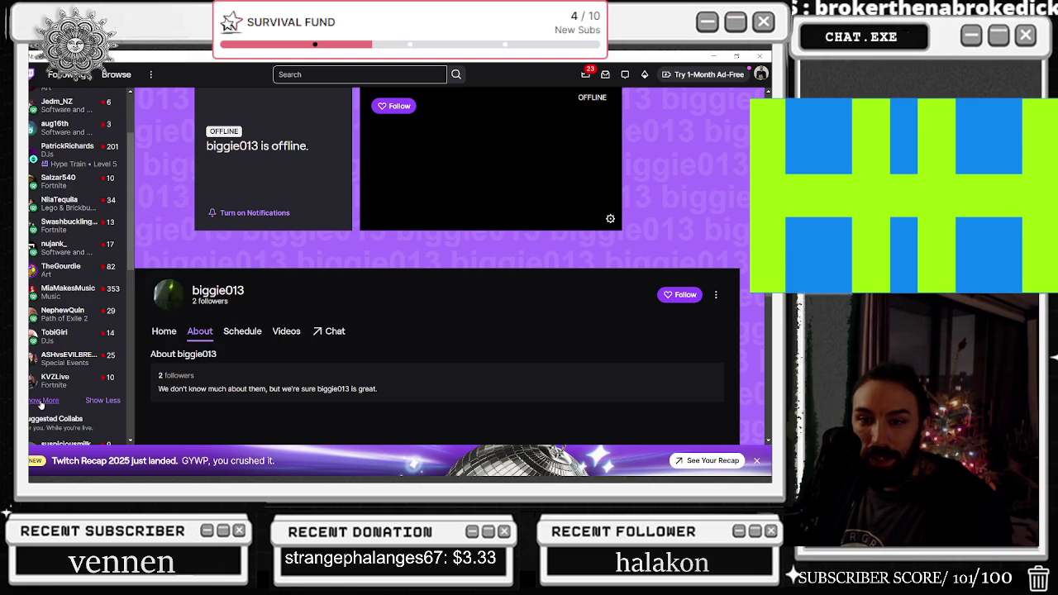
{"action": "scroll", "coordinate": [103, 364], "scroll_direction": "down", "scroll_amount": 4}
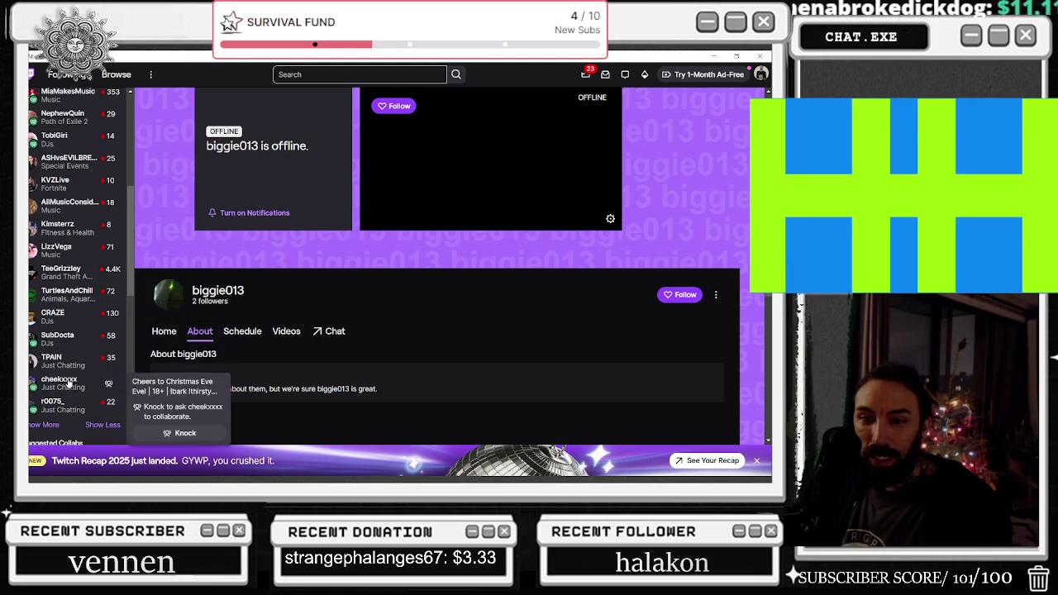
{"action": "left_click", "coordinate": [45, 427]}
{"action": "scroll", "coordinate": [58, 397], "scroll_direction": "down", "scroll_amount": 5}
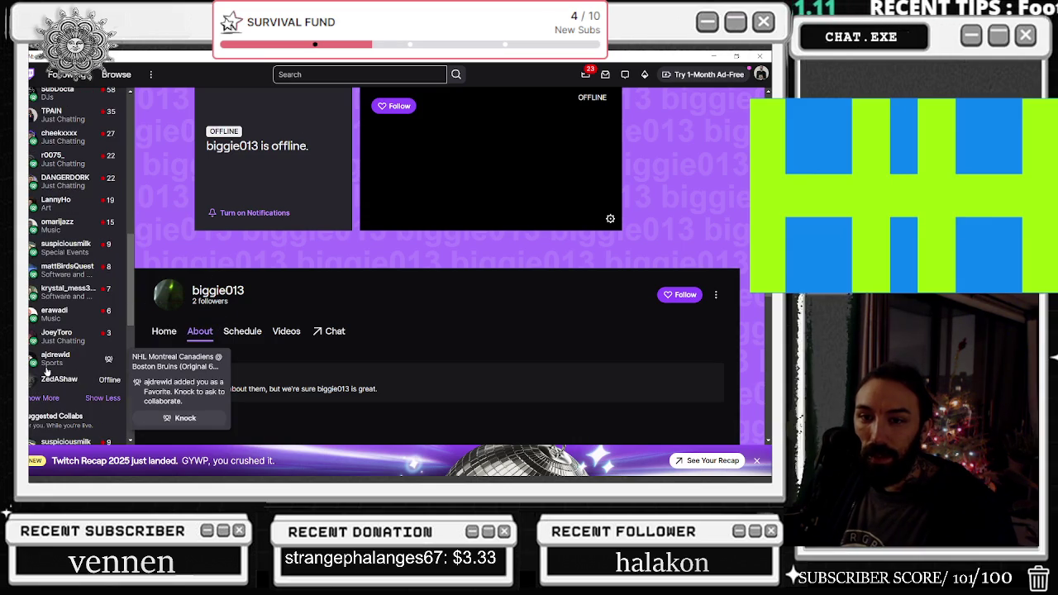
{"action": "left_click", "coordinate": [177, 361]}
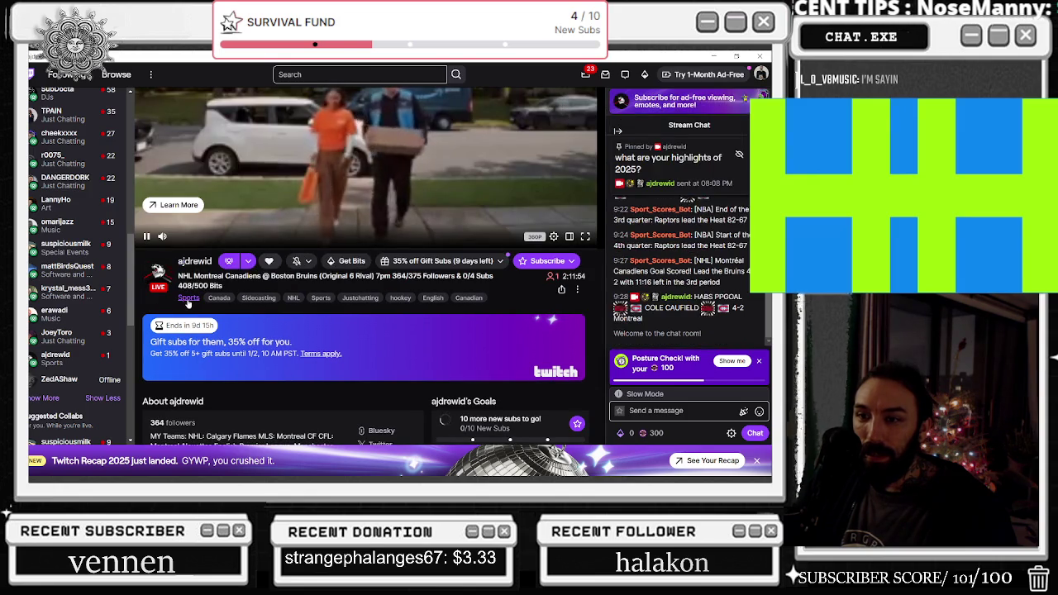
- Go to your own channel page and open the Nephew Network team page from it
{"action": "scroll", "coordinate": [194, 314], "scroll_direction": "down", "scroll_amount": 2}
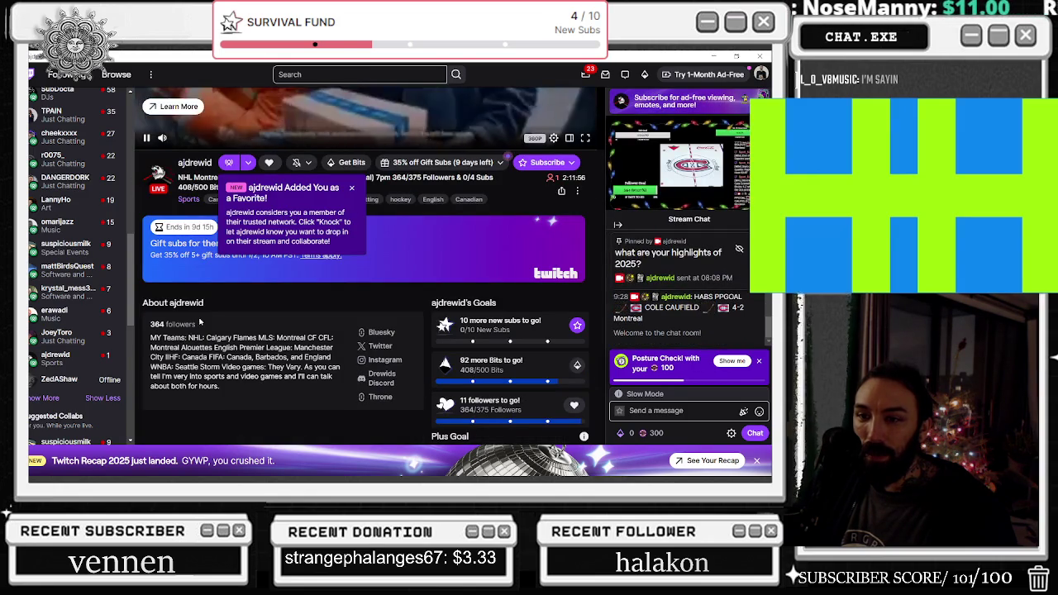
{"action": "scroll", "coordinate": [199, 323], "scroll_direction": "up", "scroll_amount": 1}
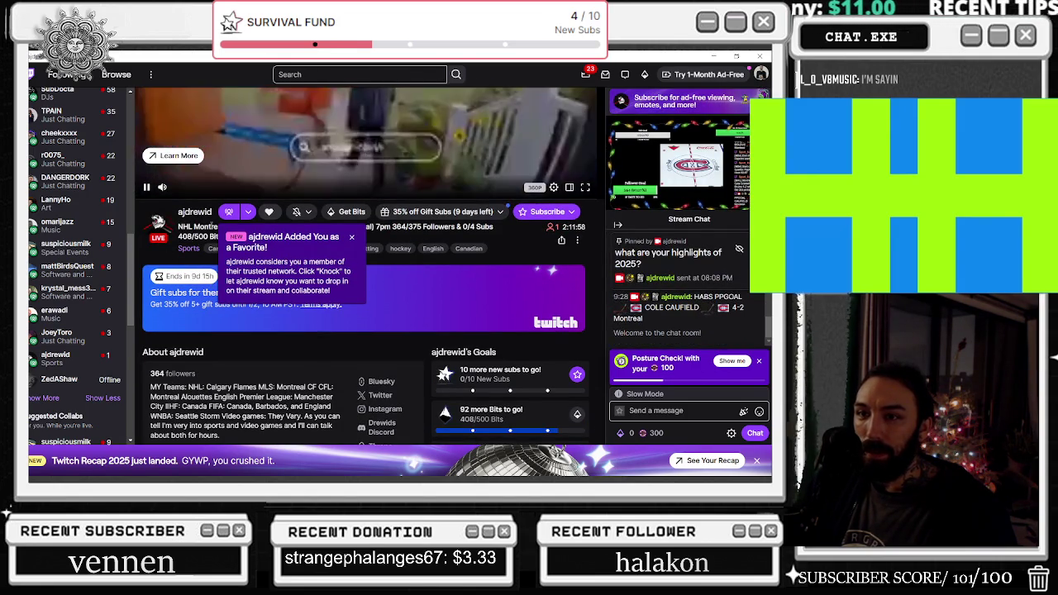
{"action": "mouse_move", "coordinate": [60, 322]}
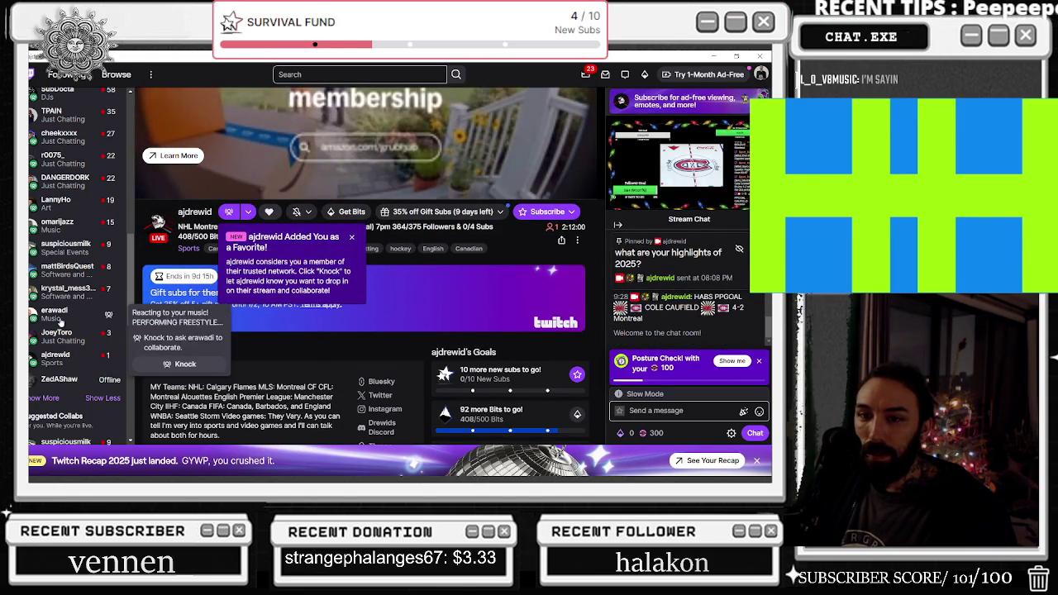
{"action": "scroll", "coordinate": [66, 248], "scroll_direction": "down", "scroll_amount": 5}
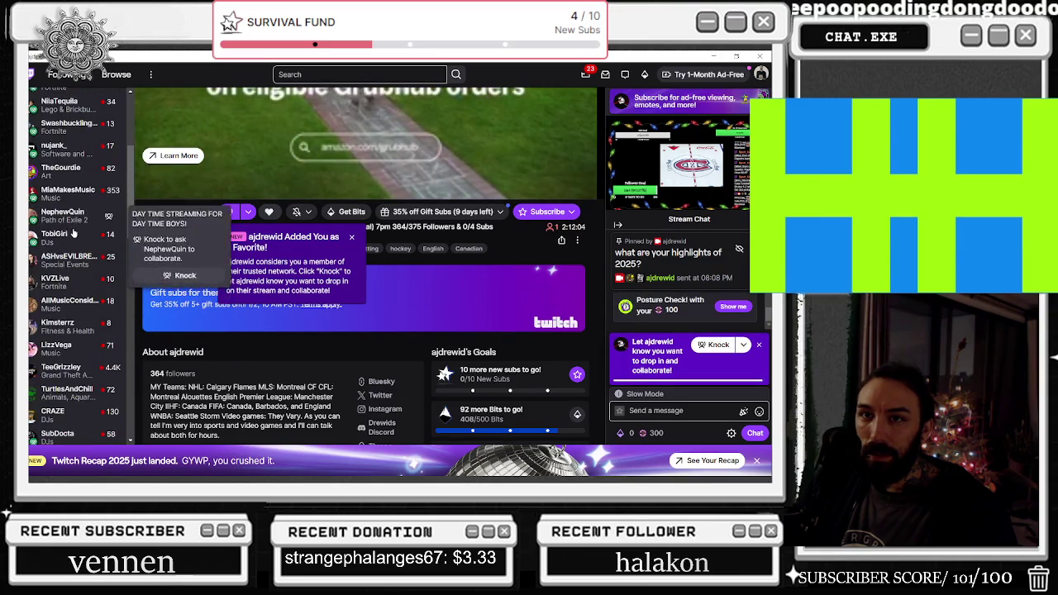
{"action": "scroll", "coordinate": [66, 239], "scroll_direction": "up", "scroll_amount": 2}
{"action": "left_click", "coordinate": [761, 74]}
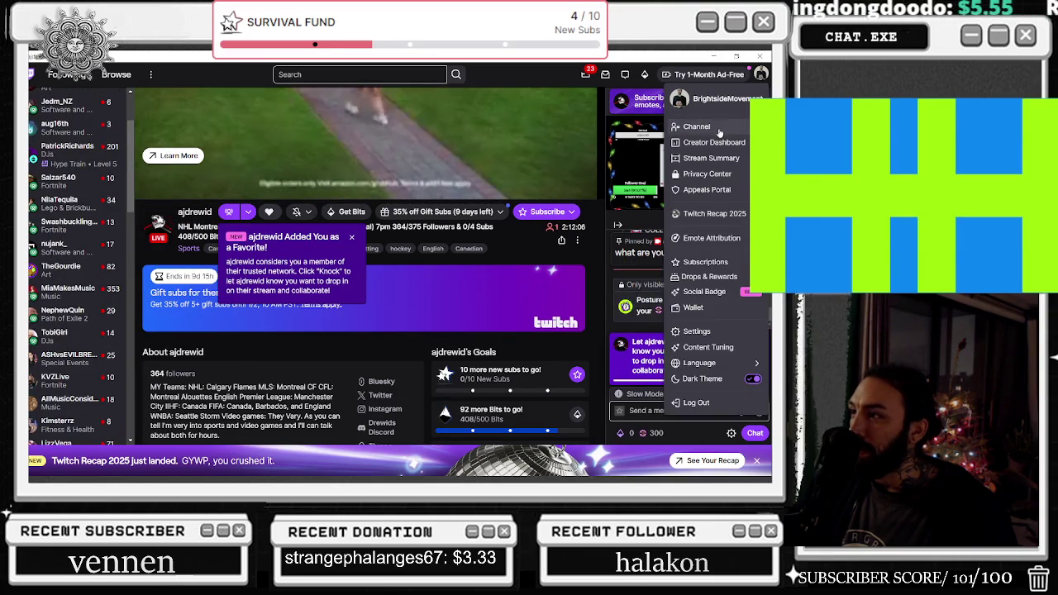
{"action": "left_click", "coordinate": [696, 126]}
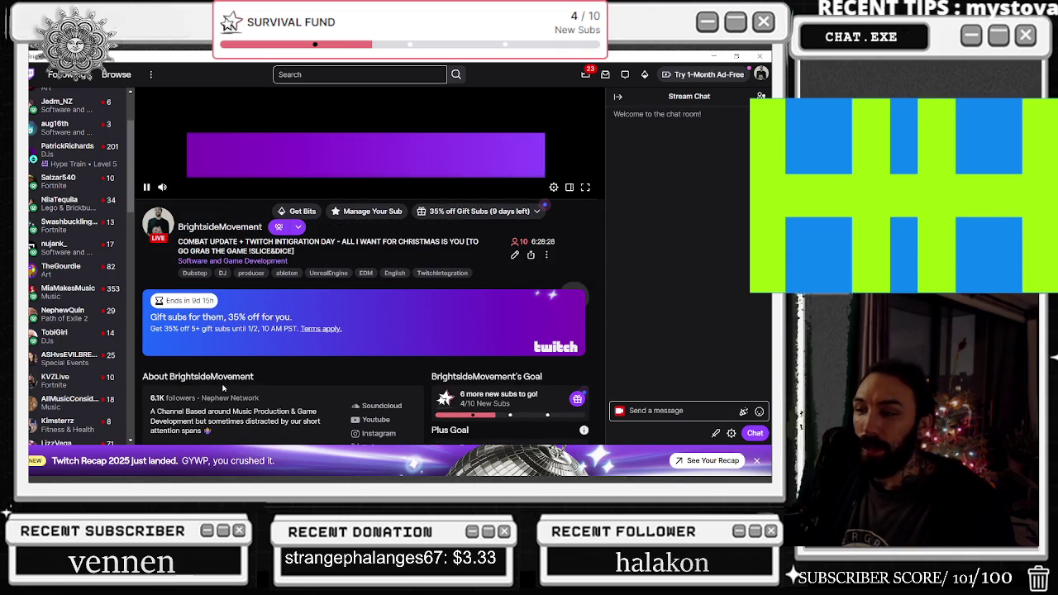
{"action": "left_click", "coordinate": [207, 399]}
- Scroll the Nephew Network Team Members list and open GoatVsFish's offline channel
{"action": "scroll", "coordinate": [212, 297], "scroll_direction": "down", "scroll_amount": 3}
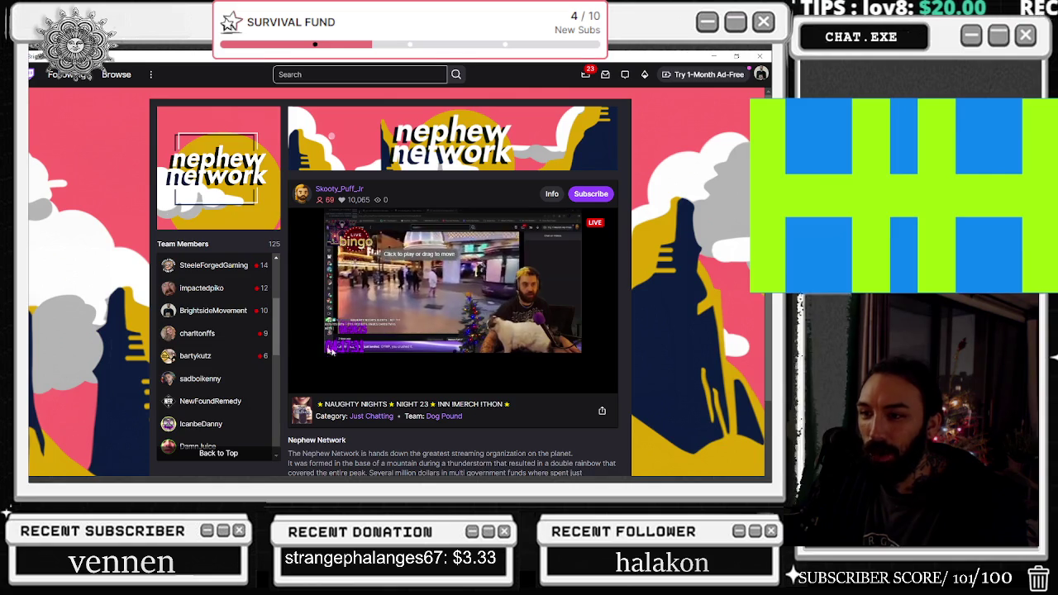
{"action": "scroll", "coordinate": [240, 347], "scroll_direction": "down", "scroll_amount": 10}
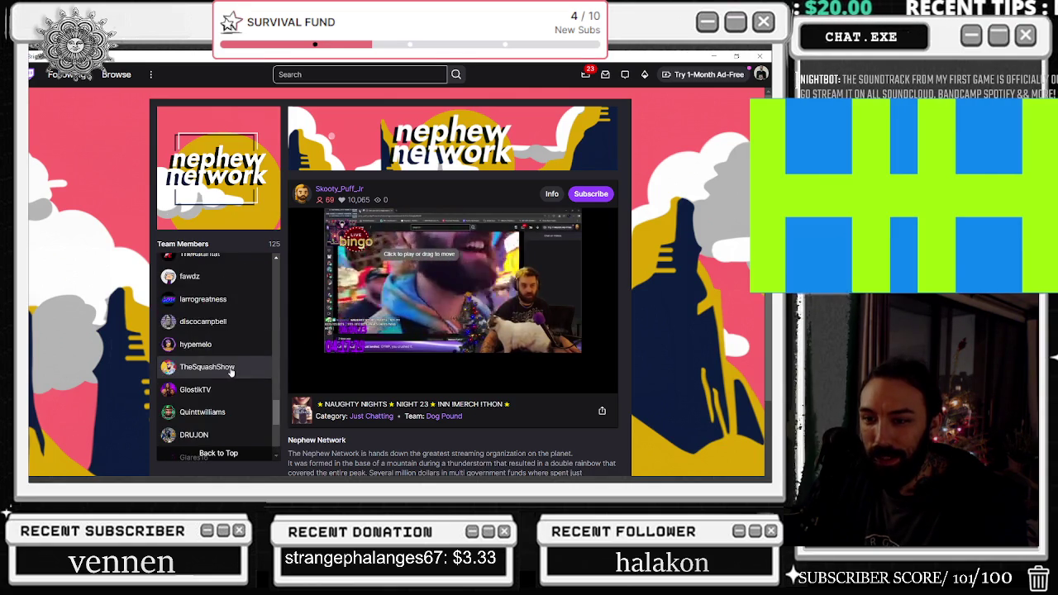
{"action": "scroll", "coordinate": [227, 368], "scroll_direction": "up", "scroll_amount": 10}
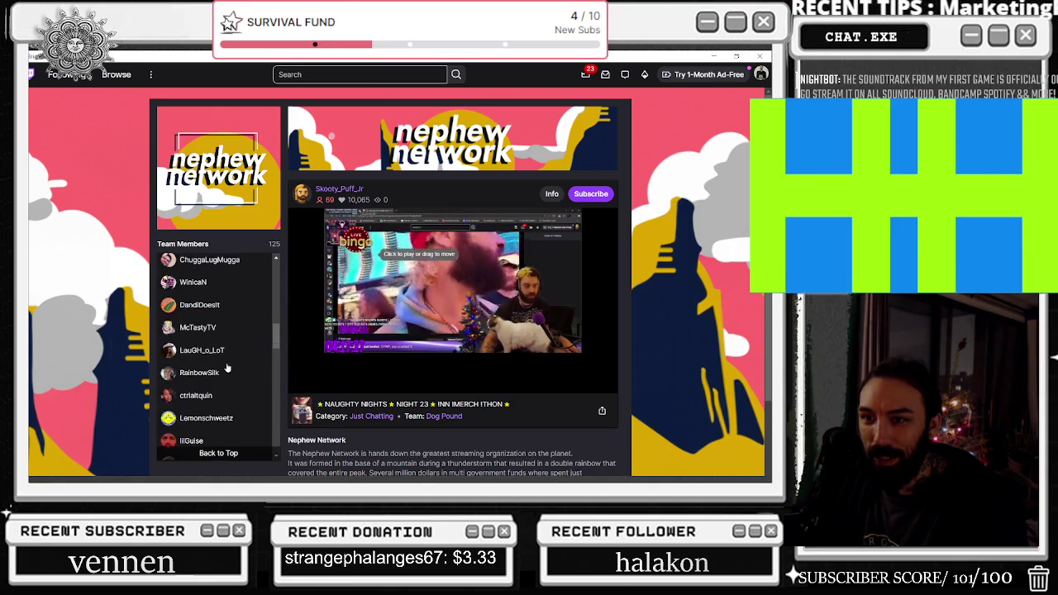
{"action": "scroll", "coordinate": [228, 368], "scroll_direction": "up", "scroll_amount": 5}
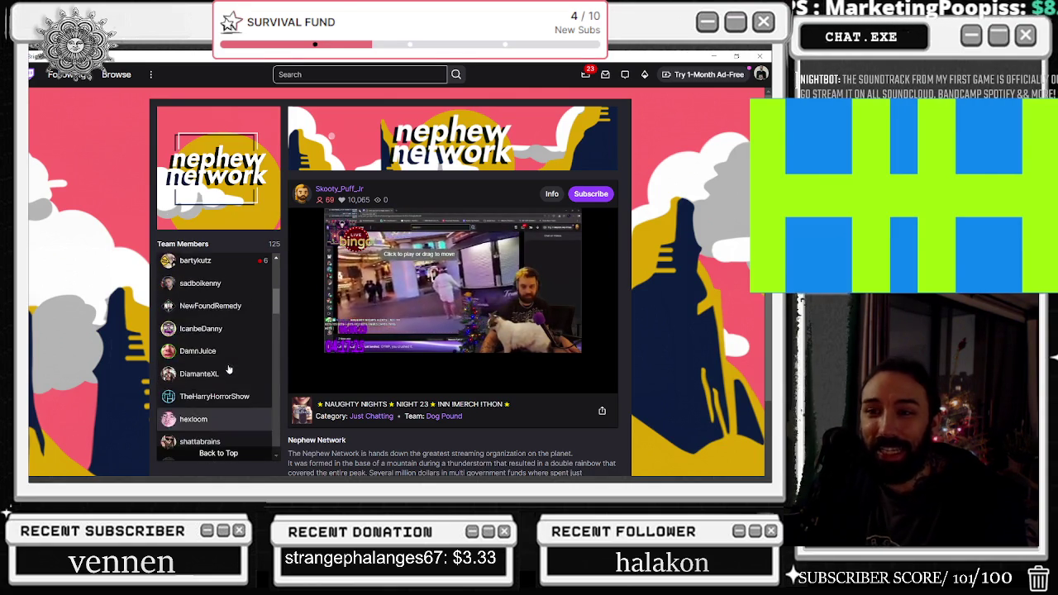
{"action": "scroll", "coordinate": [229, 347], "scroll_direction": "down", "scroll_amount": 3}
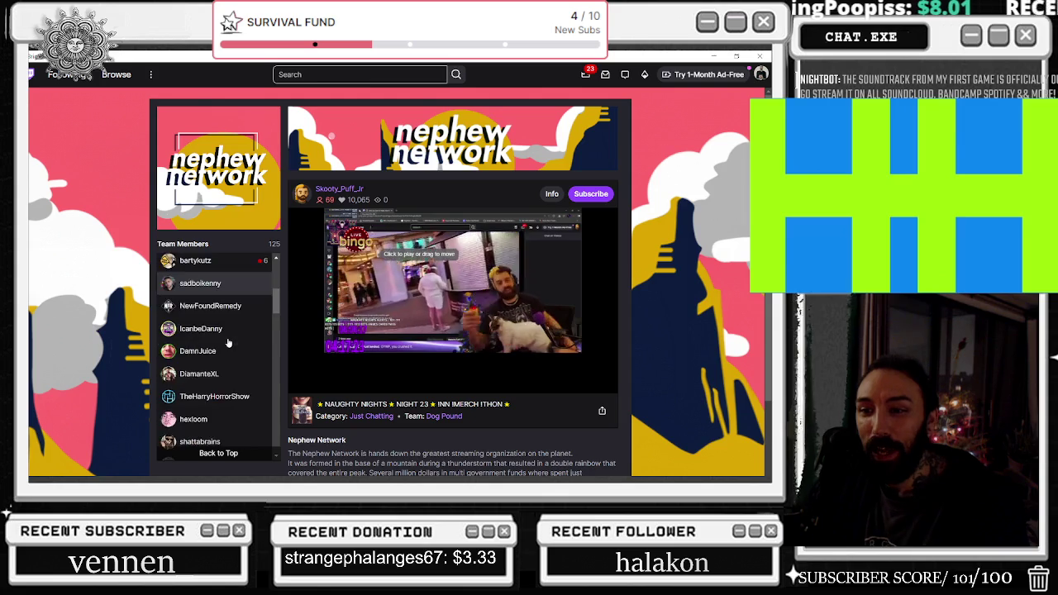
{"action": "scroll", "coordinate": [228, 343], "scroll_direction": "down", "scroll_amount": 3}
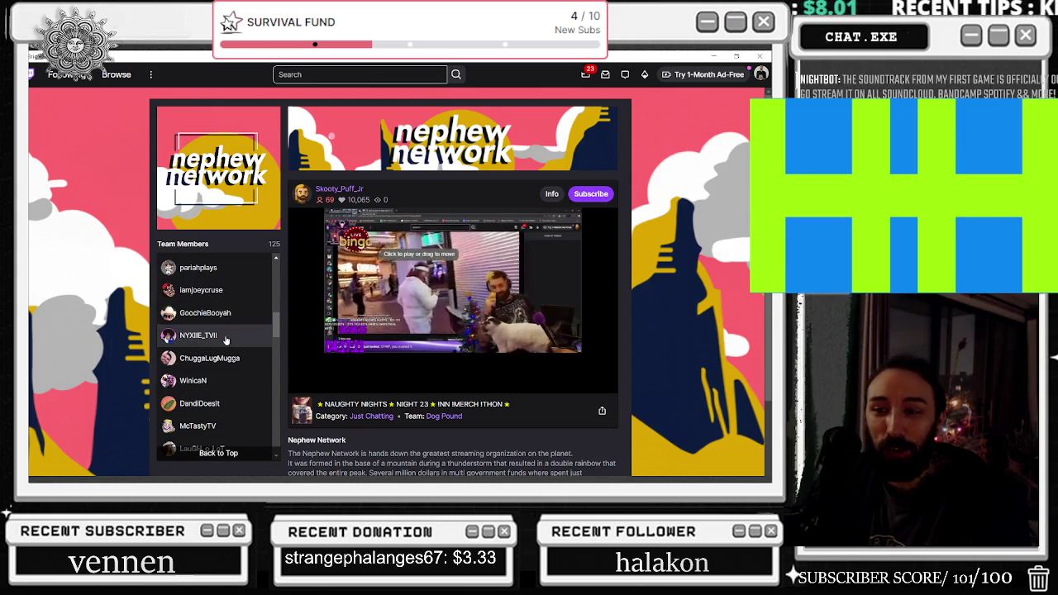
{"action": "scroll", "coordinate": [226, 339], "scroll_direction": "down", "scroll_amount": 3}
{"action": "scroll", "coordinate": [223, 335], "scroll_direction": "down", "scroll_amount": 2}
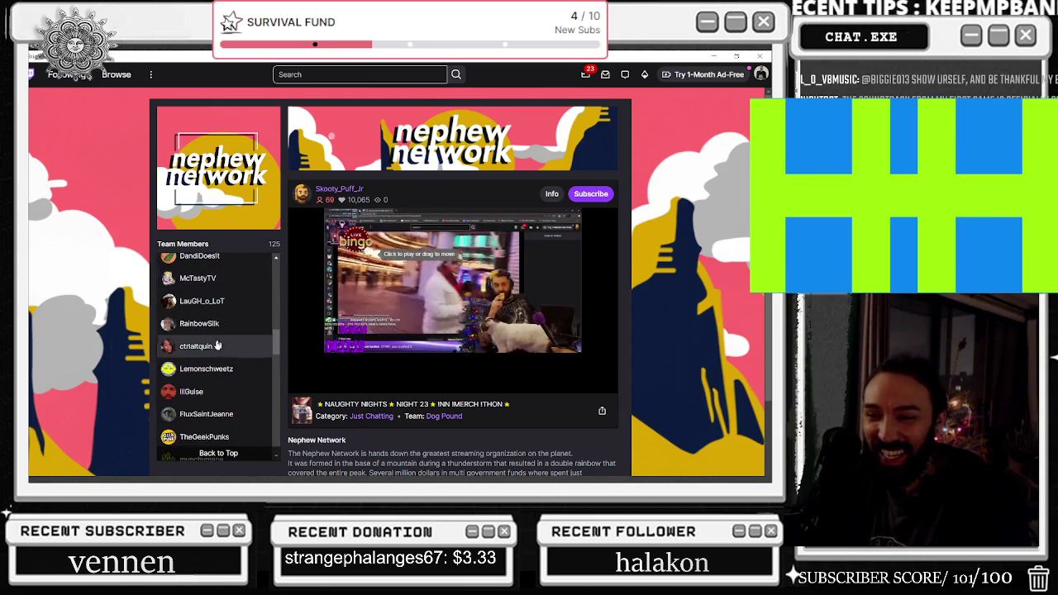
{"action": "scroll", "coordinate": [213, 302], "scroll_direction": "down", "scroll_amount": 5}
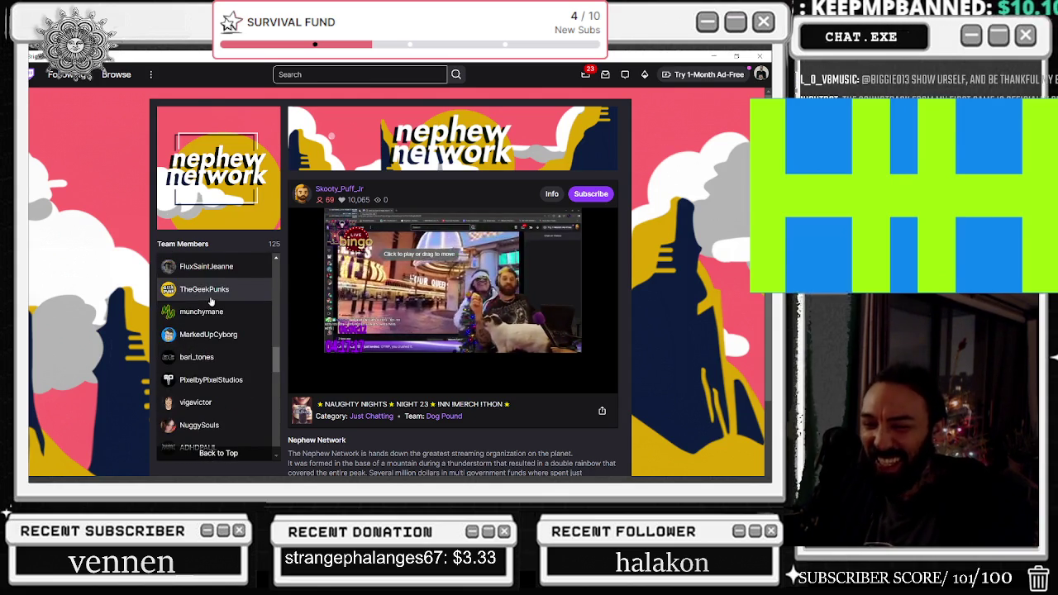
{"action": "scroll", "coordinate": [212, 293], "scroll_direction": "down", "scroll_amount": 3}
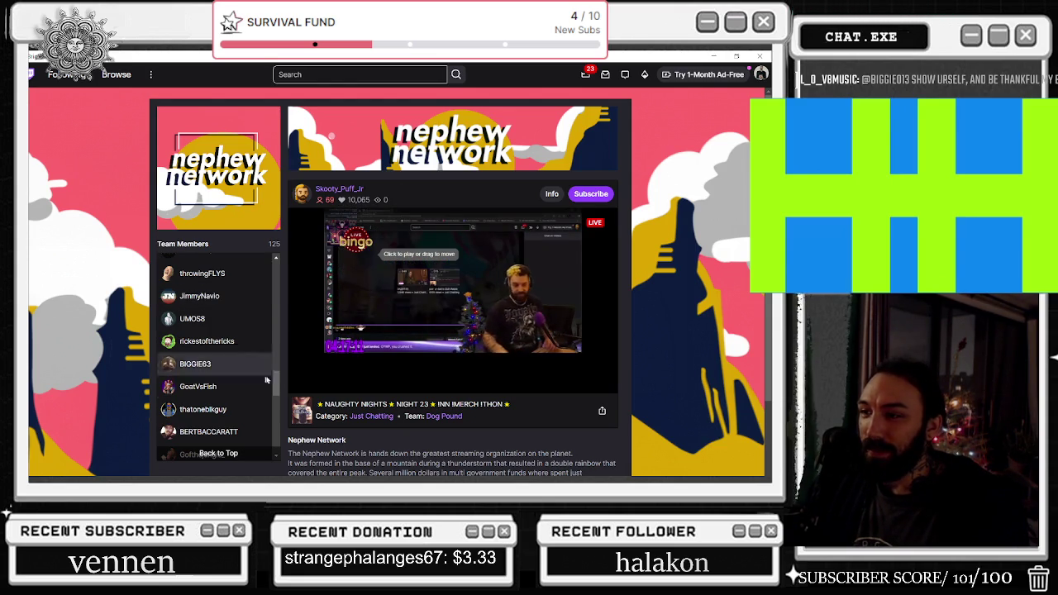
{"action": "left_click", "coordinate": [198, 386]}
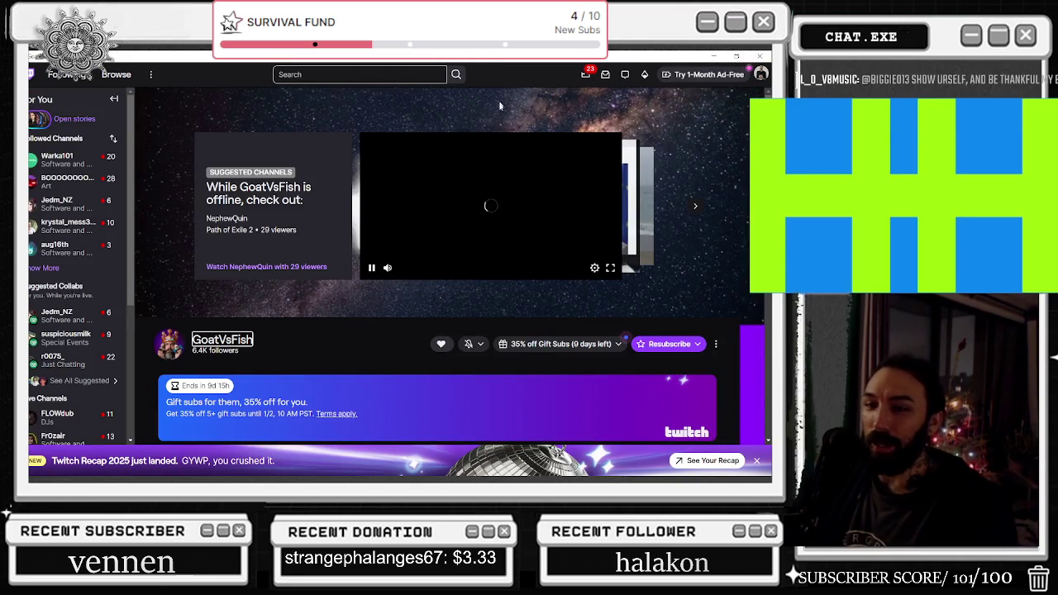
- Minimize the browser to reveal the Unreal Editor, then restore the Twitch window over it
{"action": "left_click", "coordinate": [768, 54]}
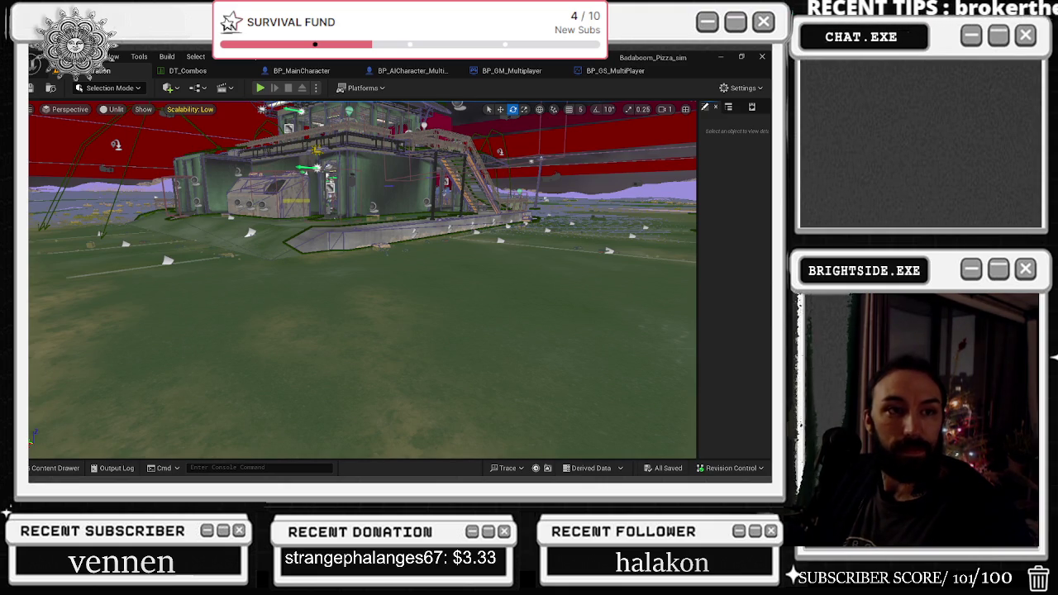
{"action": "key", "text": "alt+Tab"}
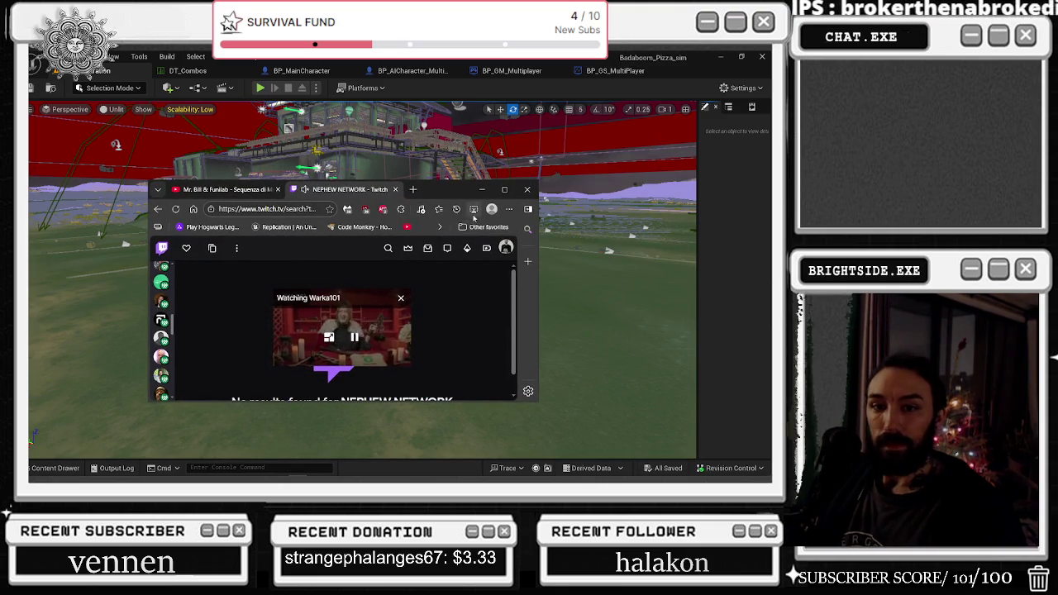
{"action": "left_click", "coordinate": [505, 189]}
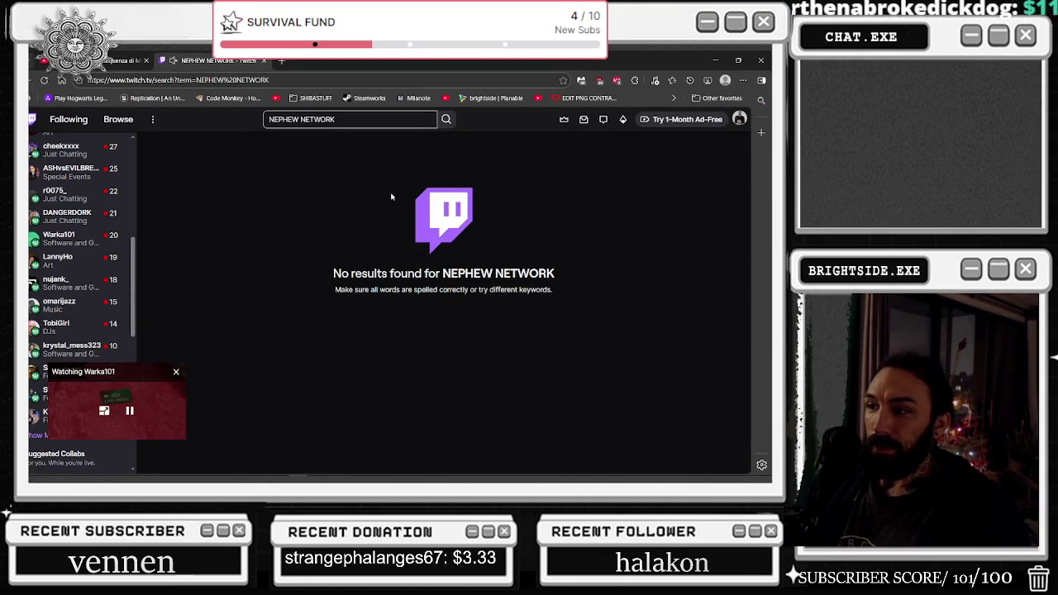
- Go to your own channel and open the Nephew Network team page
{"action": "left_click", "coordinate": [740, 119]}
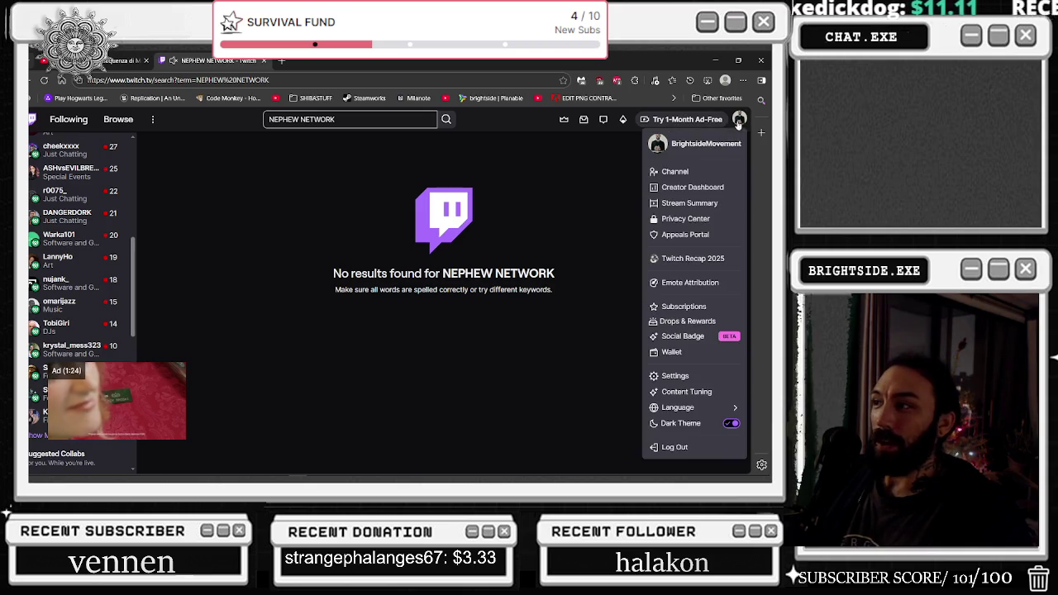
{"action": "left_click", "coordinate": [674, 172]}
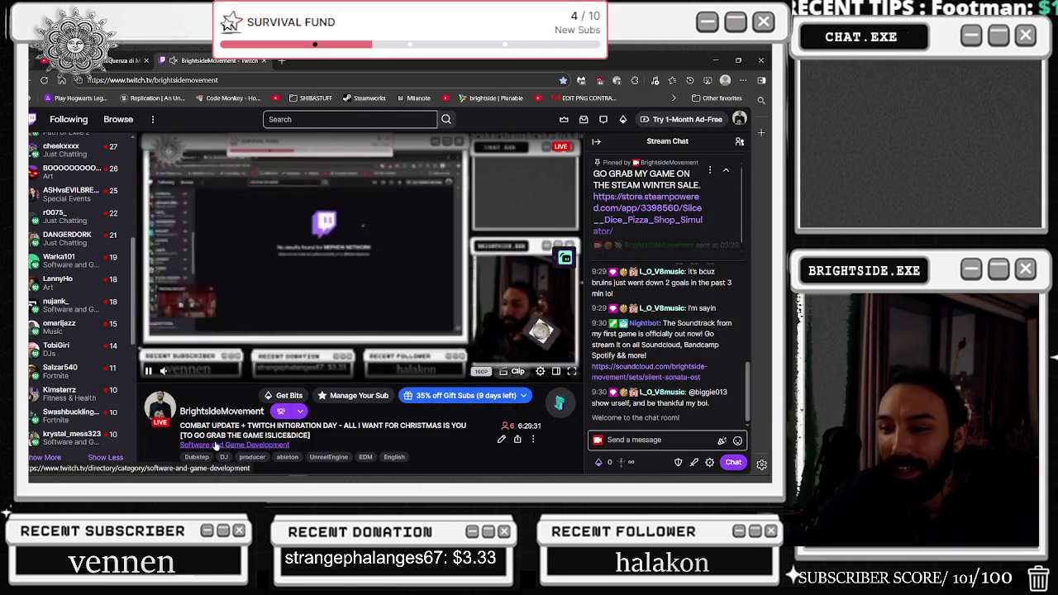
{"action": "scroll", "coordinate": [219, 422], "scroll_direction": "down", "scroll_amount": 3}
{"action": "left_click", "coordinate": [222, 400]}
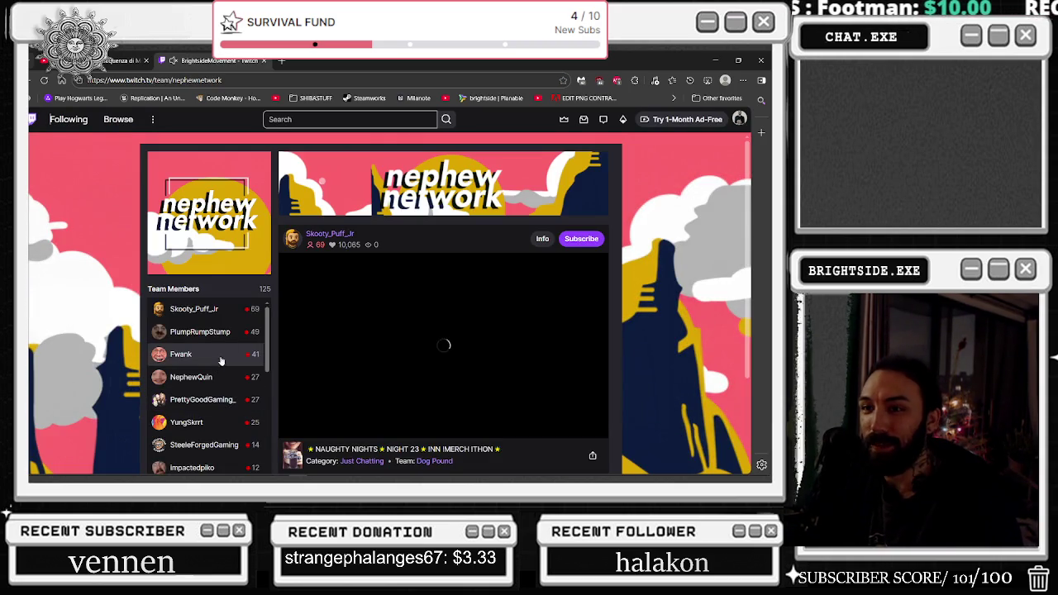
{"action": "scroll", "coordinate": [306, 423], "scroll_direction": "down", "scroll_amount": 3}
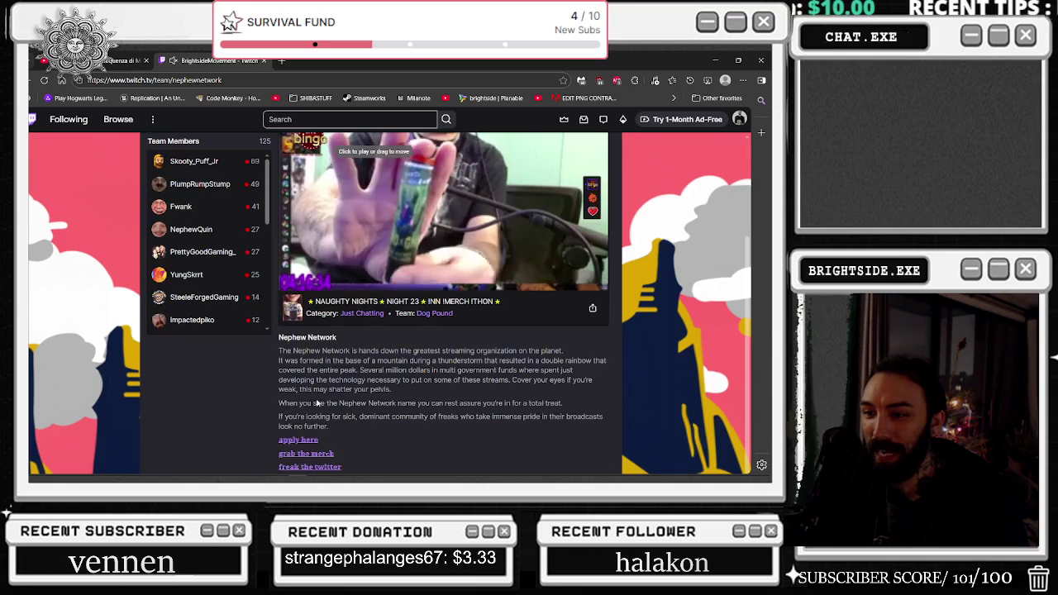
{"action": "scroll", "coordinate": [374, 265], "scroll_direction": "up", "scroll_amount": 2}
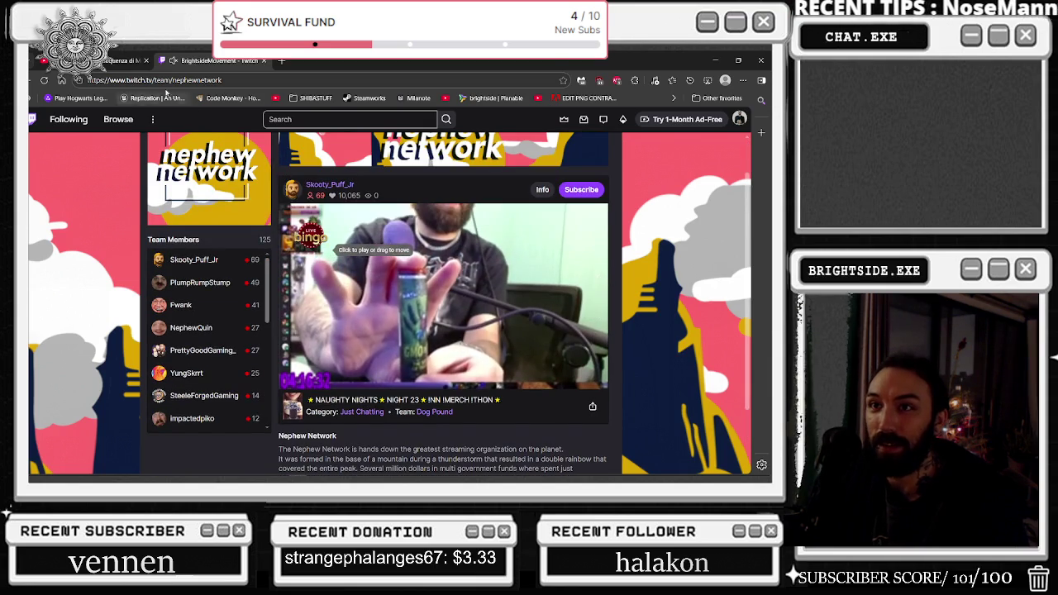
- Switch to the music video tab and resume its playback
{"action": "key", "text": "ctrl+shift+Tab"}
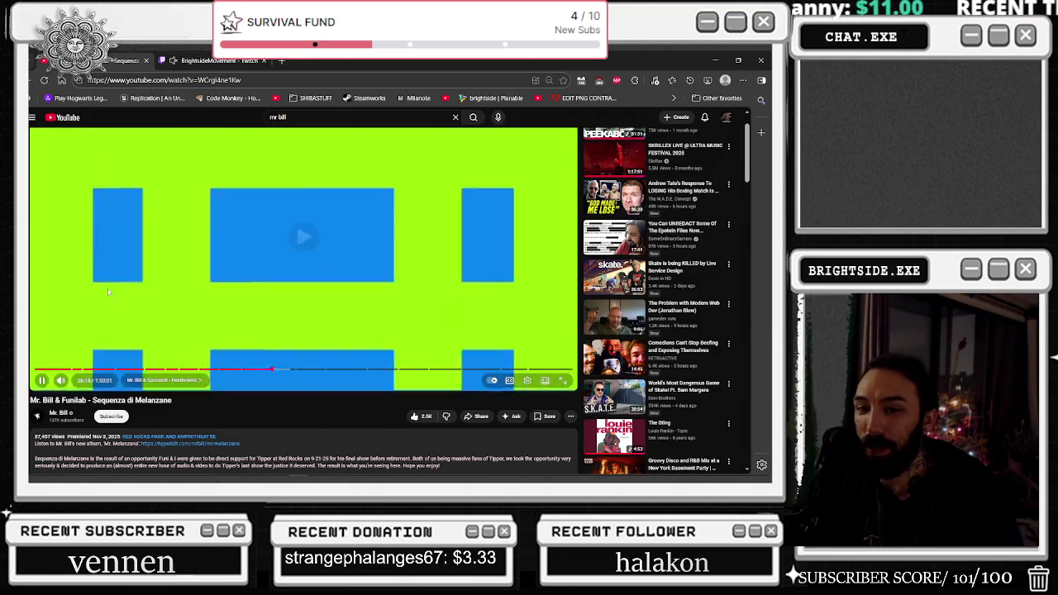
{"action": "left_click", "coordinate": [201, 55]}
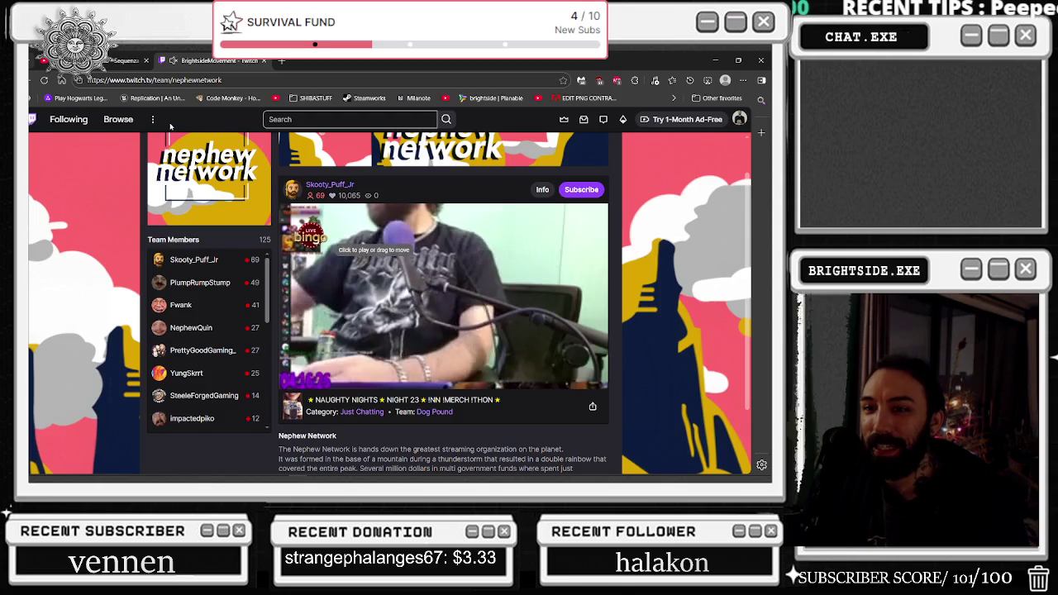
{"action": "left_click", "coordinate": [124, 60]}
{"action": "left_click", "coordinate": [247, 172]}
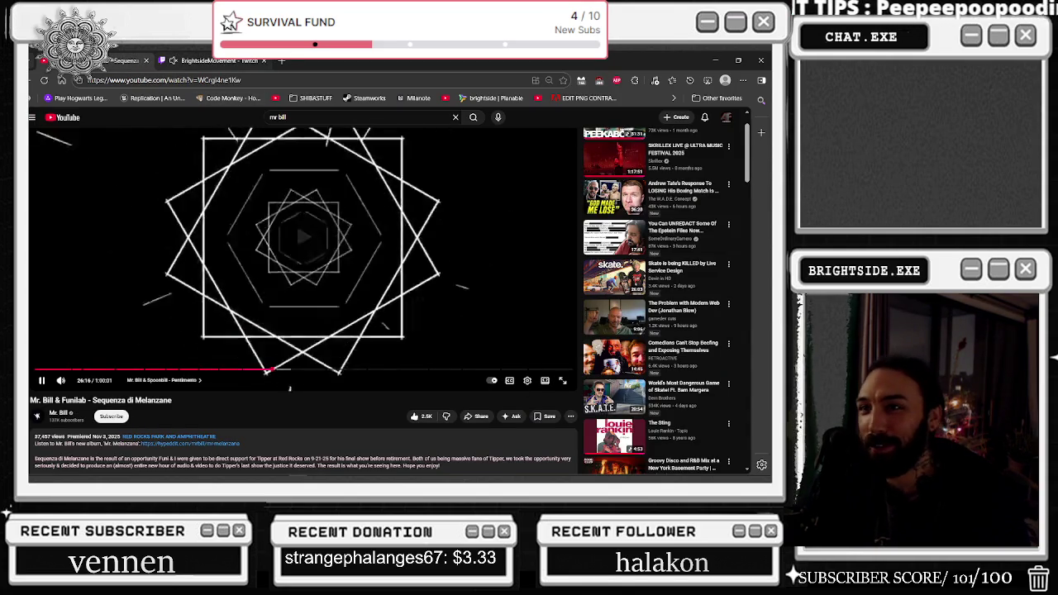
- Return to the team page and open another member's channel from Team Members
{"action": "key", "text": "ctrl+Tab"}
{"action": "scroll", "coordinate": [189, 305], "scroll_direction": "down", "scroll_amount": 10}
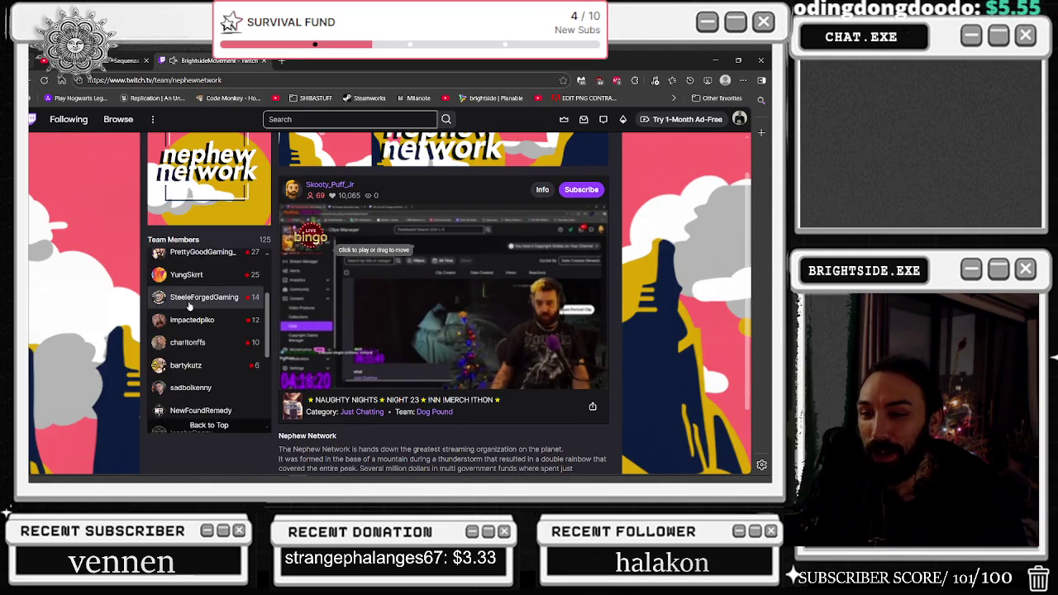
{"action": "scroll", "coordinate": [189, 305], "scroll_direction": "down", "scroll_amount": 5}
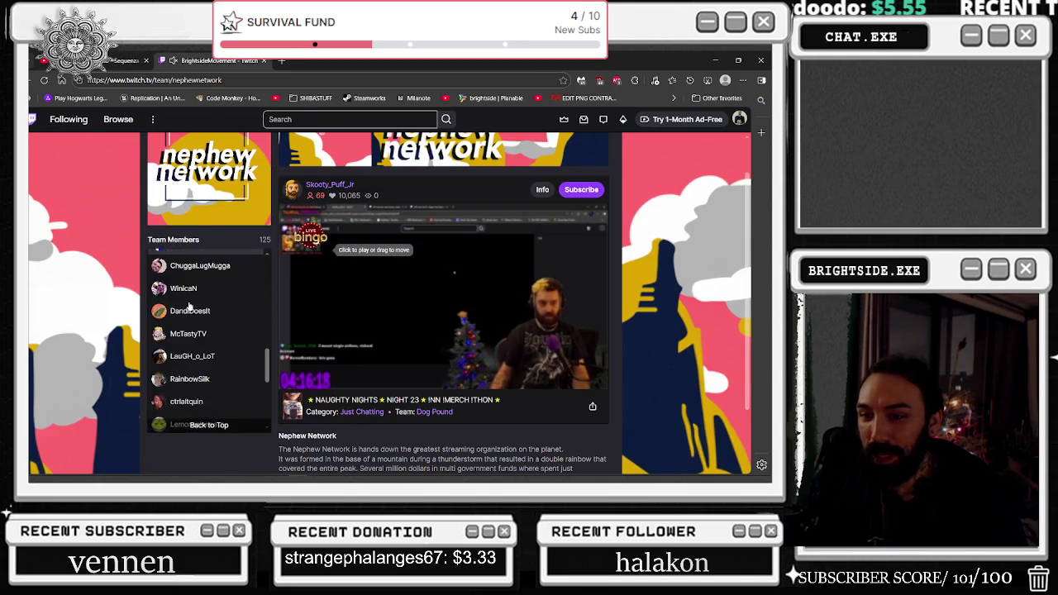
{"action": "scroll", "coordinate": [188, 305], "scroll_direction": "down", "scroll_amount": 5}
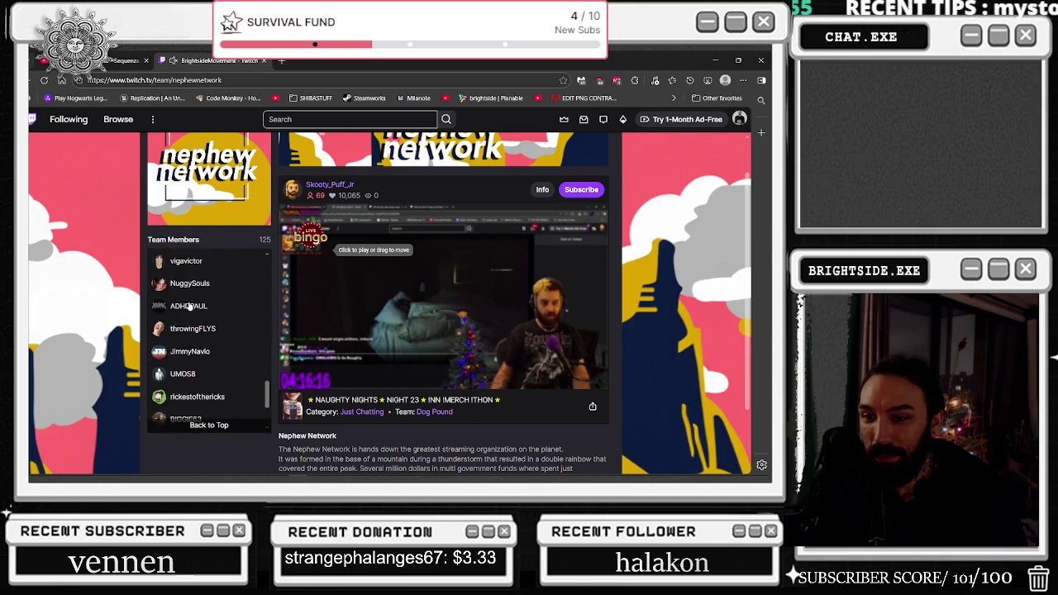
{"action": "left_click", "coordinate": [189, 323]}
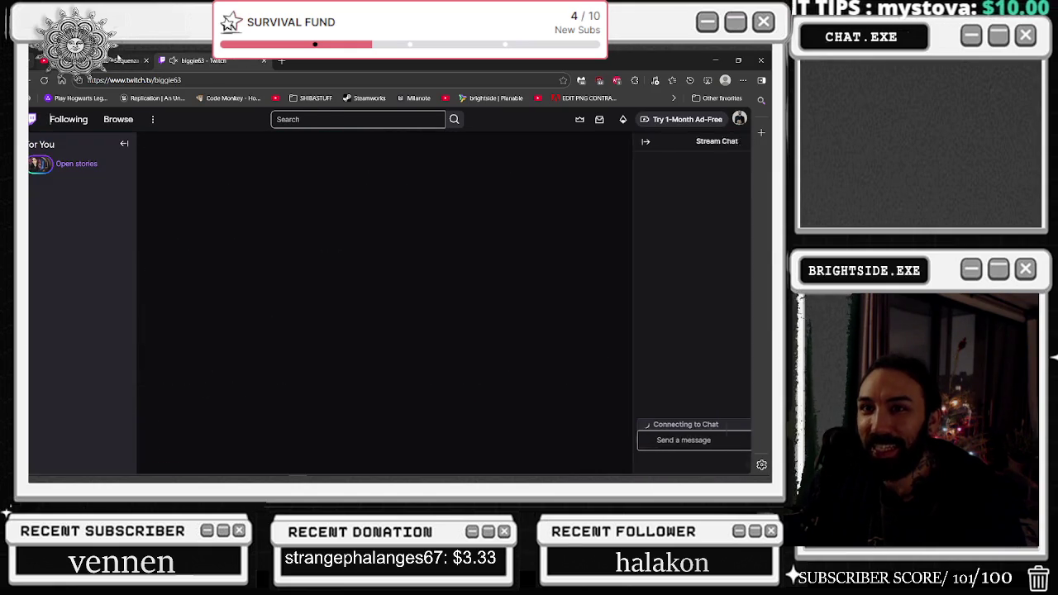
{"action": "scroll", "coordinate": [202, 343], "scroll_direction": "down", "scroll_amount": 1}
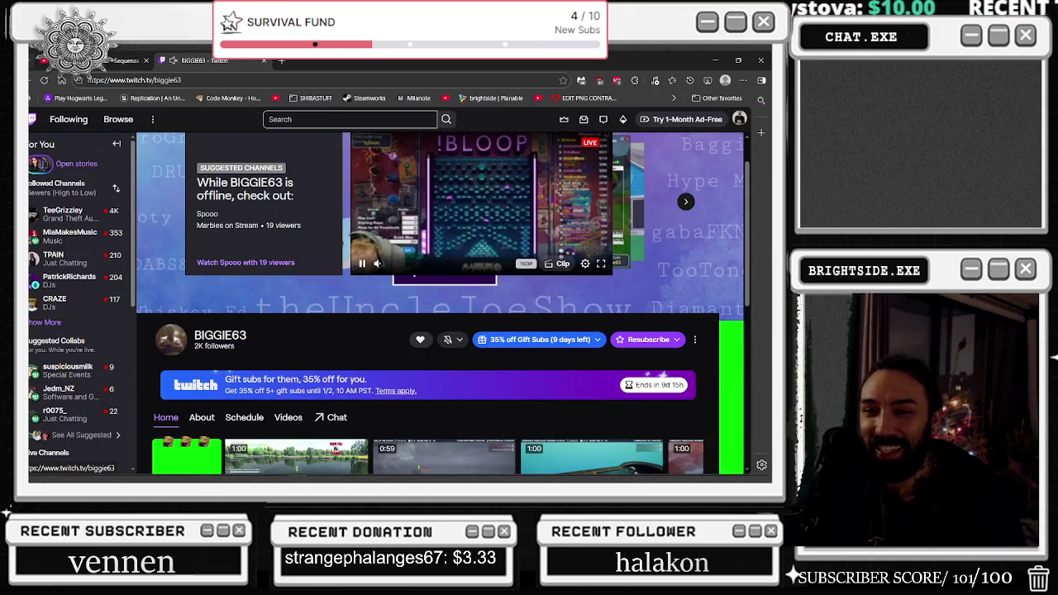
{"action": "key", "text": "ctrl+Tab"}
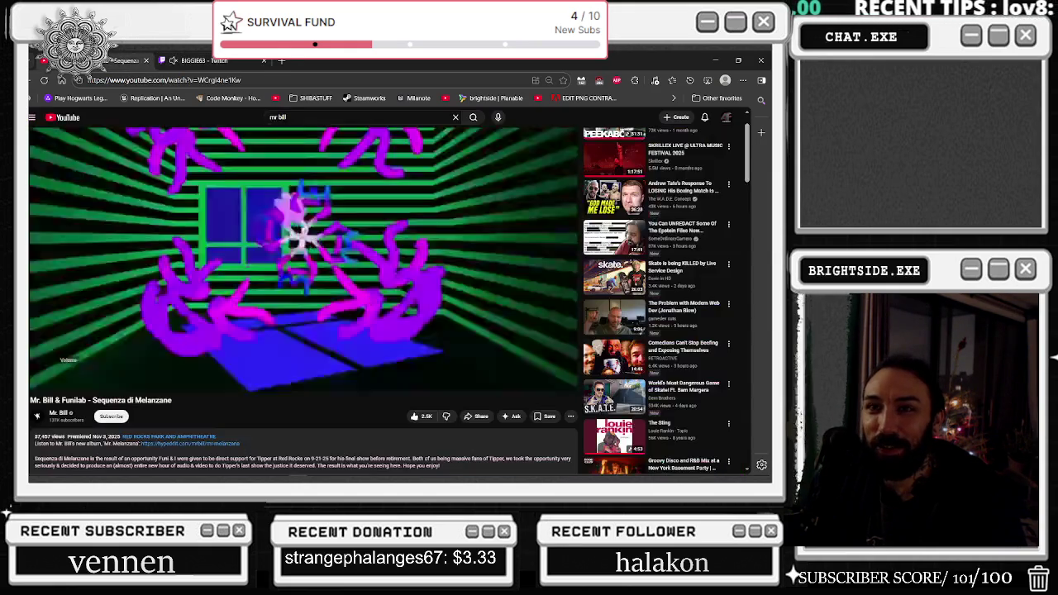
{"action": "key", "text": "ctrl+Tab"}
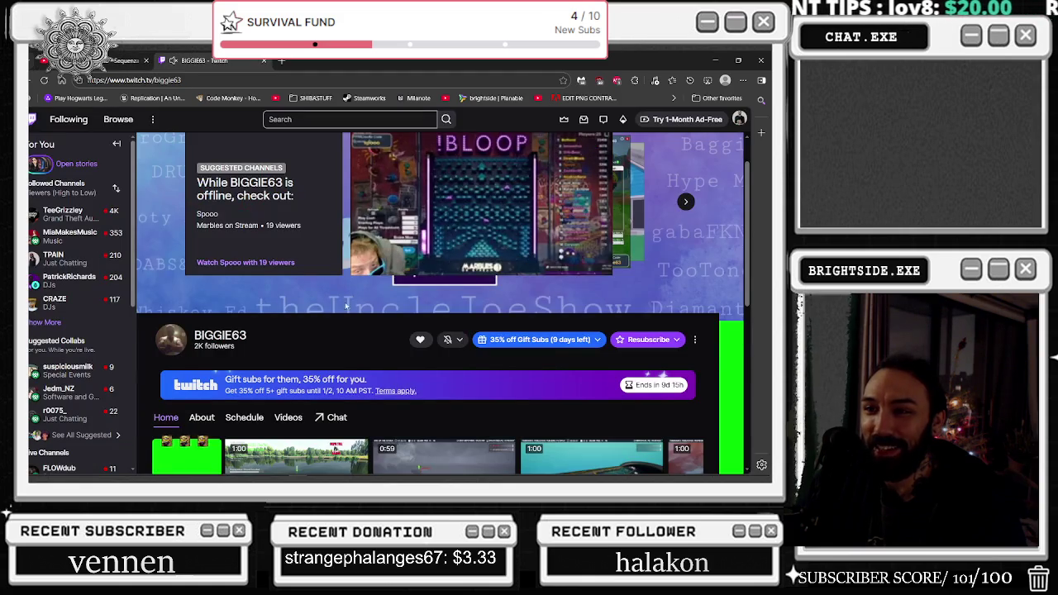
{"action": "scroll", "coordinate": [311, 301], "scroll_direction": "down", "scroll_amount": 3}
{"action": "left_click", "coordinate": [526, 318]}
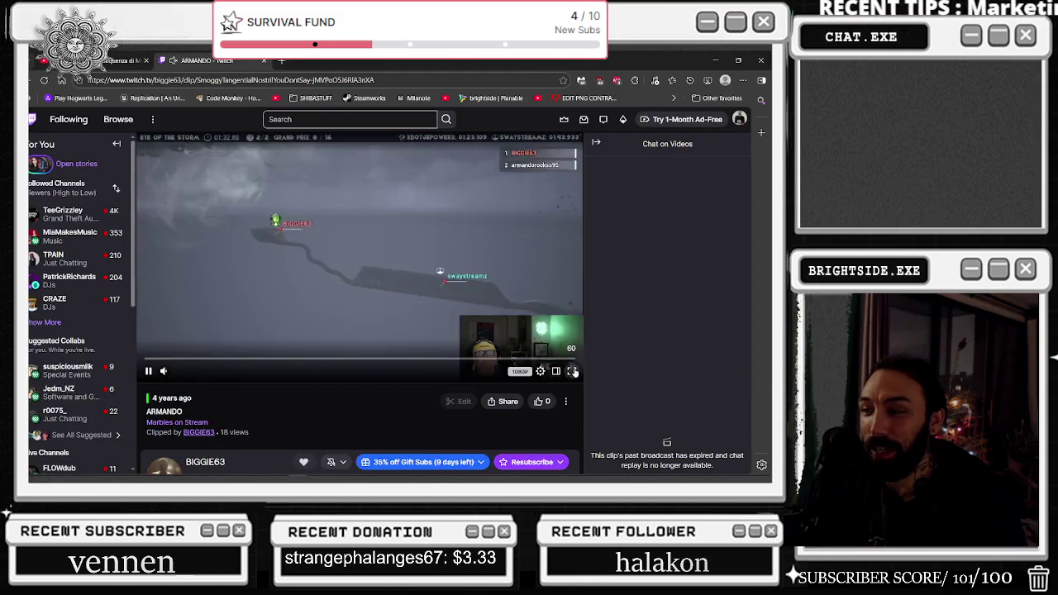
{"action": "double_click", "coordinate": [530, 352]}
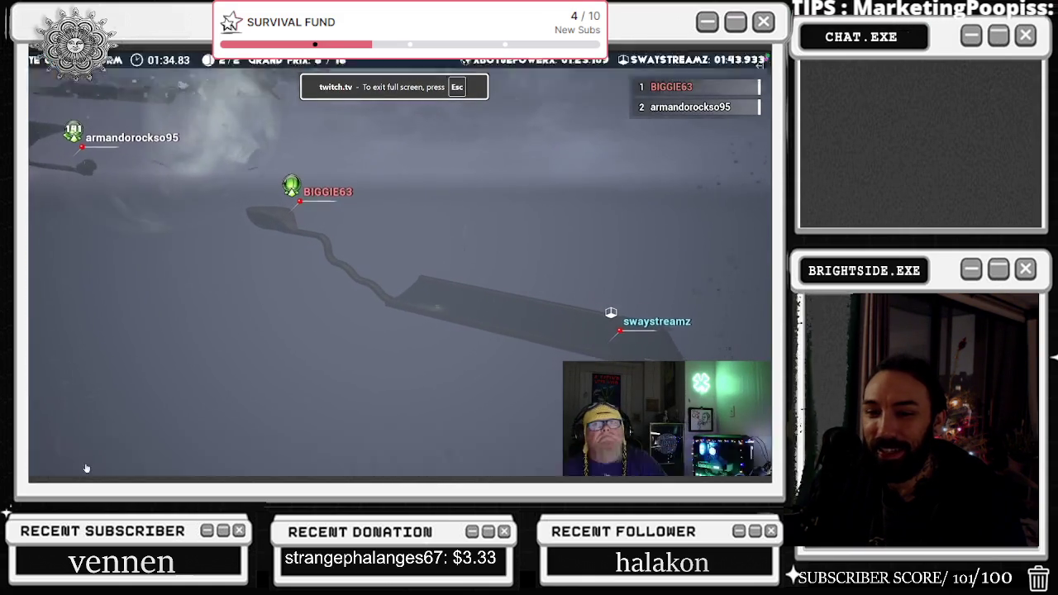
{"action": "key", "text": "Escape"}
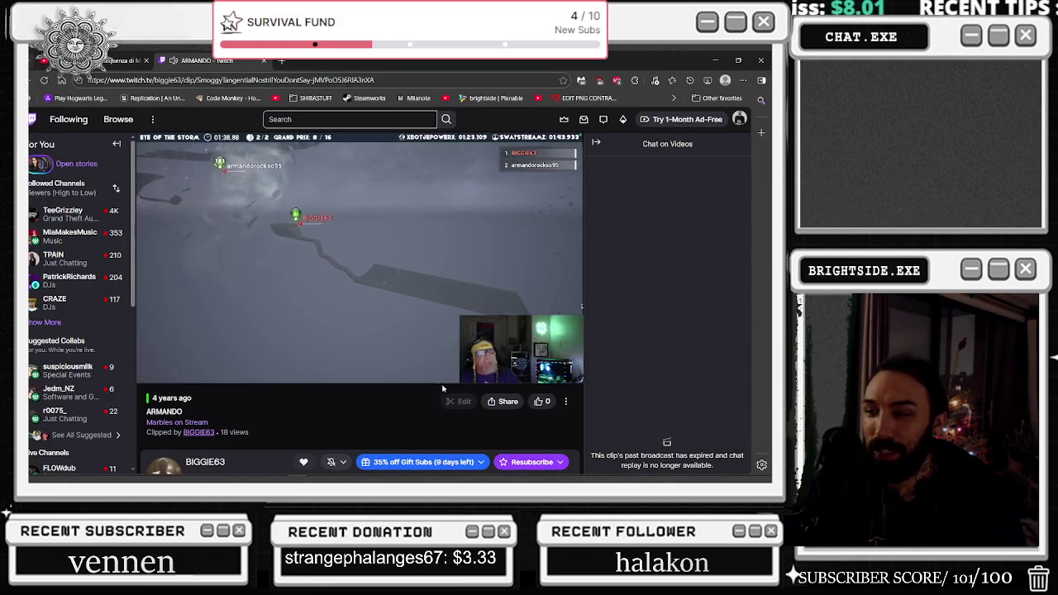
{"action": "left_click", "coordinate": [573, 371]}
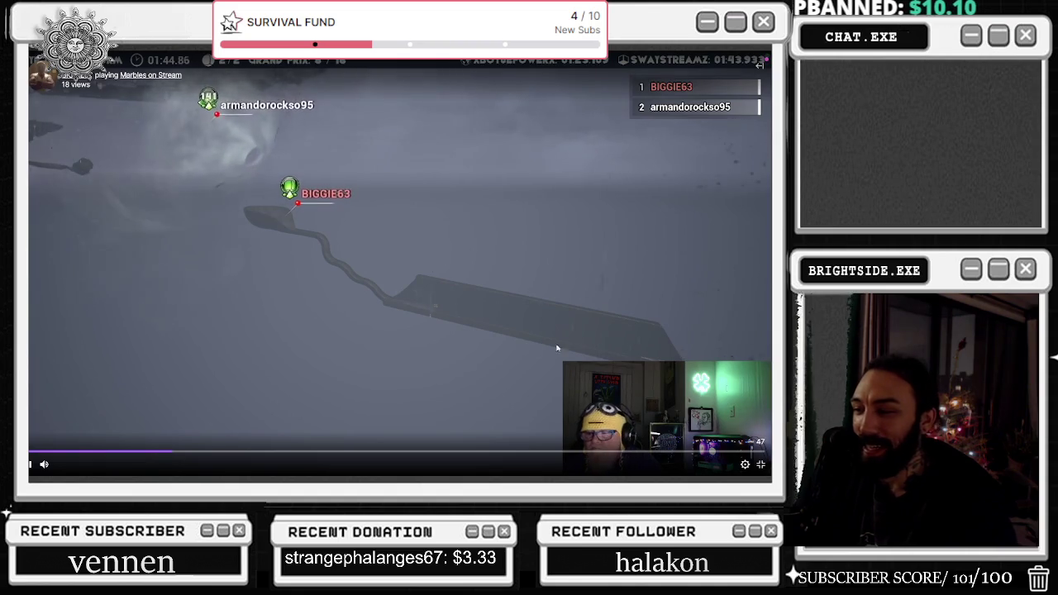
{"action": "left_click", "coordinate": [760, 465]}
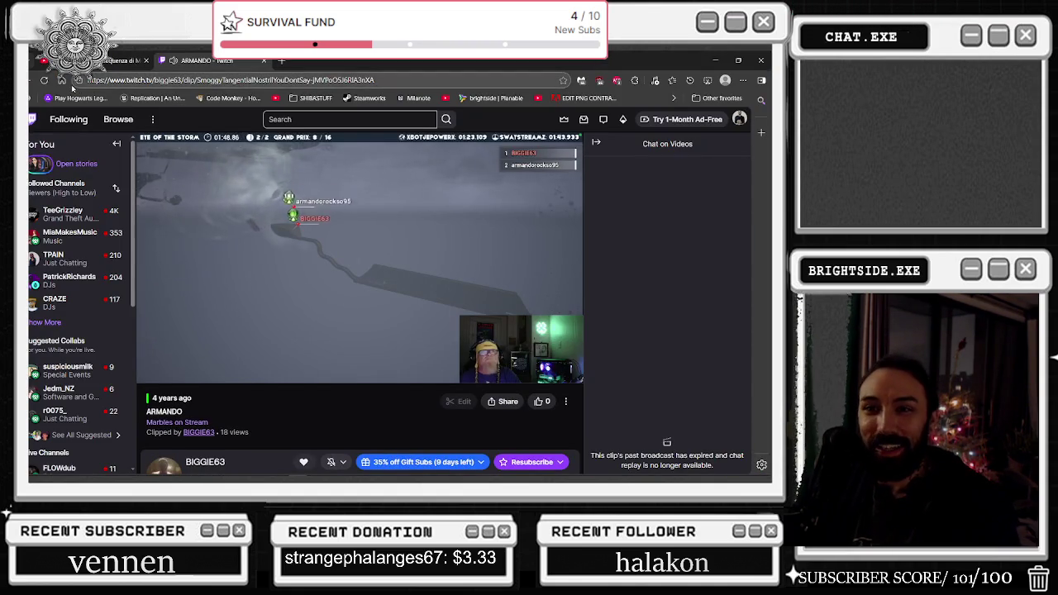
{"action": "left_click", "coordinate": [30, 83]}
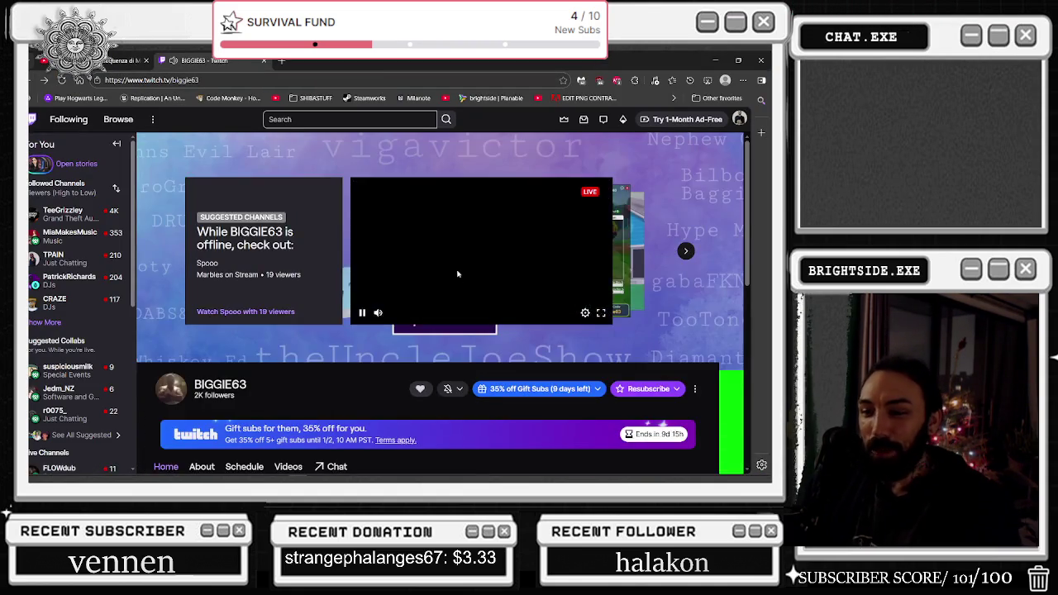
{"action": "scroll", "coordinate": [463, 314], "scroll_direction": "down", "scroll_amount": 3}
{"action": "left_click", "coordinate": [504, 329]}
{"action": "left_click", "coordinate": [553, 351]}
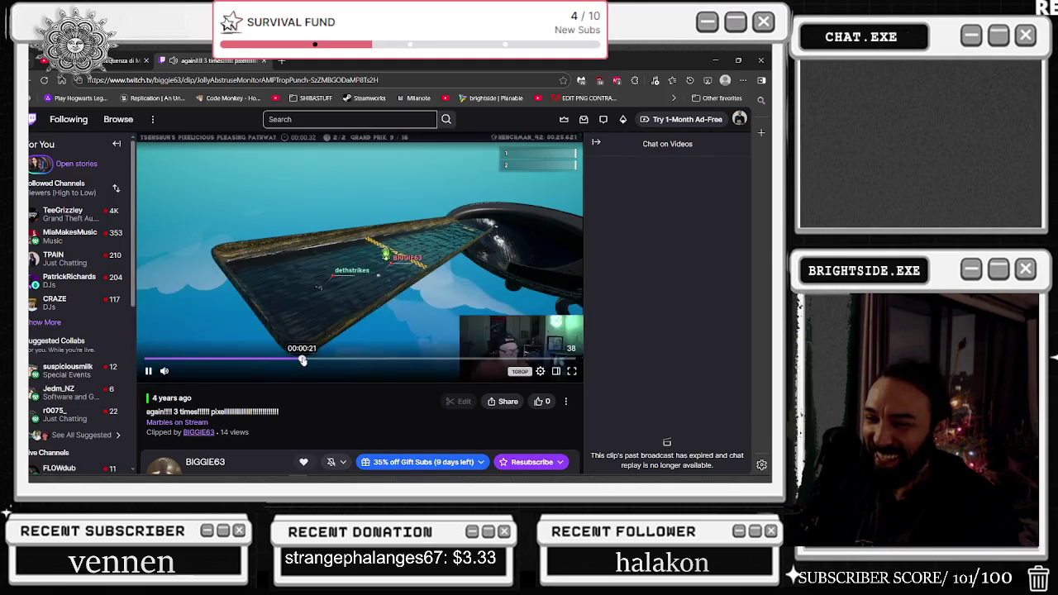
{"action": "left_click", "coordinate": [367, 359]}
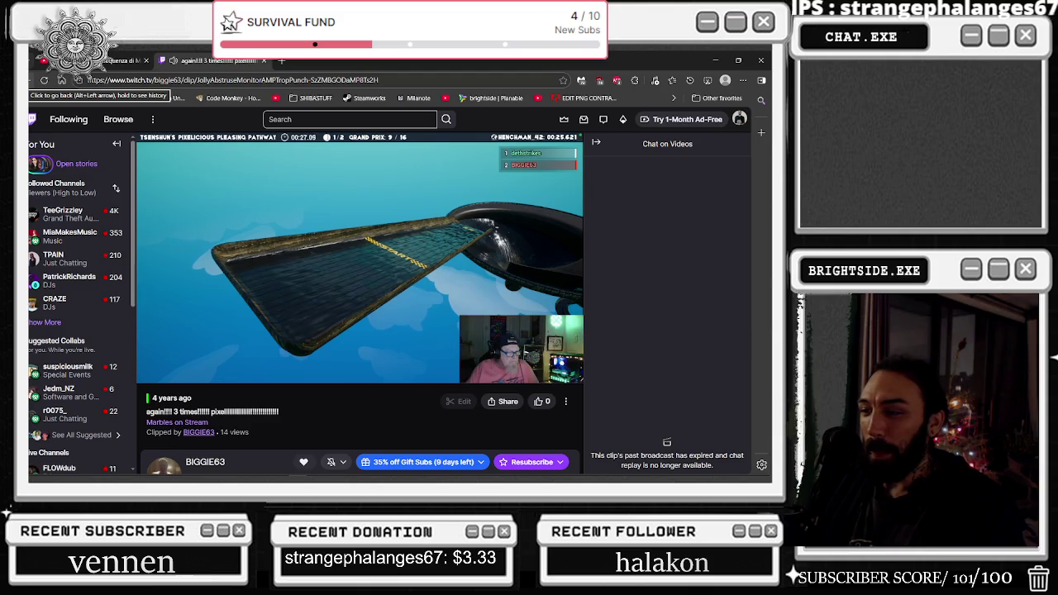
{"action": "scroll", "coordinate": [616, 305], "scroll_direction": "down", "scroll_amount": 3}
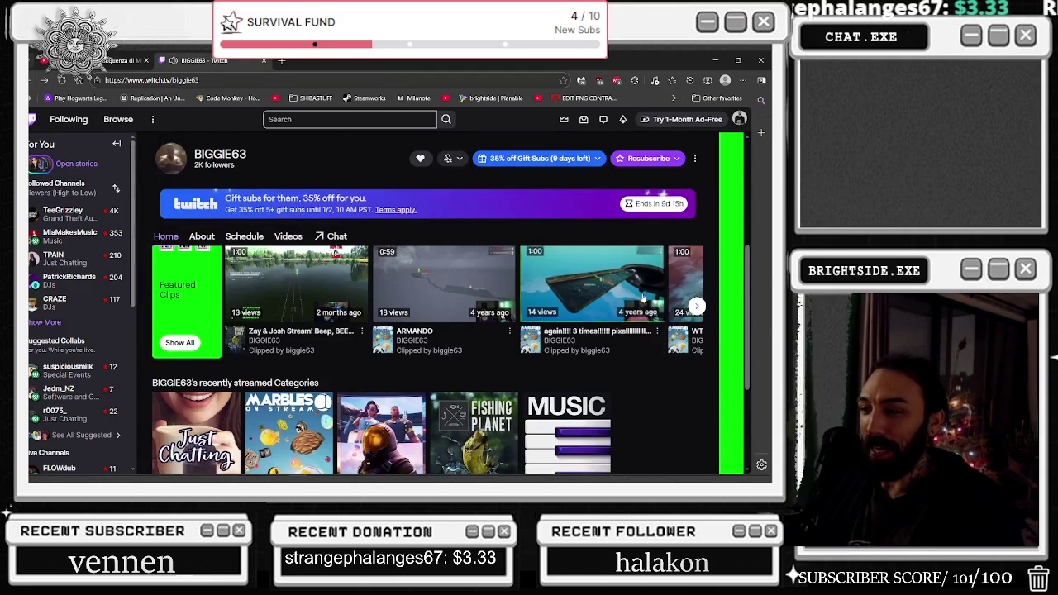
- Advance the clips carousel and open the two-month-old Fishing Planet clip
{"action": "left_click", "coordinate": [698, 306]}
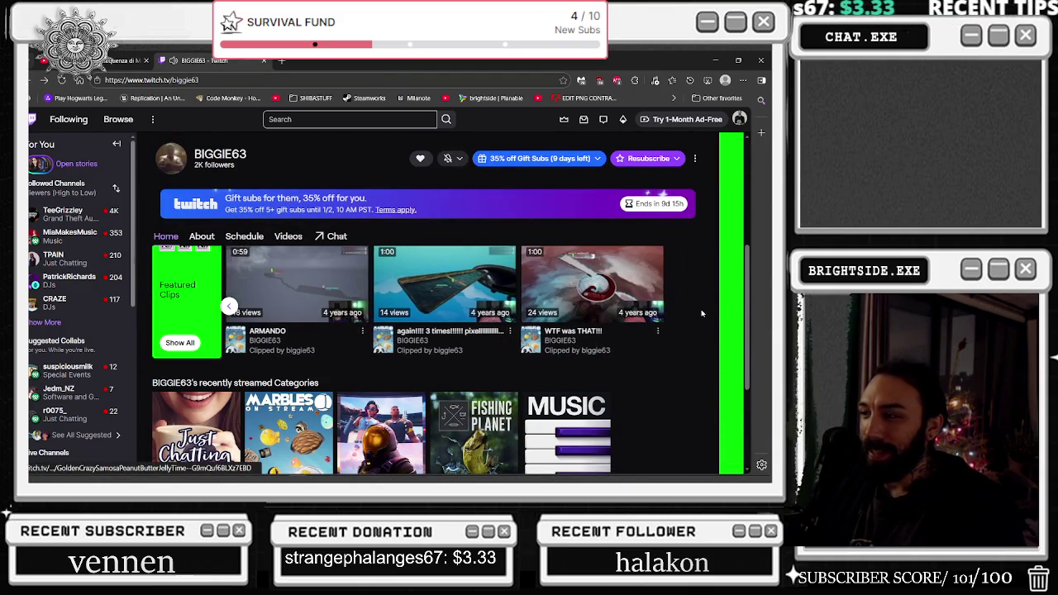
{"action": "left_click", "coordinate": [269, 80]}
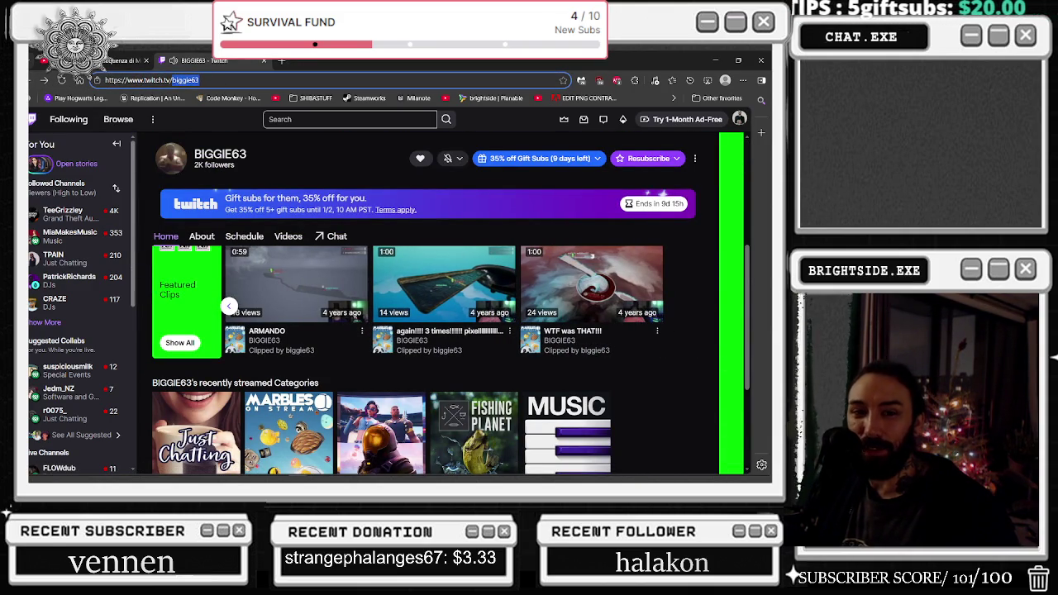
{"action": "key", "text": "alt+Tab"}
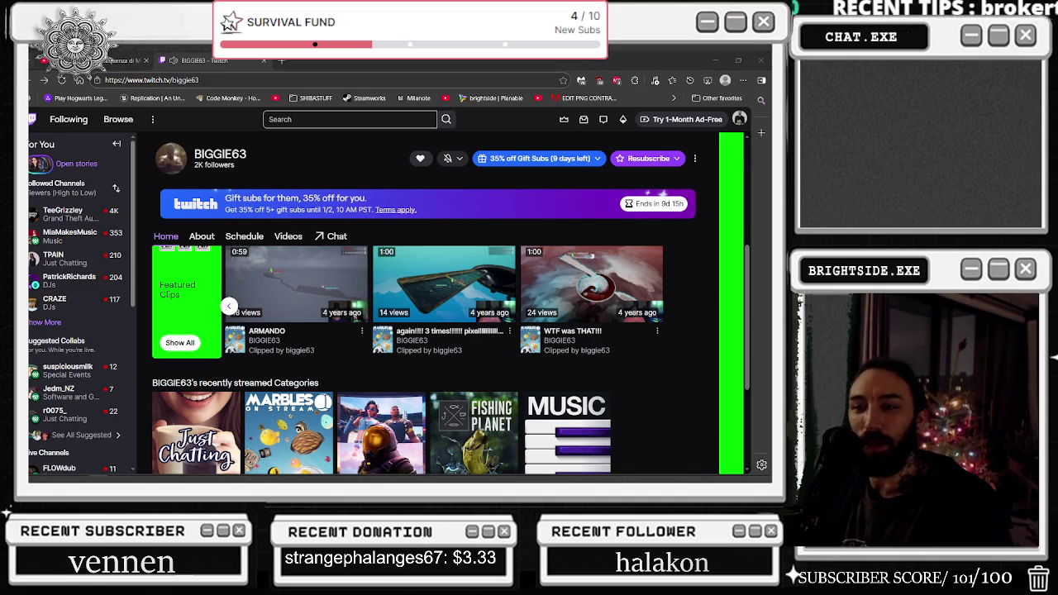
{"action": "left_click", "coordinate": [229, 306]}
{"action": "left_click", "coordinate": [290, 299]}
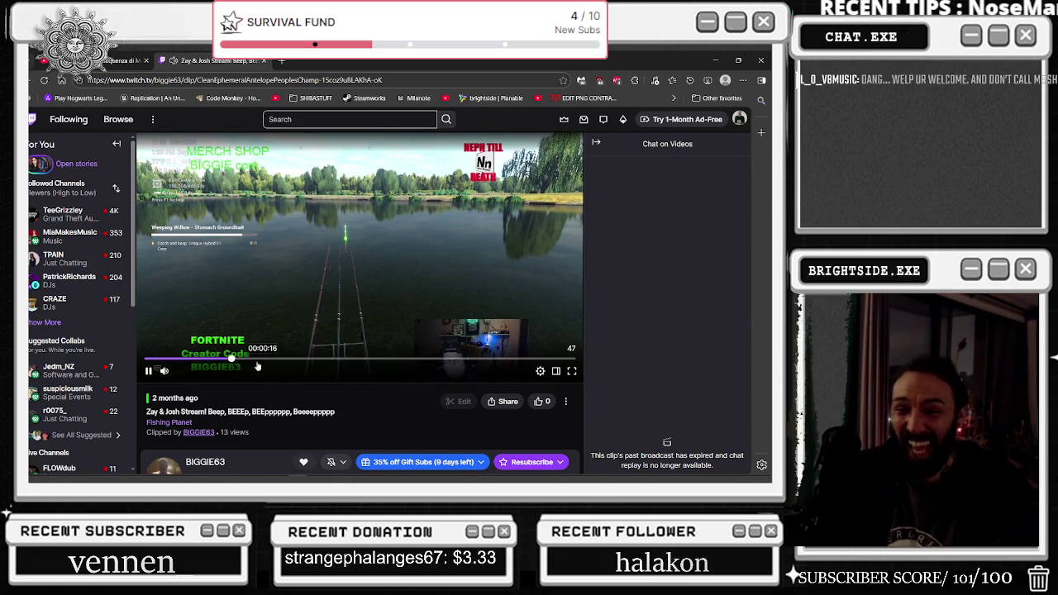
- Dismiss the clip player's options and go back to the live BrightsideMovement channel
{"action": "right_click", "coordinate": [219, 301]}
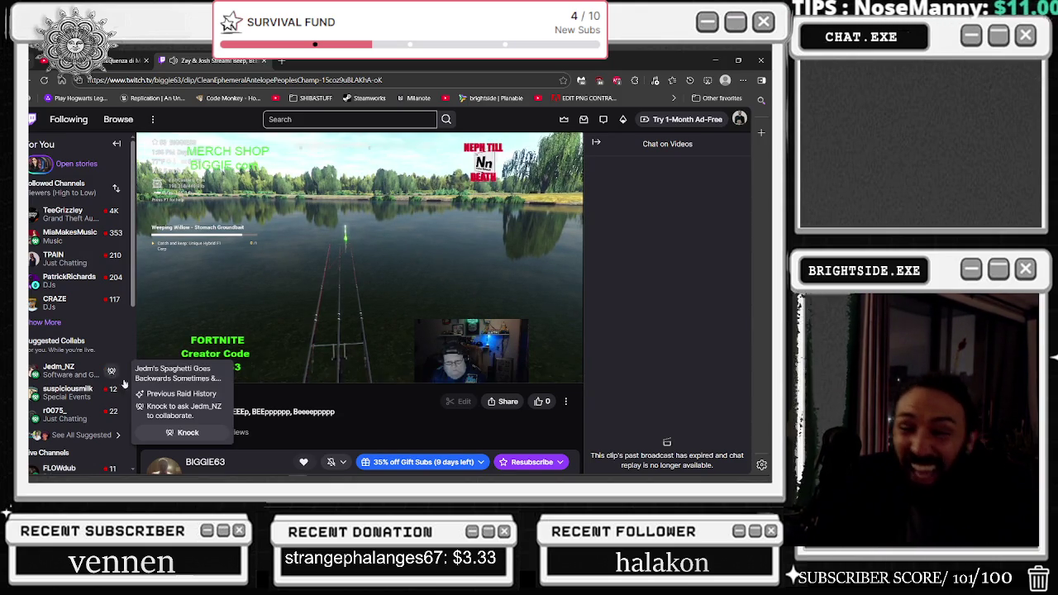
{"action": "left_click", "coordinate": [361, 427]}
{"action": "key", "text": "alt+Left"}
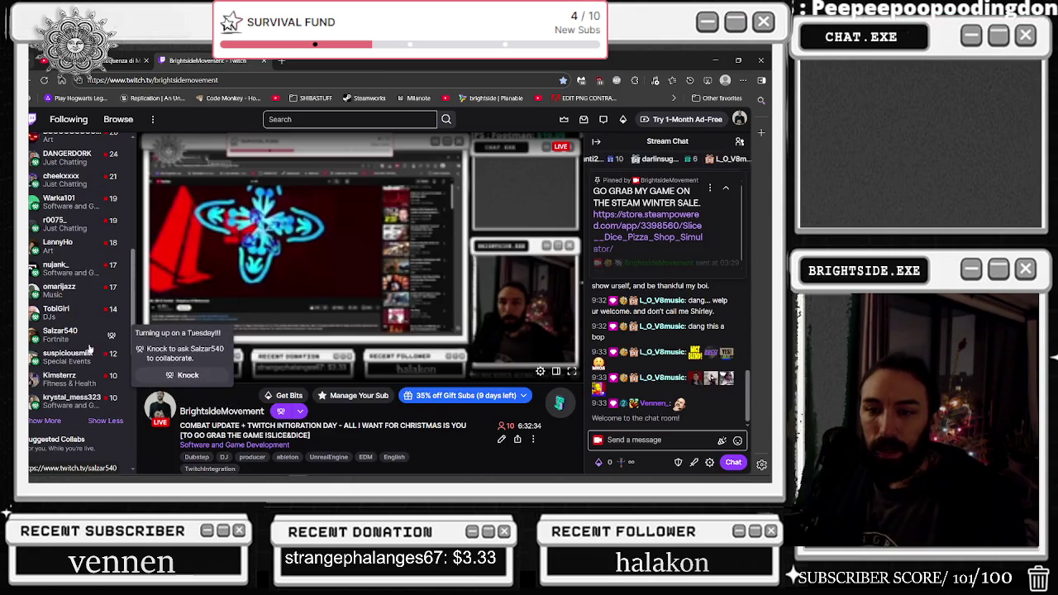
- Search Twitch for DAVIDMUSIC and reveal the two extra matching channels
{"action": "left_click", "coordinate": [347, 119]}
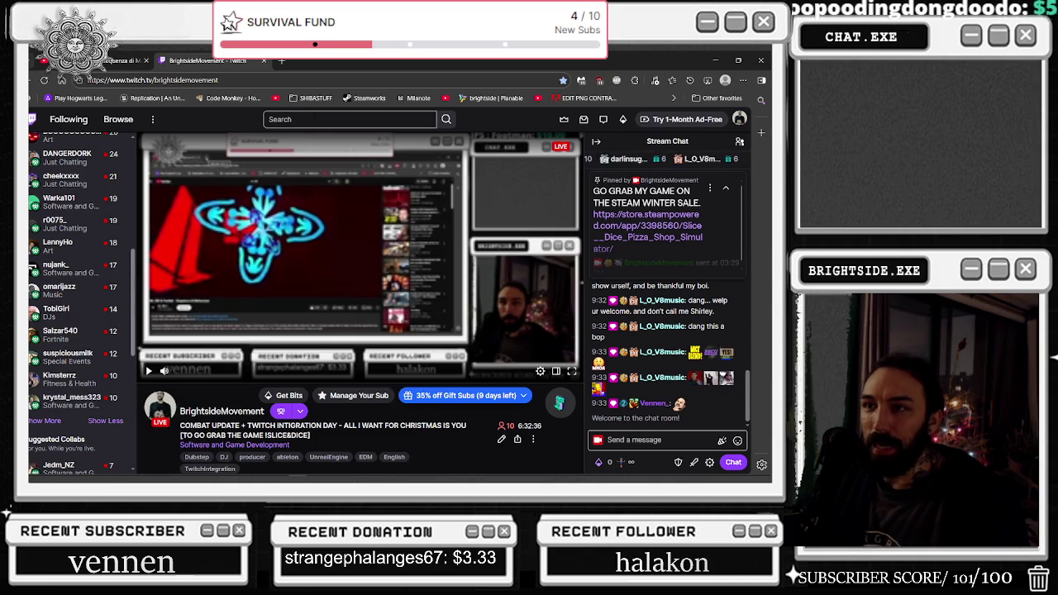
{"action": "type", "text": "DAVIDMUSIC"}
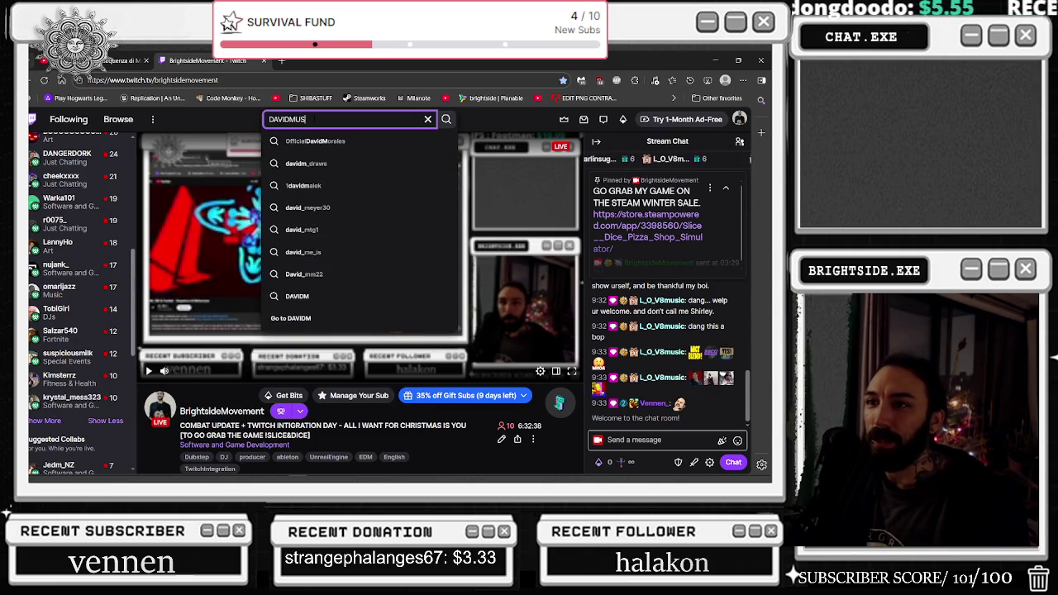
{"action": "key", "text": "Return"}
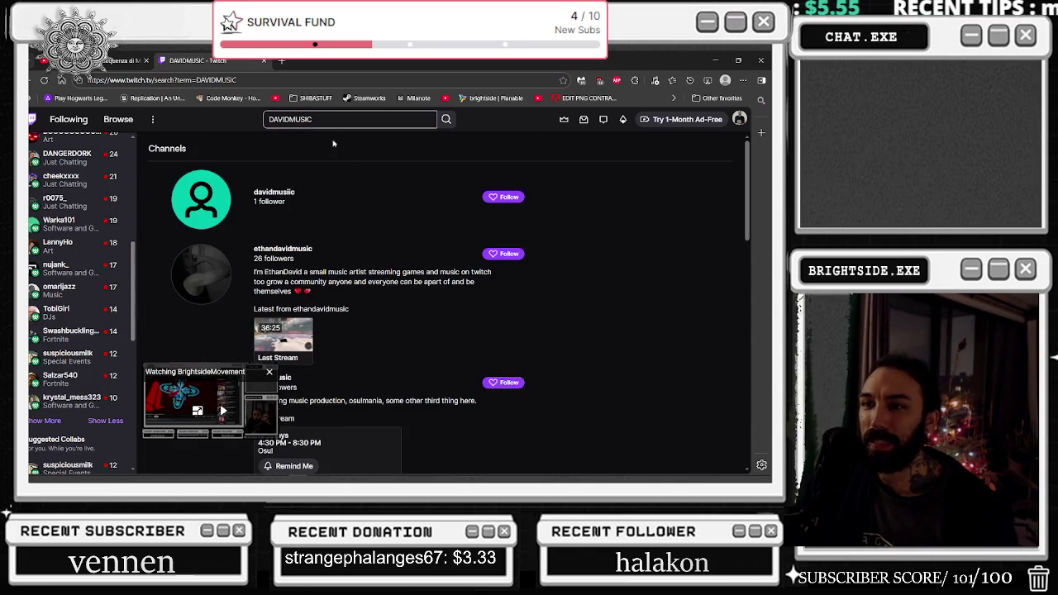
{"action": "scroll", "coordinate": [381, 196], "scroll_direction": "down", "scroll_amount": 4}
{"action": "scroll", "coordinate": [382, 202], "scroll_direction": "down", "scroll_amount": 8}
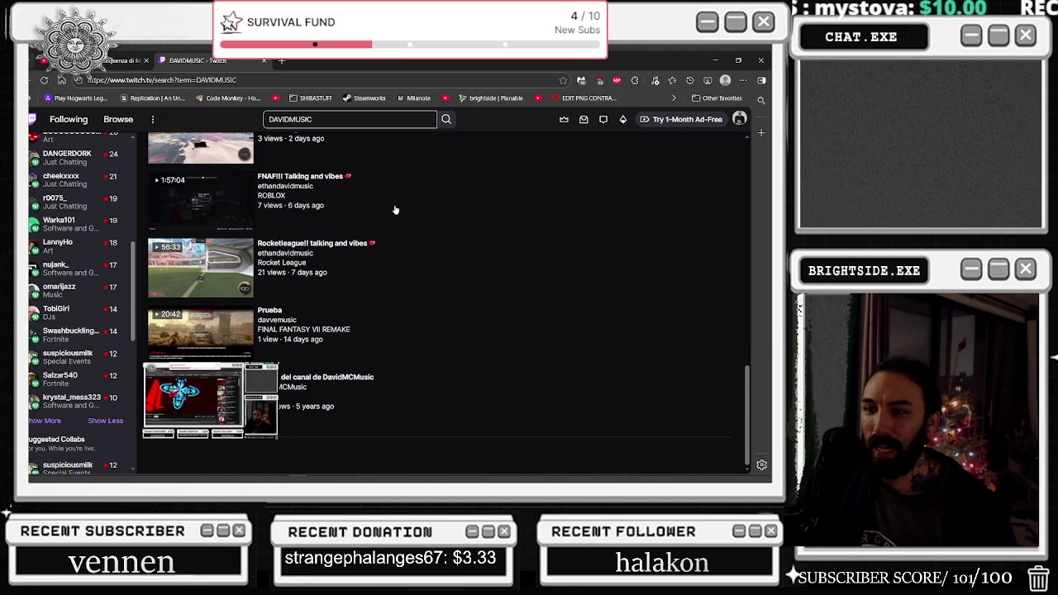
{"action": "scroll", "coordinate": [624, 208], "scroll_direction": "up", "scroll_amount": 3}
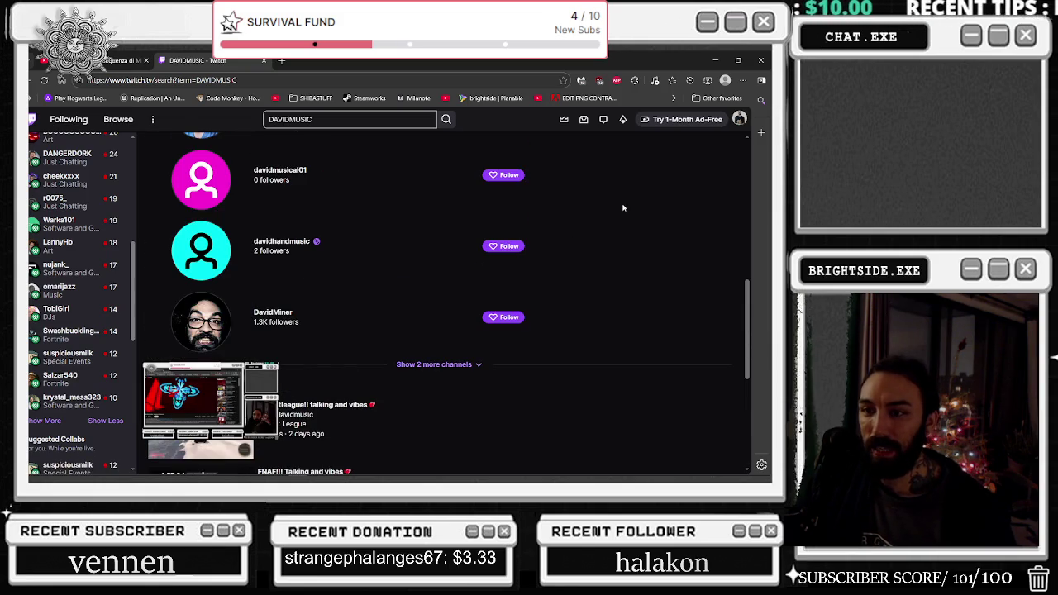
{"action": "left_click", "coordinate": [433, 364]}
- Open the Following page listing live followed channels
{"action": "scroll", "coordinate": [434, 364], "scroll_direction": "down", "scroll_amount": 2}
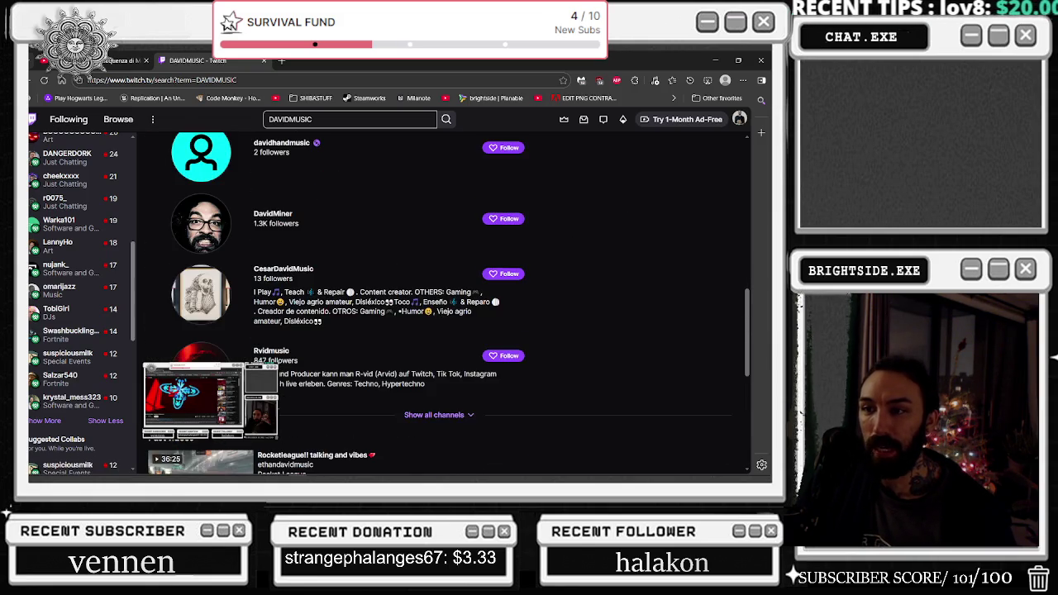
{"action": "scroll", "coordinate": [433, 331], "scroll_direction": "up", "scroll_amount": 5}
{"action": "left_click", "coordinate": [72, 121]}
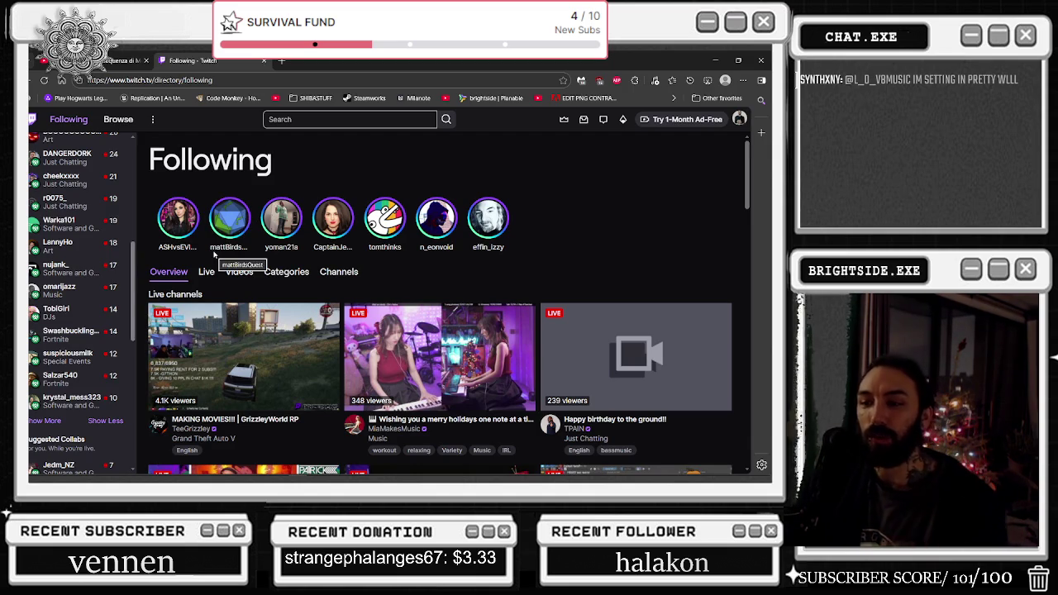
- Browse the Following page and show only the followed channels that are live
{"action": "scroll", "coordinate": [213, 255], "scroll_direction": "down", "scroll_amount": 2}
{"action": "scroll", "coordinate": [268, 238], "scroll_direction": "up", "scroll_amount": 3}
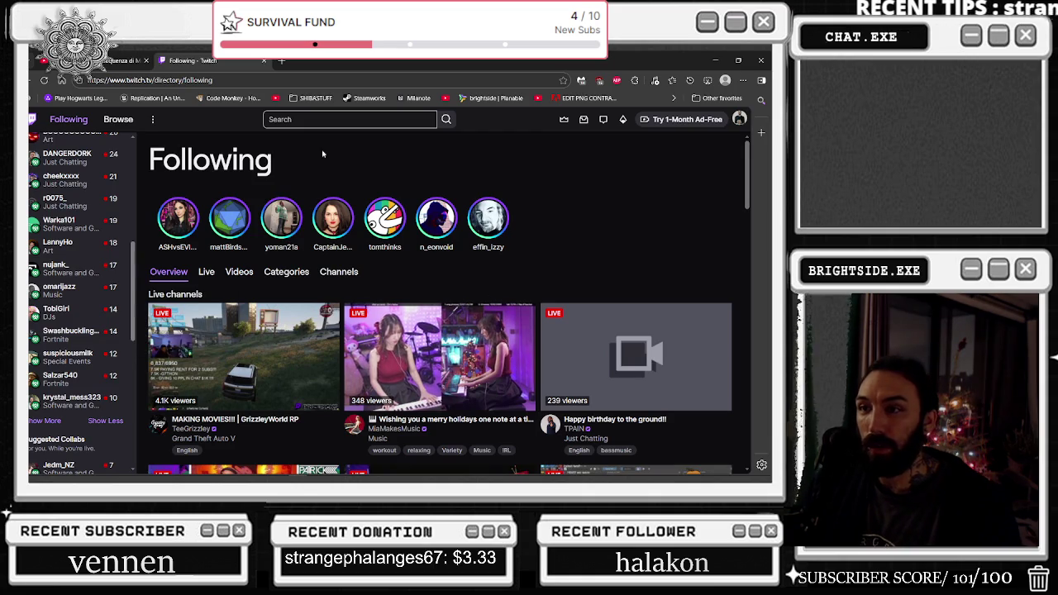
{"action": "scroll", "coordinate": [547, 243], "scroll_direction": "down", "scroll_amount": 3}
{"action": "scroll", "coordinate": [546, 242], "scroll_direction": "down", "scroll_amount": 2}
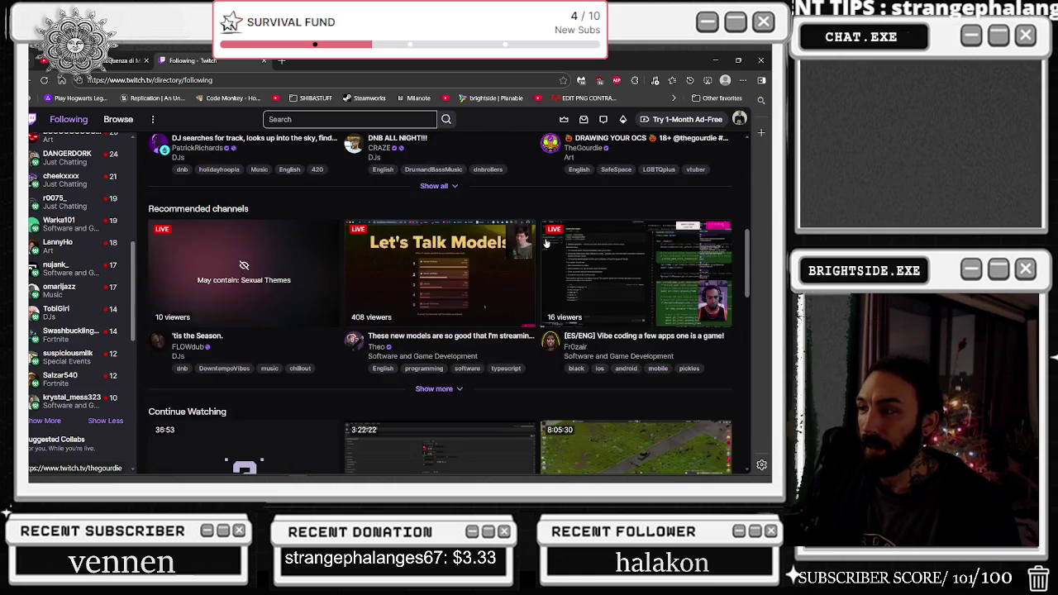
{"action": "scroll", "coordinate": [674, 358], "scroll_direction": "down", "scroll_amount": 2}
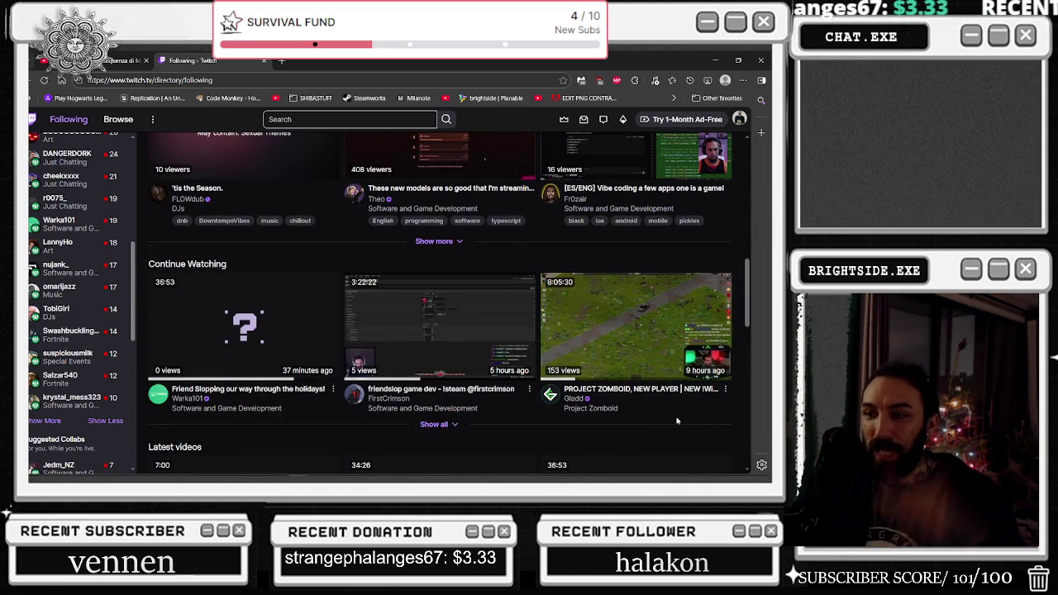
{"action": "mouse_move", "coordinate": [618, 356]}
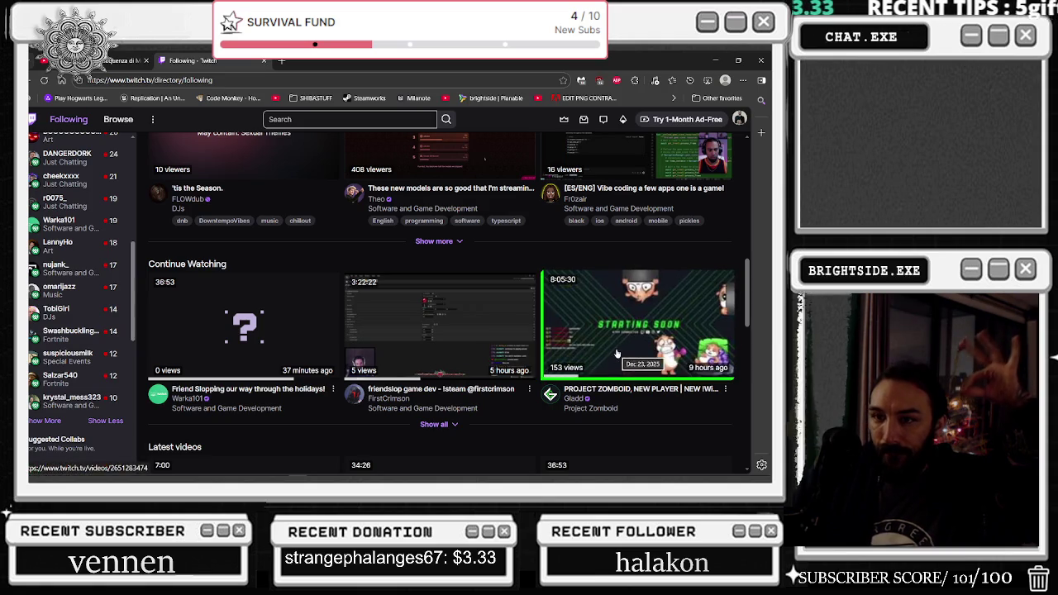
{"action": "scroll", "coordinate": [525, 345], "scroll_direction": "up", "scroll_amount": 3}
{"action": "scroll", "coordinate": [525, 344], "scroll_direction": "up", "scroll_amount": 3}
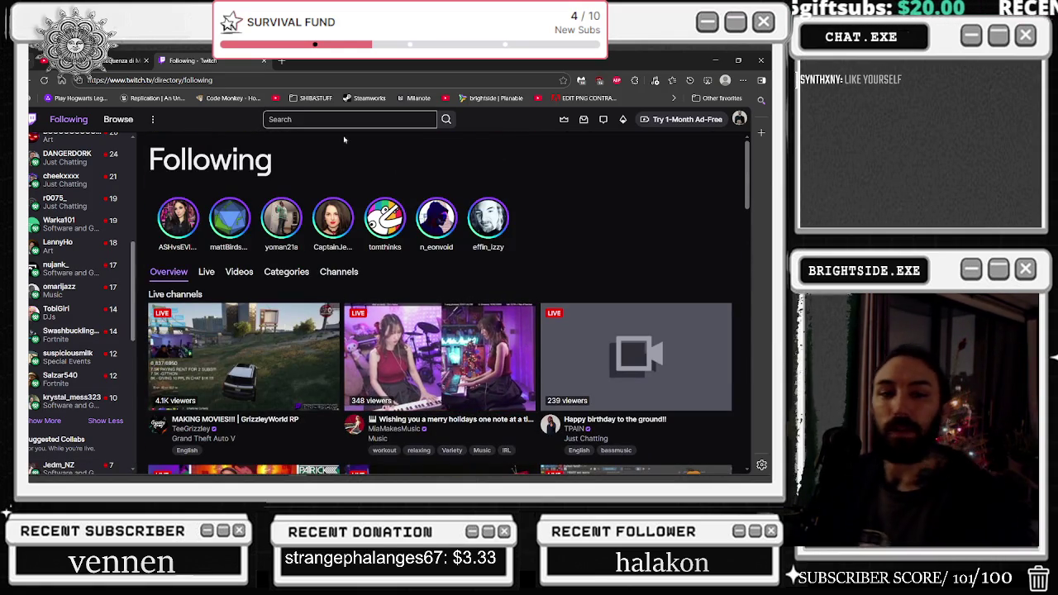
{"action": "left_click", "coordinate": [206, 273]}
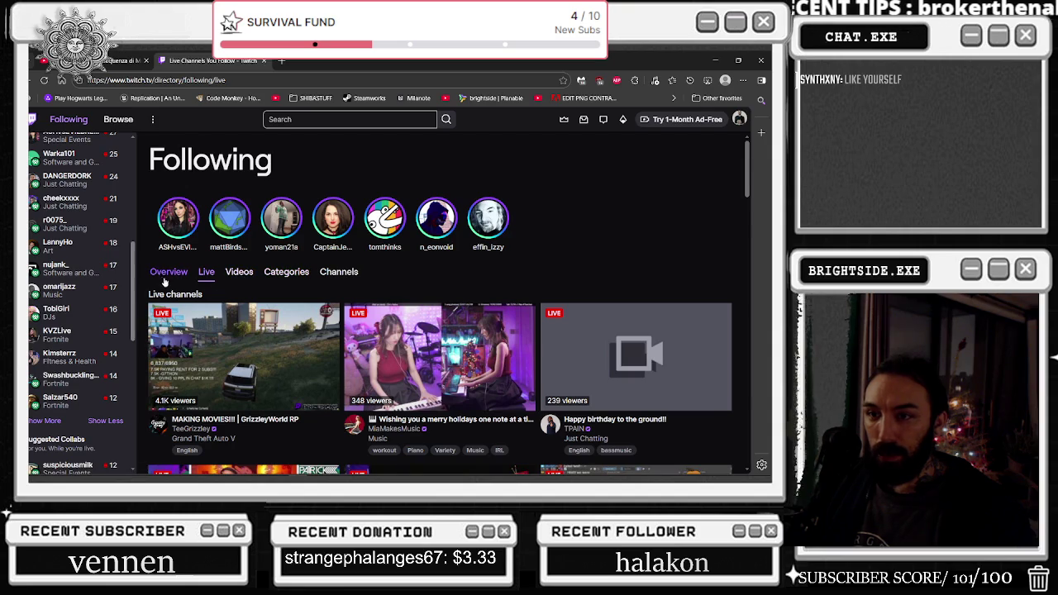
- Expand the sidebar's followed channels to include offline ones and load more
{"action": "scroll", "coordinate": [375, 254], "scroll_direction": "down", "scroll_amount": 10}
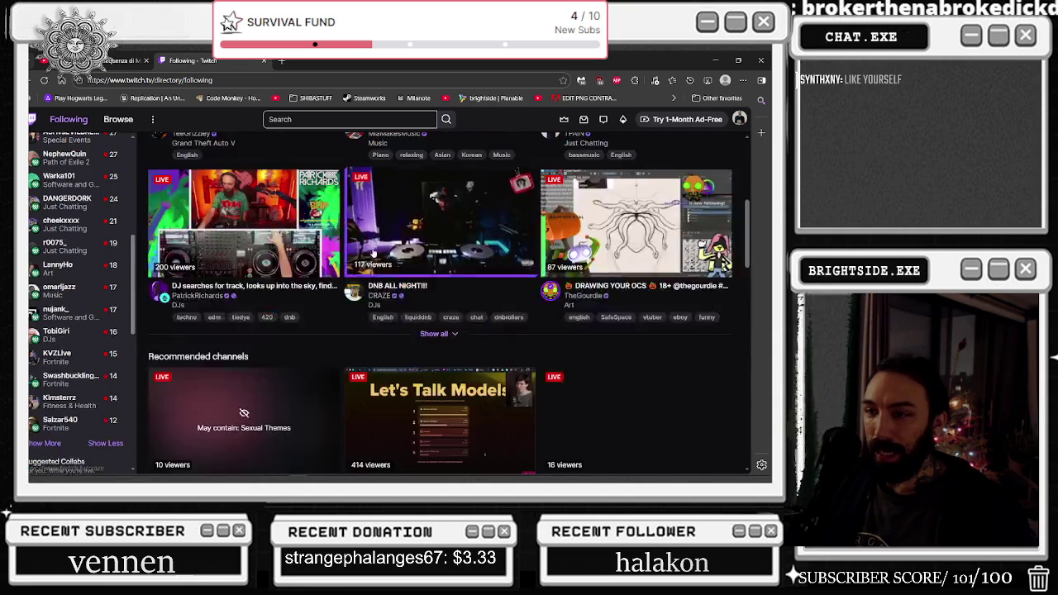
{"action": "scroll", "coordinate": [375, 254], "scroll_direction": "down", "scroll_amount": 5}
{"action": "scroll", "coordinate": [72, 376], "scroll_direction": "down", "scroll_amount": 1}
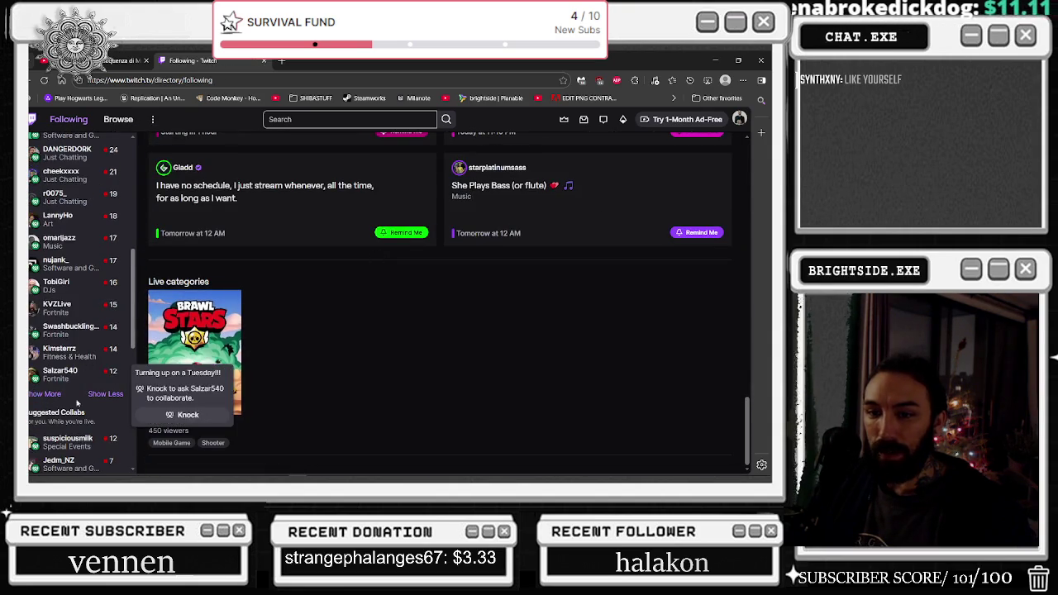
{"action": "scroll", "coordinate": [71, 376], "scroll_direction": "down", "scroll_amount": 2}
{"action": "left_click", "coordinate": [57, 317]}
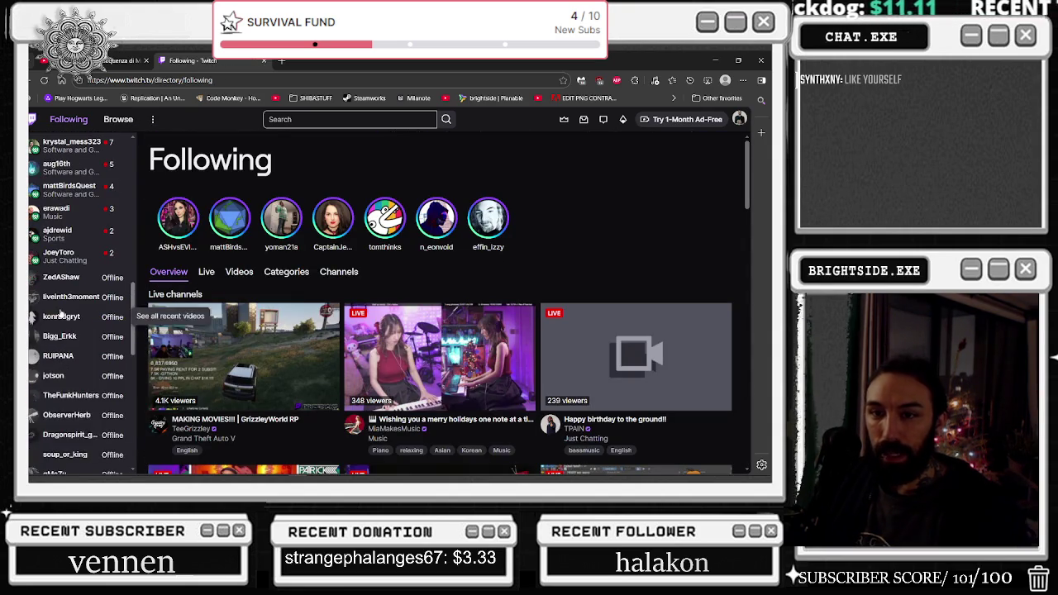
{"action": "scroll", "coordinate": [58, 372], "scroll_direction": "down", "scroll_amount": 3}
{"action": "scroll", "coordinate": [55, 414], "scroll_direction": "down", "scroll_amount": 6}
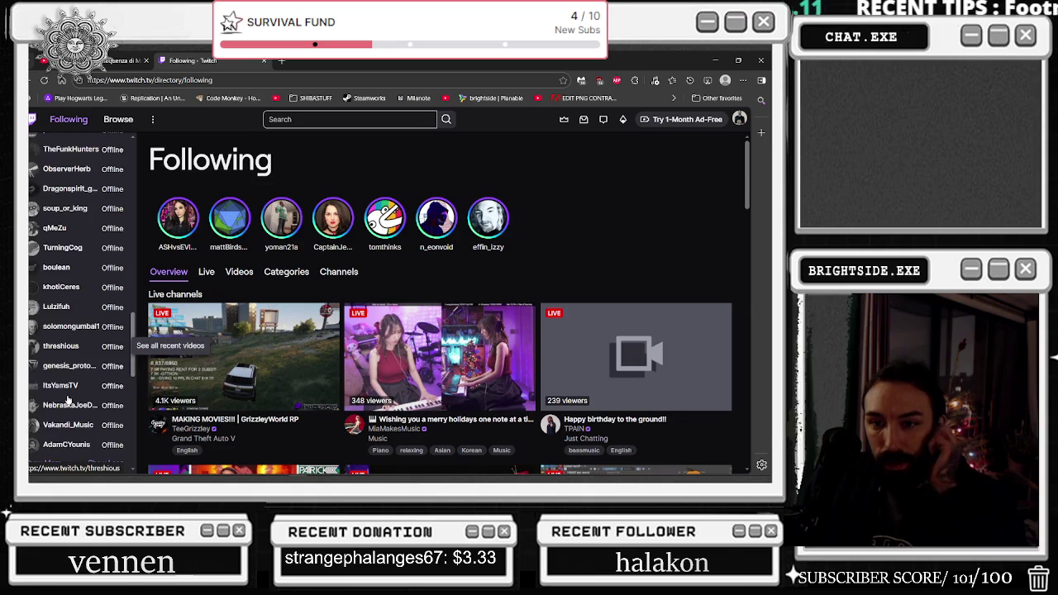
{"action": "left_click", "coordinate": [55, 317]}
{"action": "scroll", "coordinate": [53, 372], "scroll_direction": "down", "scroll_amount": 2}
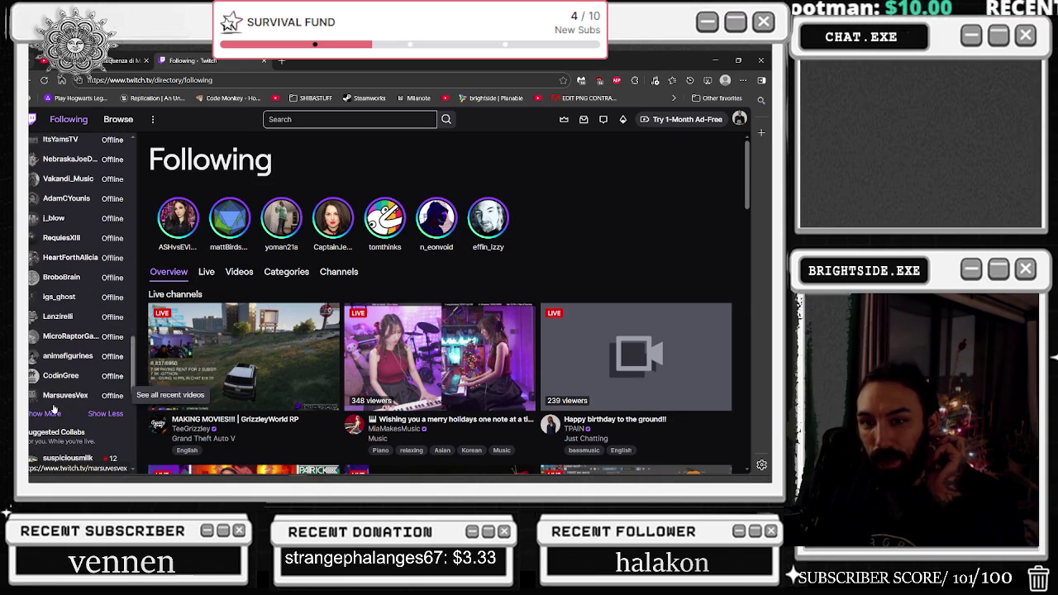
{"action": "left_click", "coordinate": [54, 413]}
- Reveal further offline followed channels, then view all followed channels in the Channels grid
{"action": "scroll", "coordinate": [70, 372], "scroll_direction": "down", "scroll_amount": 4}
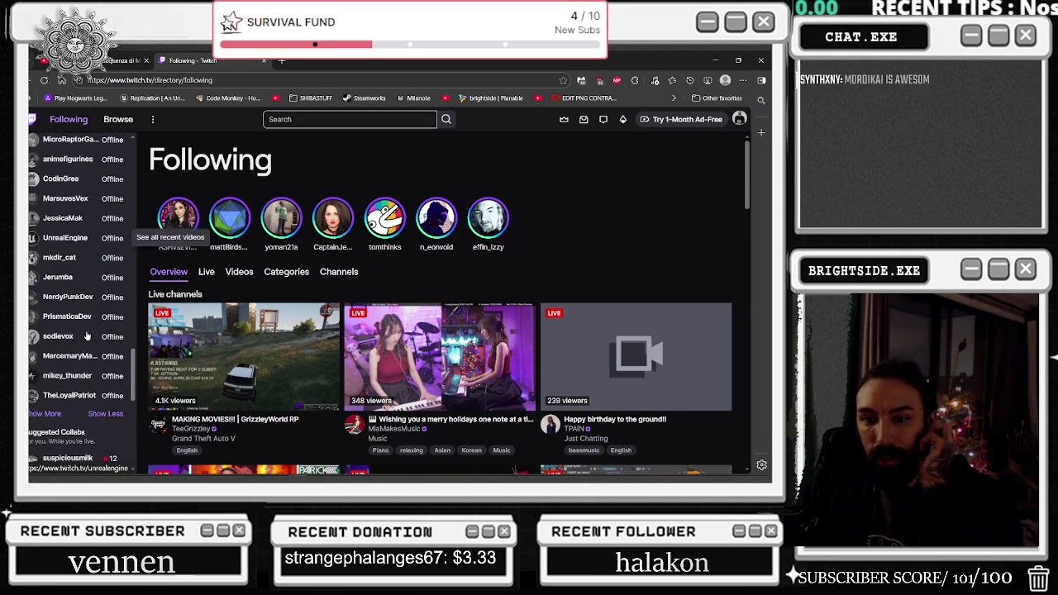
{"action": "scroll", "coordinate": [87, 336], "scroll_direction": "down", "scroll_amount": 1}
{"action": "left_click", "coordinate": [50, 363]}
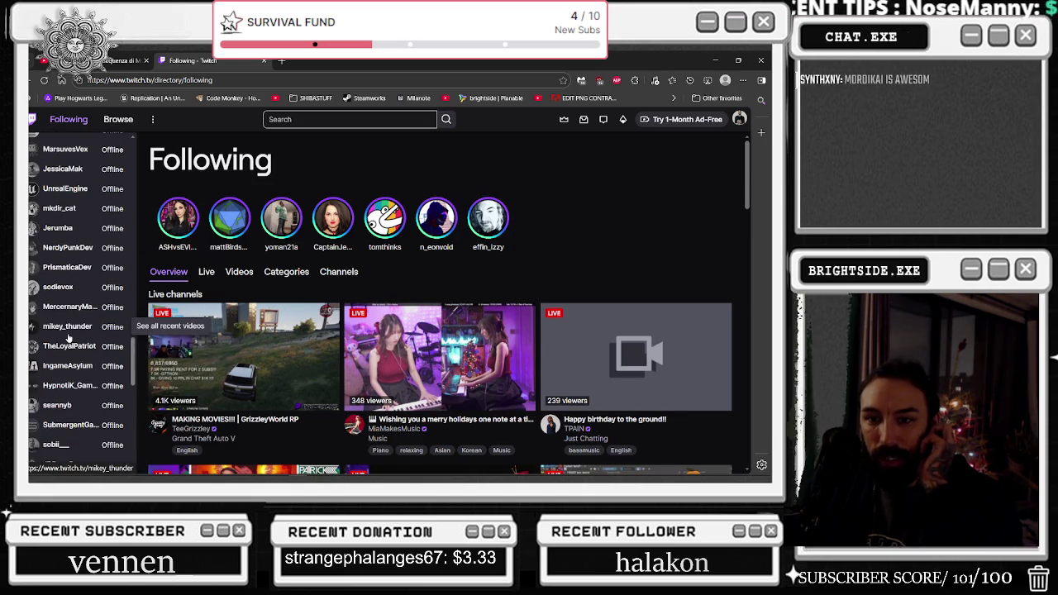
{"action": "scroll", "coordinate": [69, 337], "scroll_direction": "down", "scroll_amount": 1}
{"action": "scroll", "coordinate": [70, 339], "scroll_direction": "down", "scroll_amount": 2}
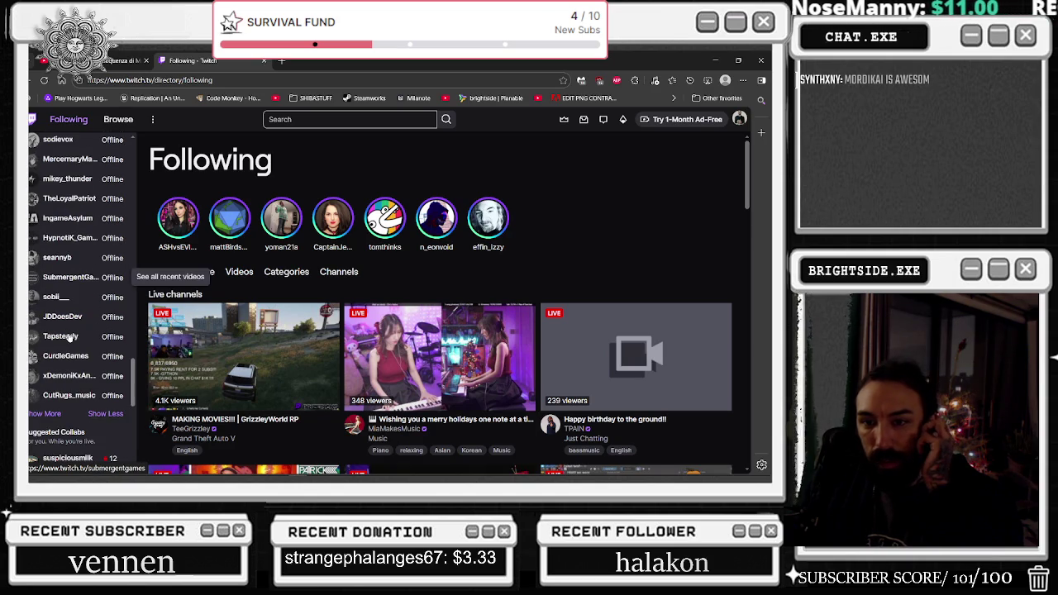
{"action": "left_click", "coordinate": [50, 415]}
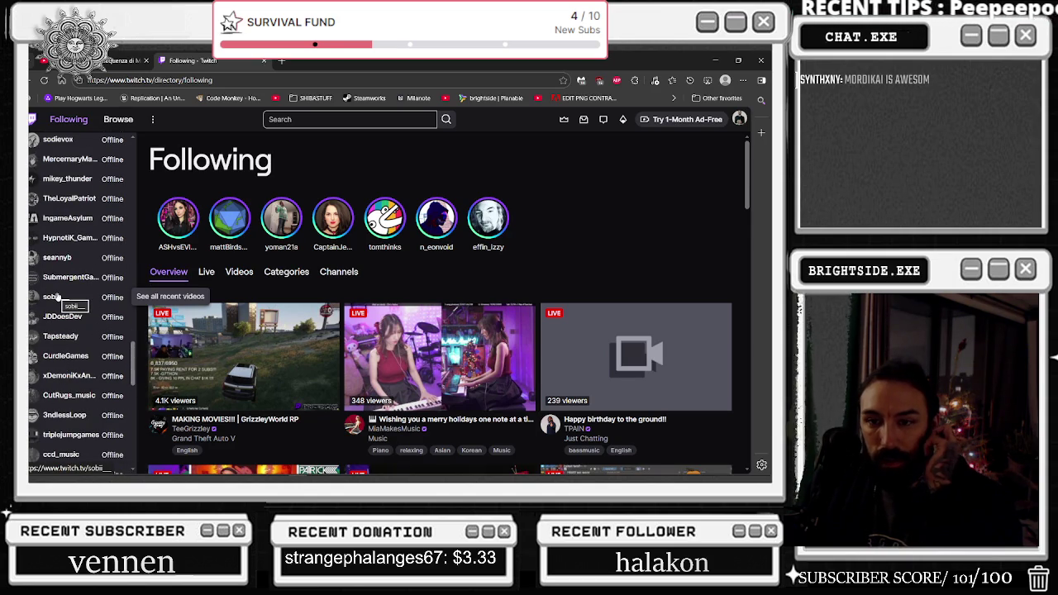
{"action": "scroll", "coordinate": [54, 298], "scroll_direction": "down", "scroll_amount": 3}
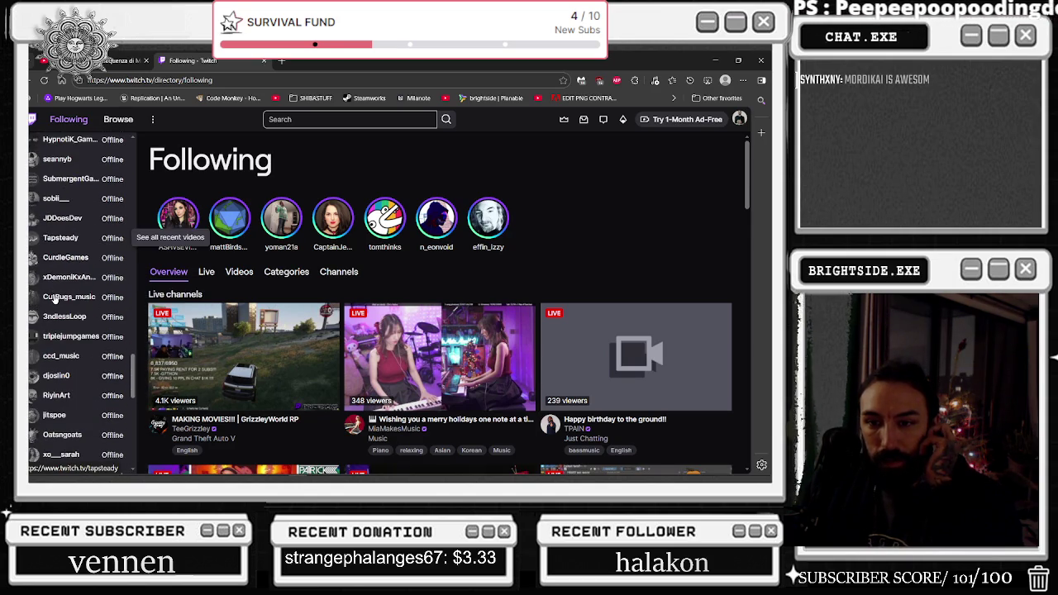
{"action": "scroll", "coordinate": [55, 307], "scroll_direction": "down", "scroll_amount": 1}
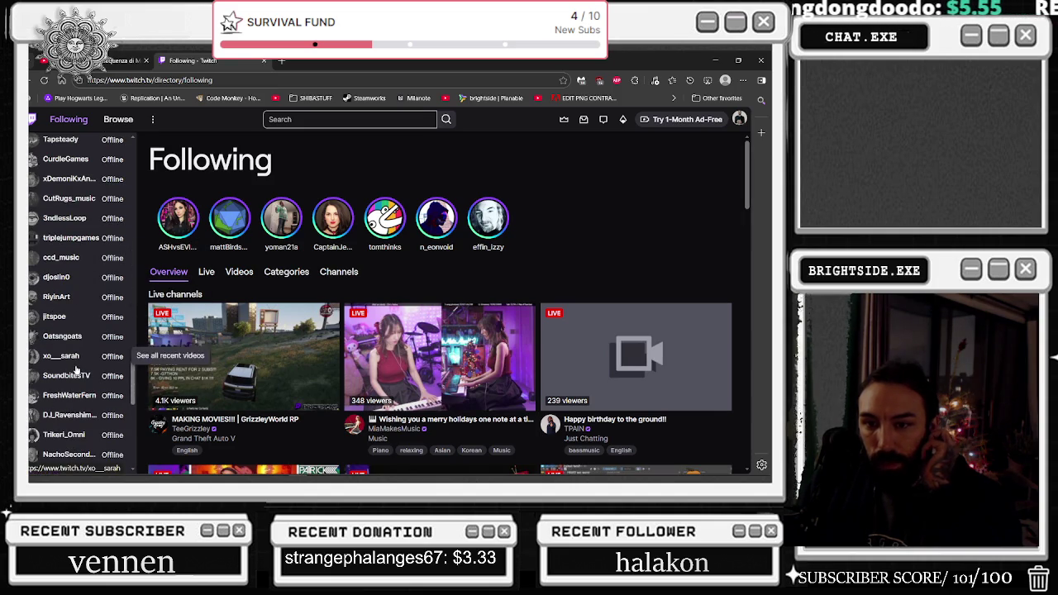
{"action": "scroll", "coordinate": [49, 397], "scroll_direction": "down", "scroll_amount": 2}
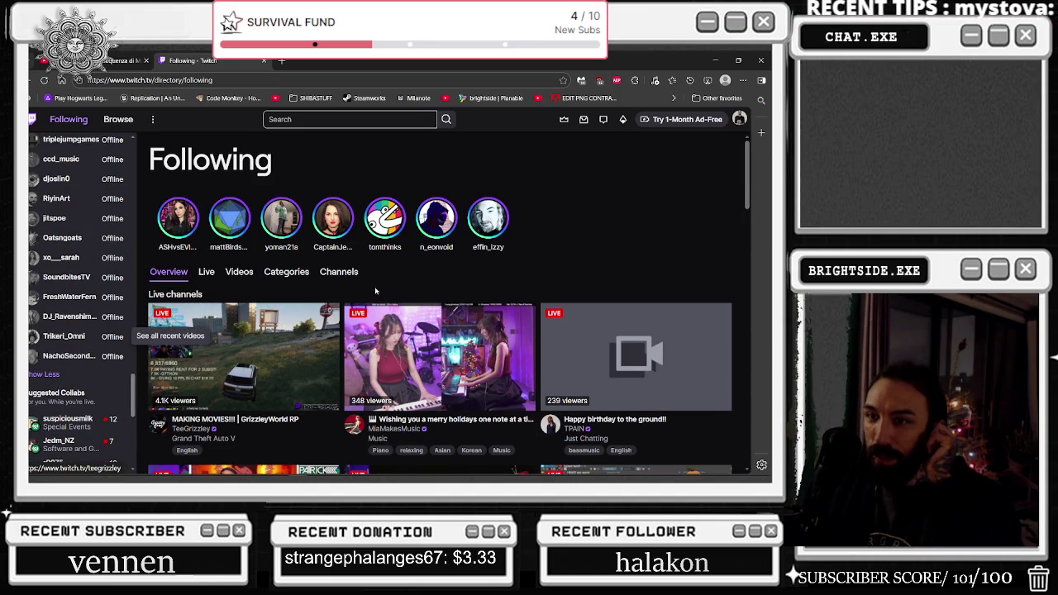
{"action": "left_click", "coordinate": [341, 272]}
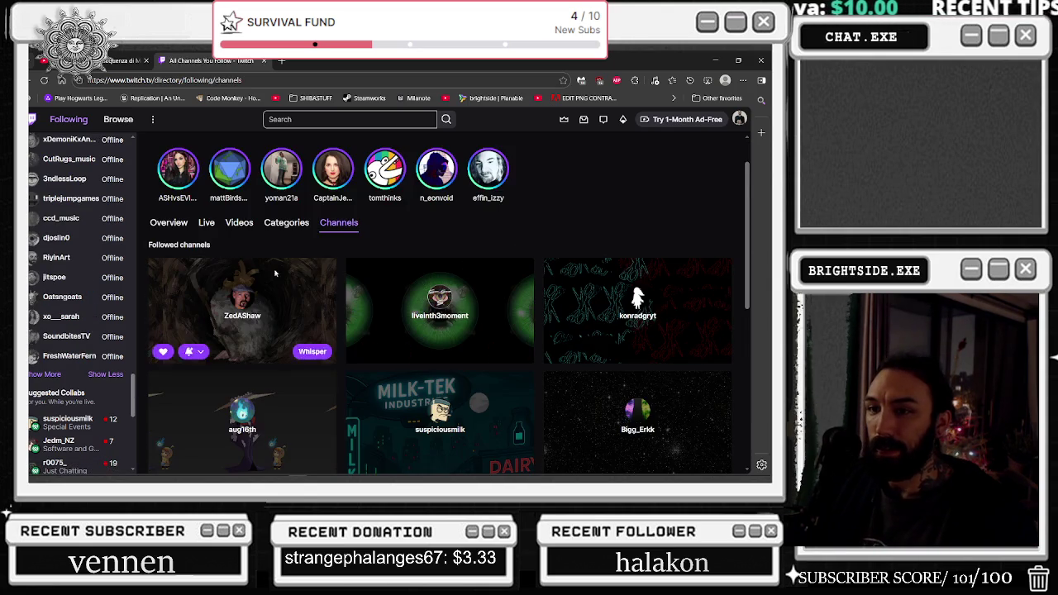
- Enter 'DAVID' in the Twitch channel search box
{"action": "scroll", "coordinate": [331, 272], "scroll_direction": "down", "scroll_amount": 3}
{"action": "left_click", "coordinate": [312, 119]}
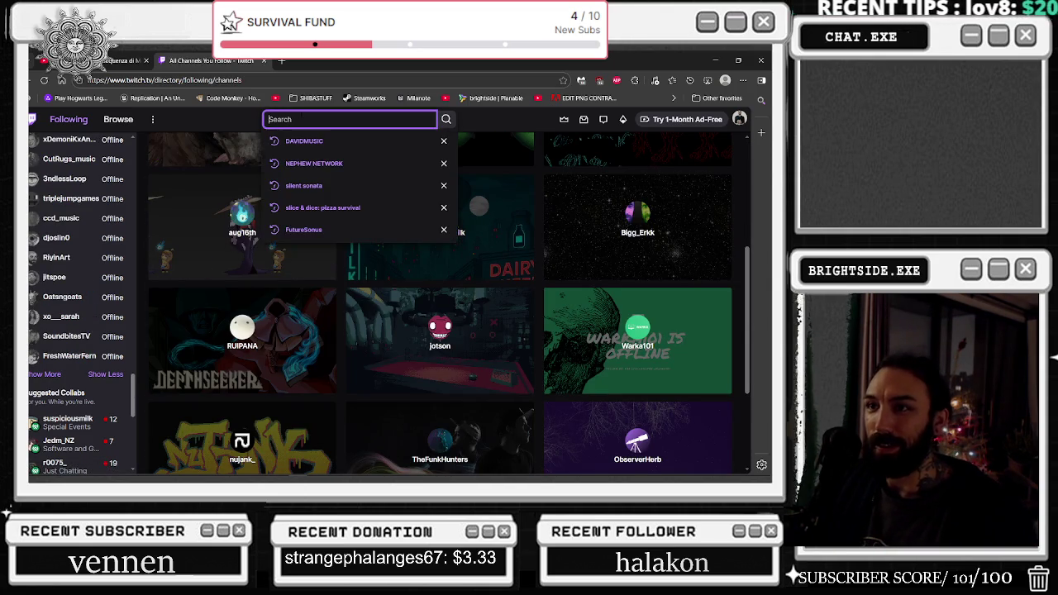
{"action": "type", "text": "DAVID"}
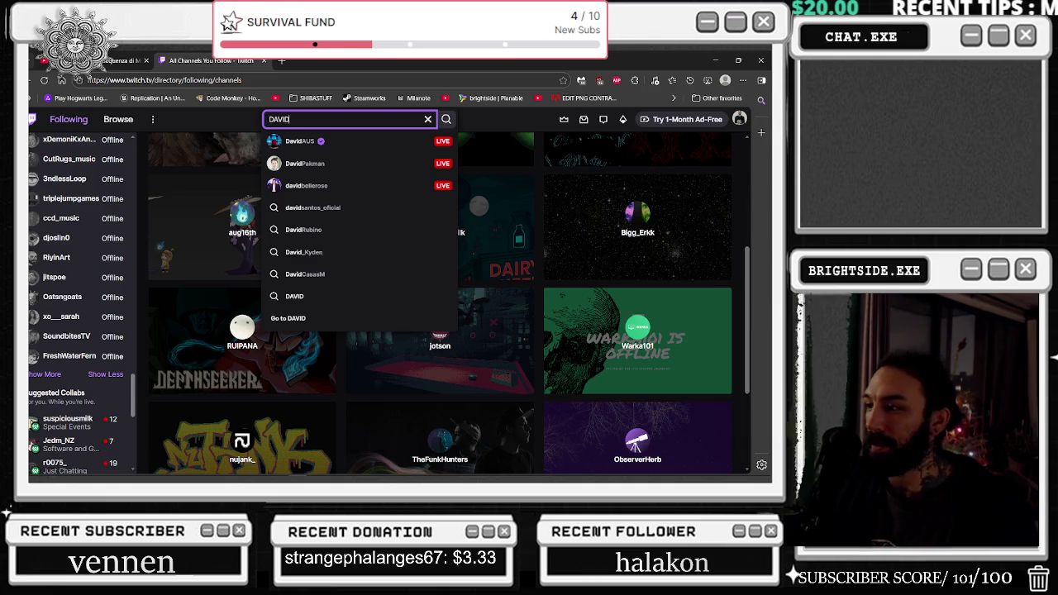
- Scroll down the followed-channels grid to load more channels such as ReidSpeedTV and CodyMoty
{"action": "scroll", "coordinate": [746, 338], "scroll_direction": "down", "scroll_amount": 15}
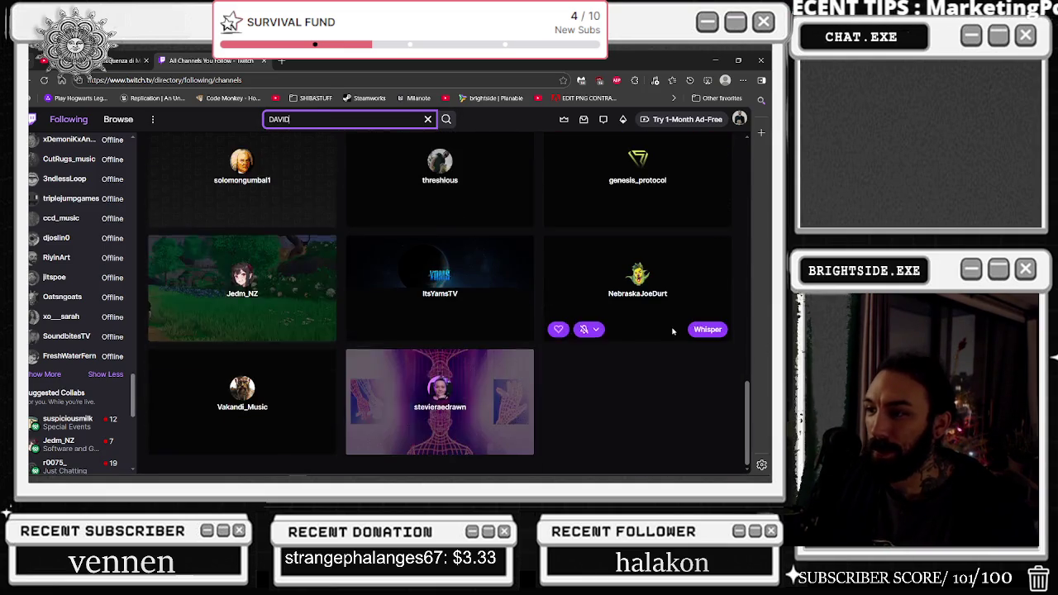
{"action": "scroll", "coordinate": [658, 340], "scroll_direction": "up", "scroll_amount": 10}
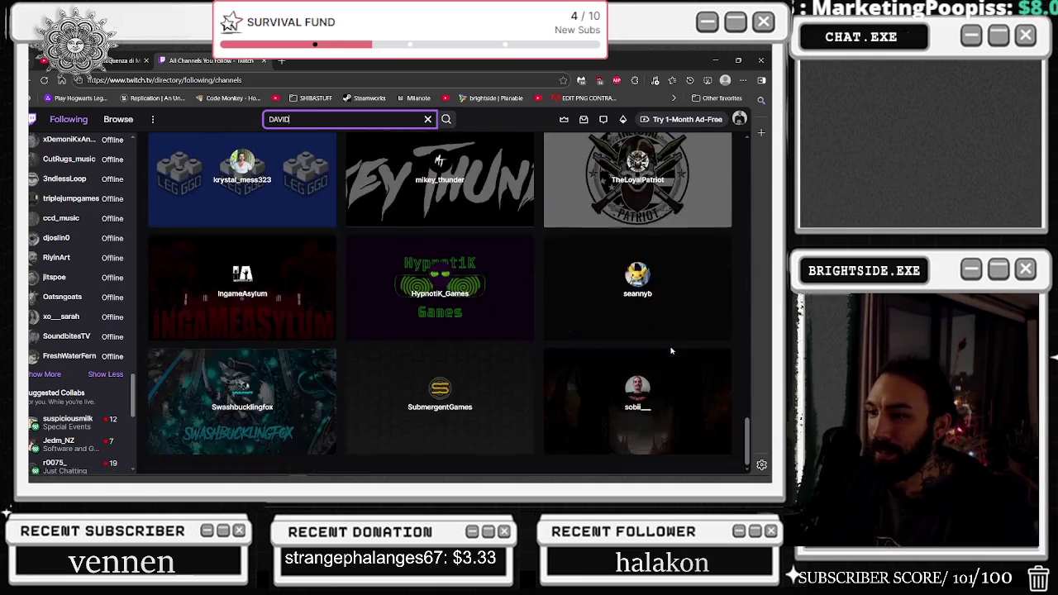
{"action": "scroll", "coordinate": [748, 397], "scroll_direction": "down", "scroll_amount": 6}
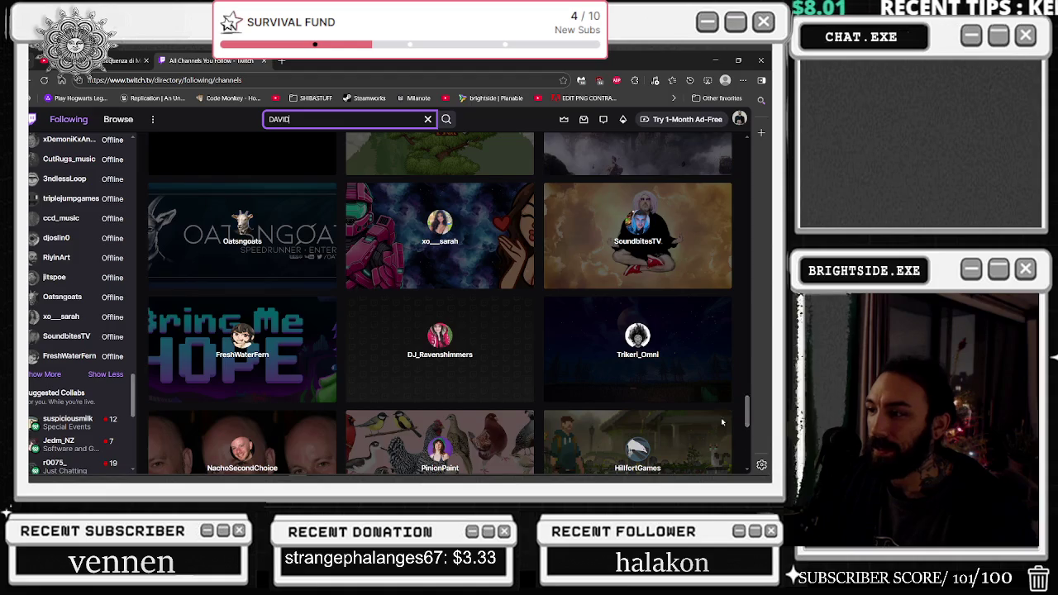
{"action": "scroll", "coordinate": [744, 446], "scroll_direction": "down", "scroll_amount": 10}
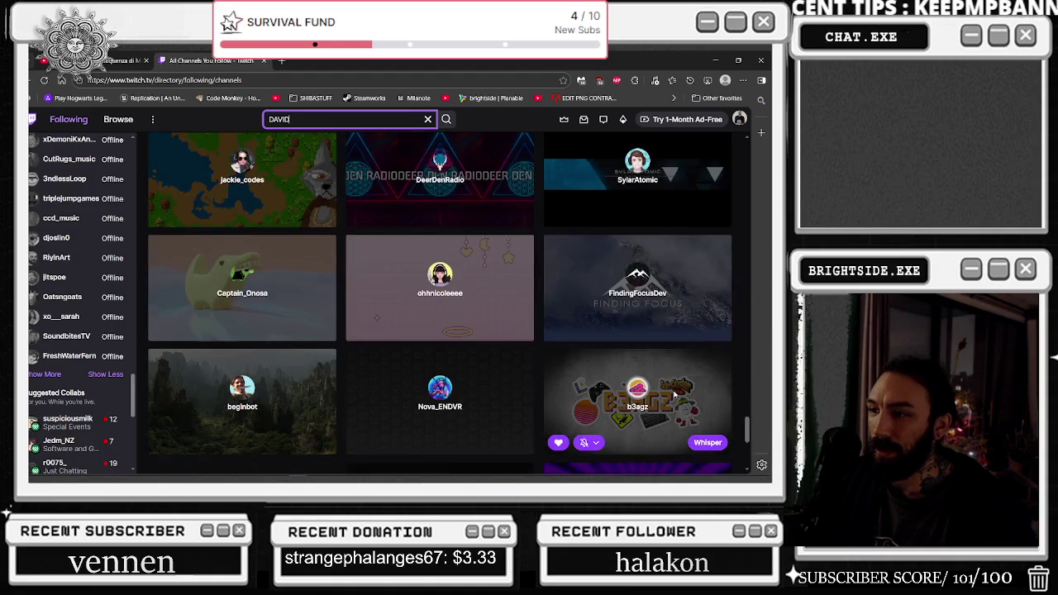
{"action": "scroll", "coordinate": [675, 395], "scroll_direction": "down", "scroll_amount": 10}
{"action": "scroll", "coordinate": [676, 395], "scroll_direction": "down", "scroll_amount": 10}
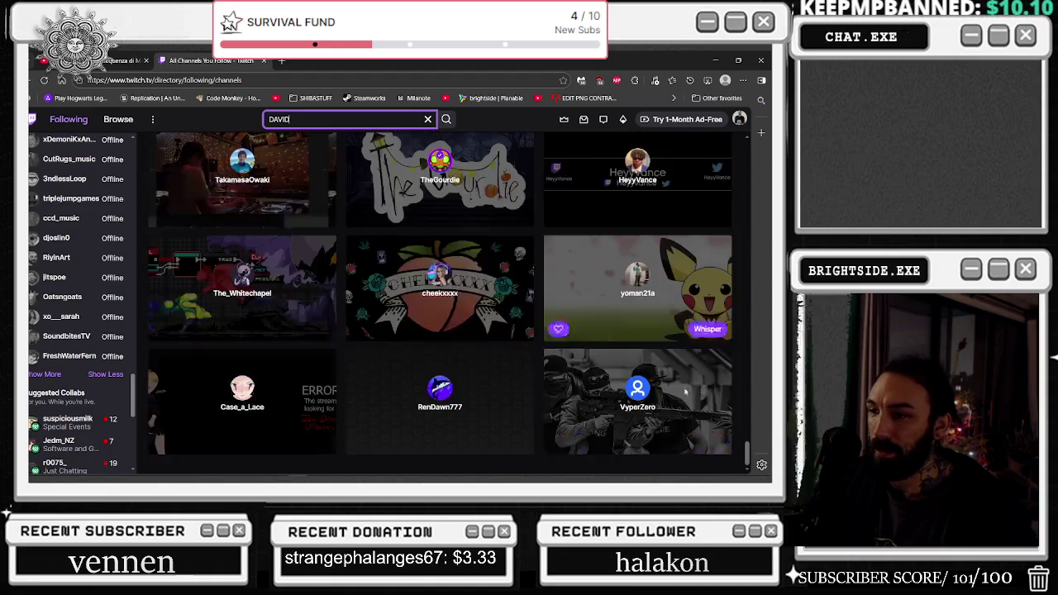
{"action": "scroll", "coordinate": [577, 346], "scroll_direction": "down", "scroll_amount": 5}
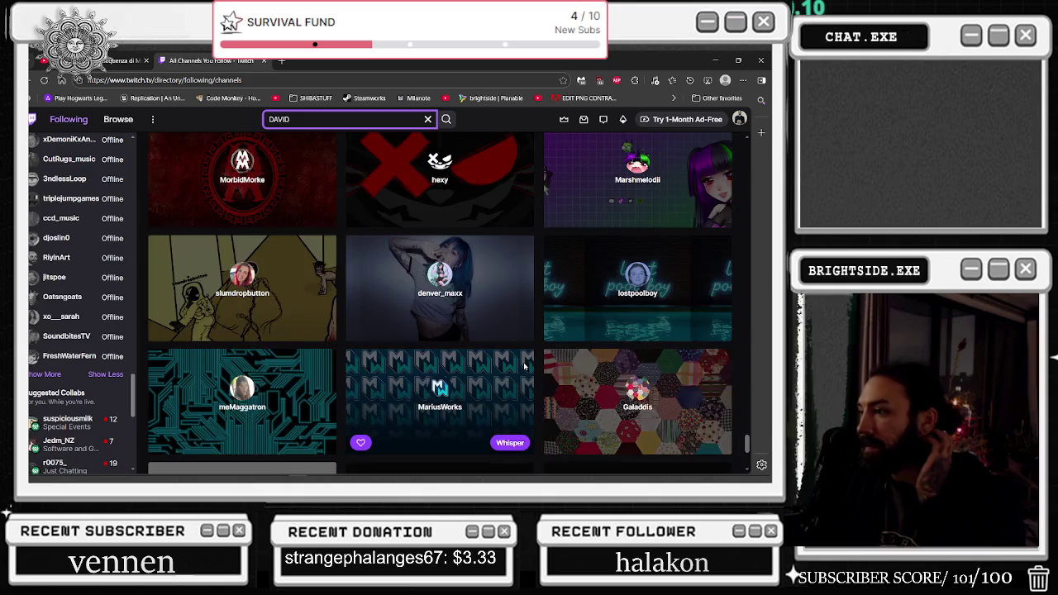
{"action": "scroll", "coordinate": [523, 362], "scroll_direction": "down", "scroll_amount": 8}
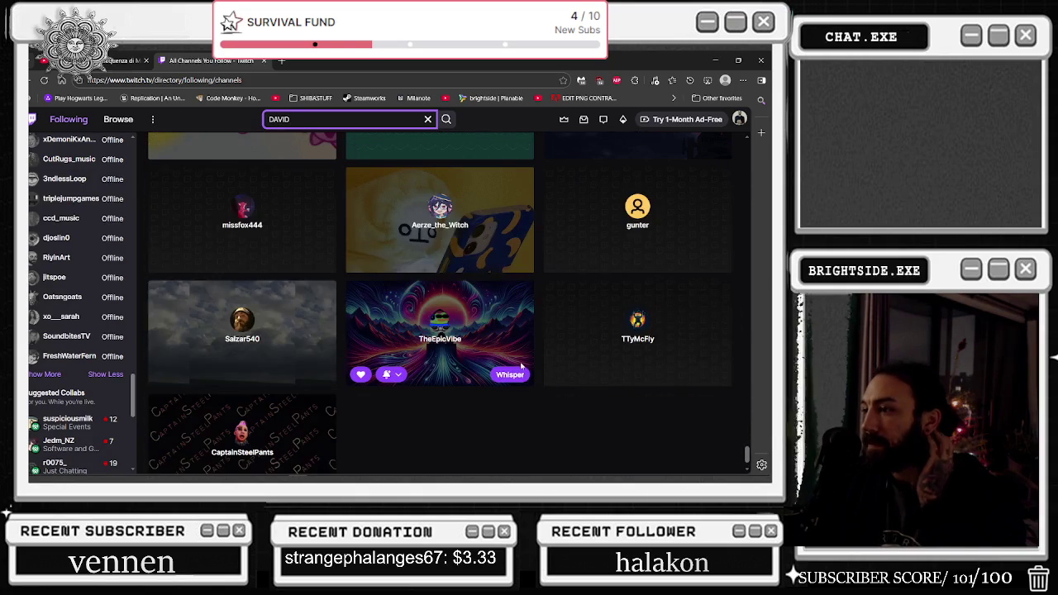
{"action": "scroll", "coordinate": [521, 366], "scroll_direction": "down", "scroll_amount": 3}
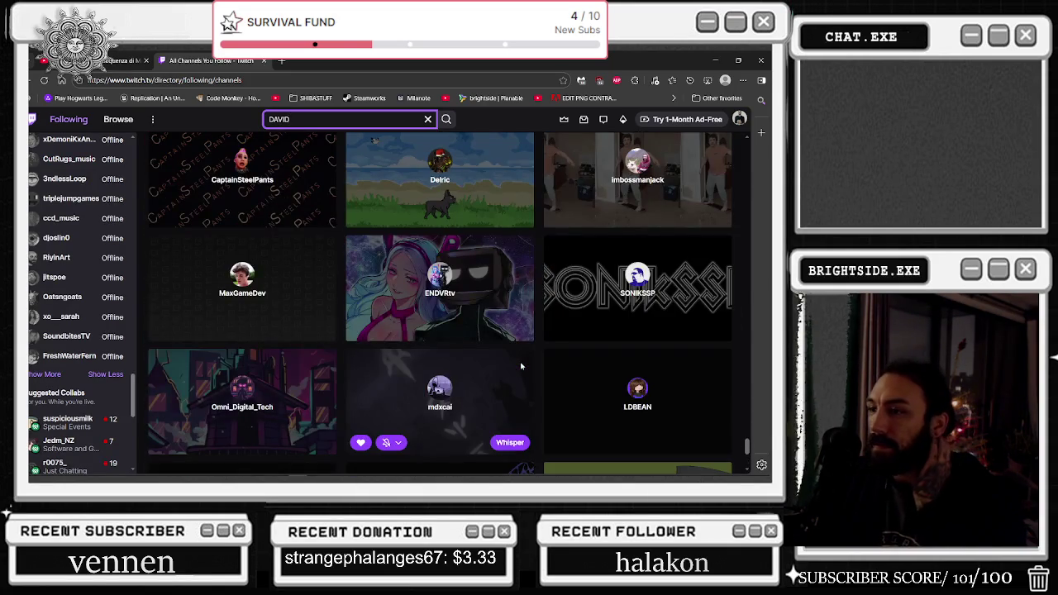
{"action": "scroll", "coordinate": [521, 366], "scroll_direction": "down", "scroll_amount": 2}
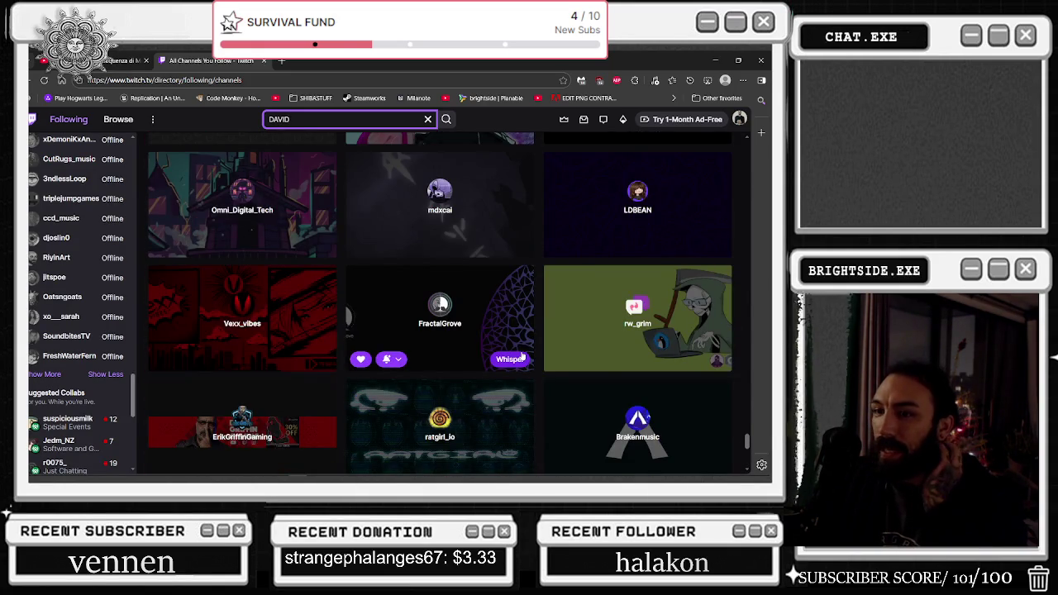
{"action": "scroll", "coordinate": [521, 357], "scroll_direction": "down", "scroll_amount": 4}
{"action": "scroll", "coordinate": [522, 356], "scroll_direction": "down", "scroll_amount": 3}
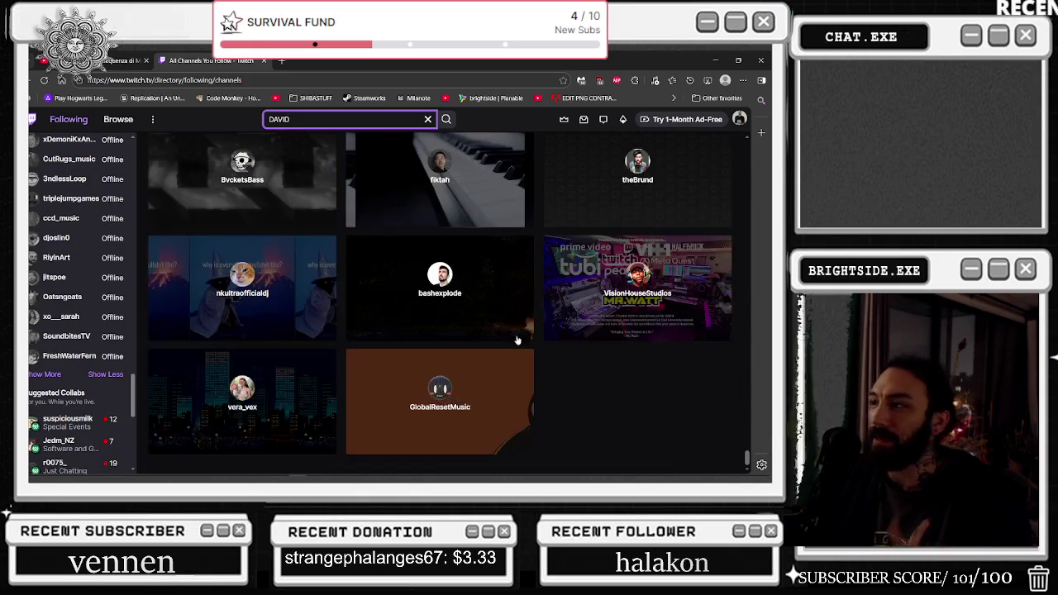
{"action": "scroll", "coordinate": [463, 328], "scroll_direction": "down", "scroll_amount": 2}
{"action": "scroll", "coordinate": [463, 329], "scroll_direction": "down", "scroll_amount": 2}
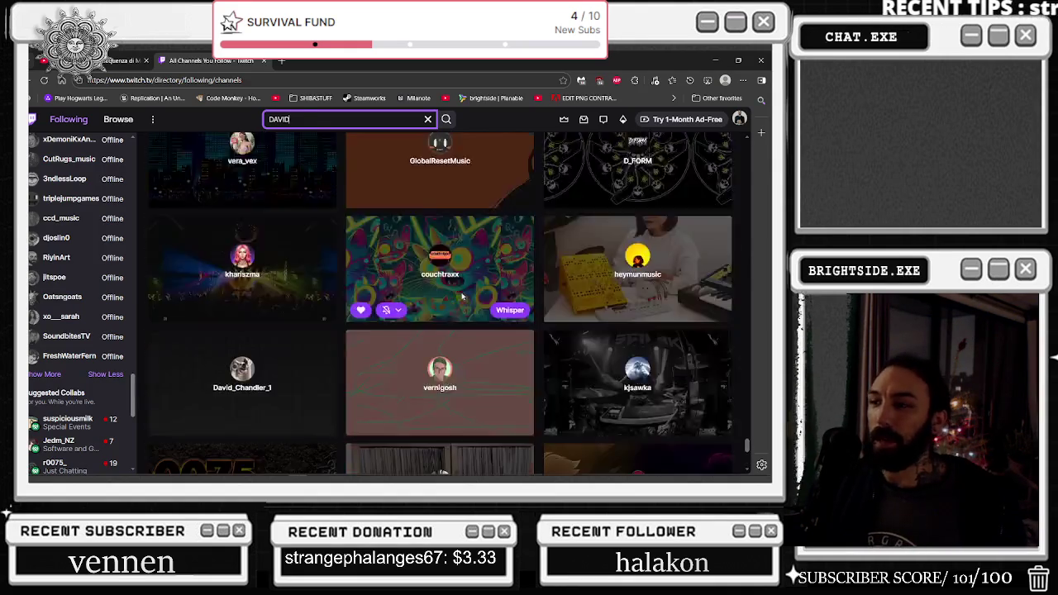
{"action": "scroll", "coordinate": [452, 312], "scroll_direction": "down", "scroll_amount": 2}
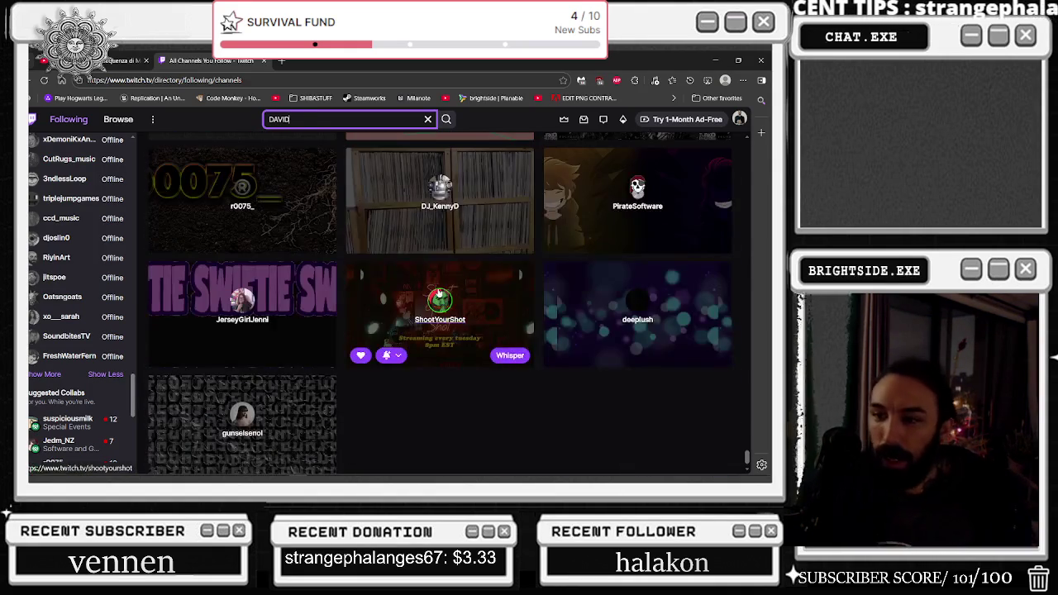
{"action": "scroll", "coordinate": [225, 232], "scroll_direction": "up", "scroll_amount": 2}
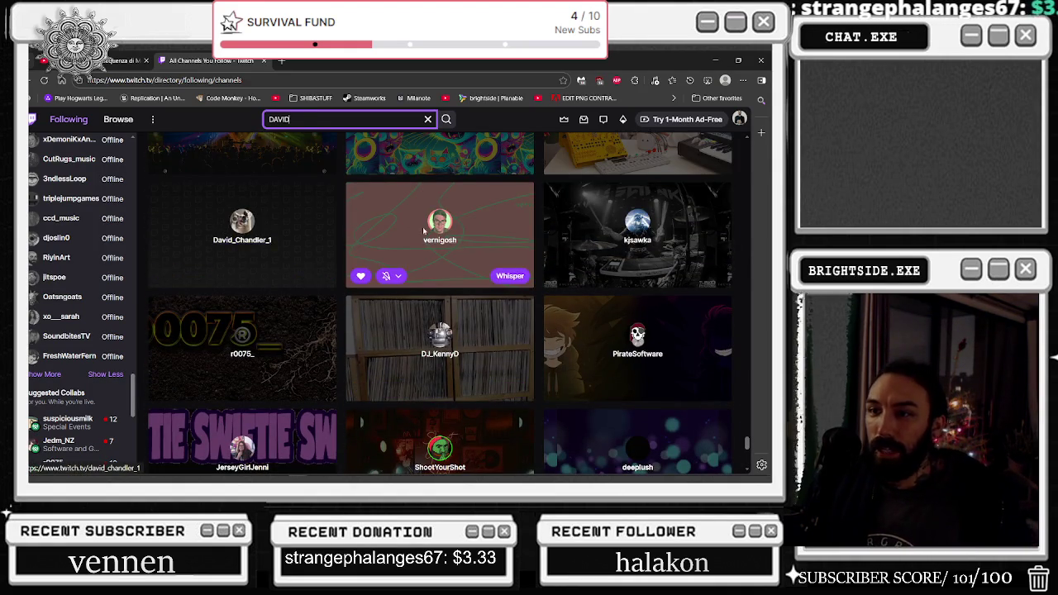
{"action": "scroll", "coordinate": [460, 260], "scroll_direction": "down", "scroll_amount": 2}
{"action": "scroll", "coordinate": [454, 275], "scroll_direction": "down", "scroll_amount": 1}
{"action": "scroll", "coordinate": [454, 275], "scroll_direction": "down", "scroll_amount": 1}
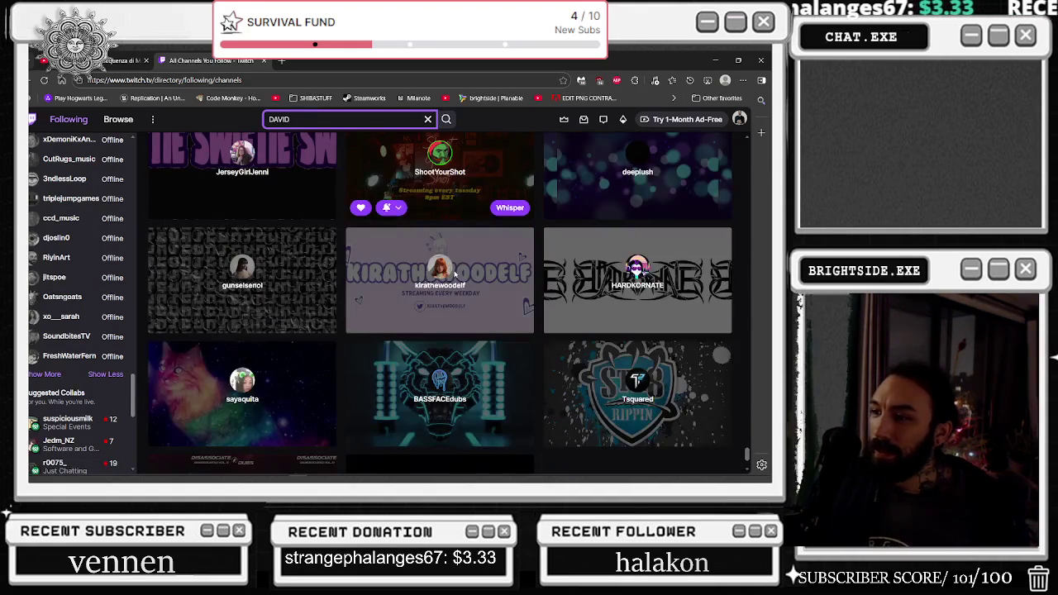
{"action": "scroll", "coordinate": [454, 275], "scroll_direction": "down", "scroll_amount": 1}
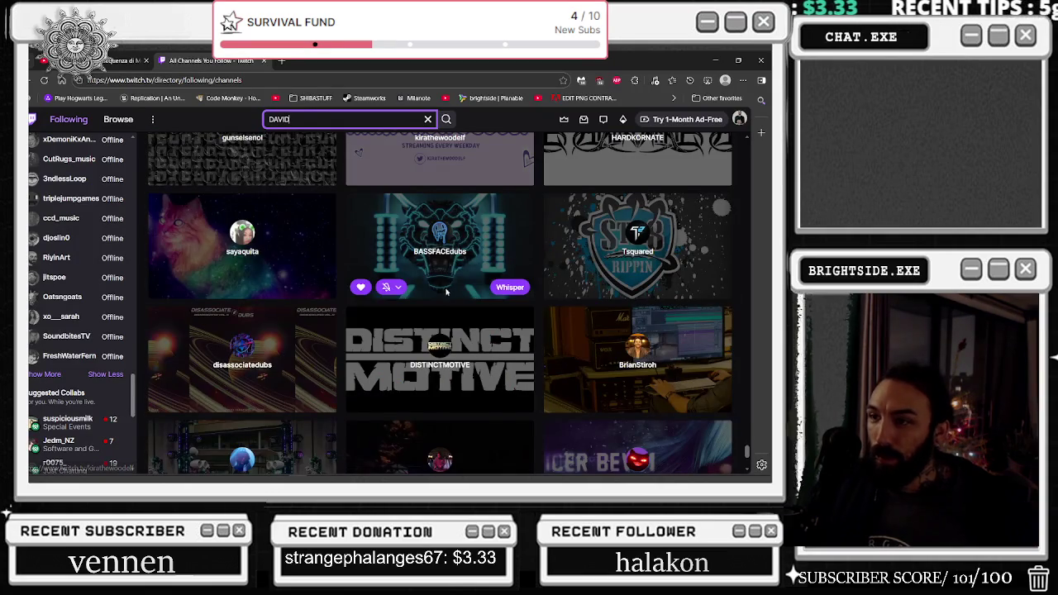
{"action": "scroll", "coordinate": [427, 348], "scroll_direction": "down", "scroll_amount": 2}
{"action": "scroll", "coordinate": [428, 347], "scroll_direction": "down", "scroll_amount": 2}
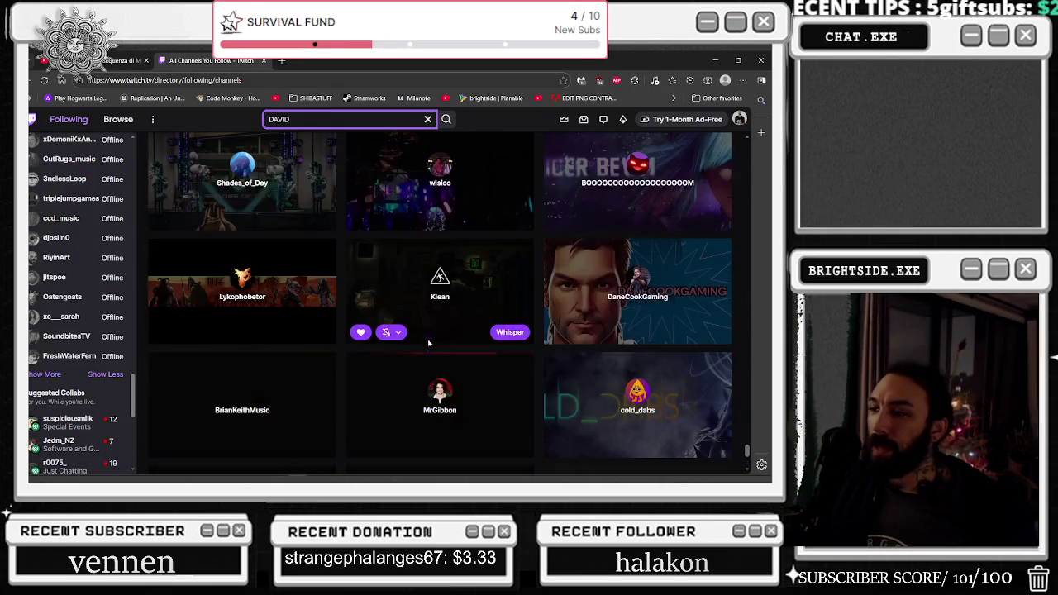
{"action": "scroll", "coordinate": [496, 331], "scroll_direction": "down", "scroll_amount": 1}
{"action": "scroll", "coordinate": [550, 311], "scroll_direction": "up", "scroll_amount": 1}
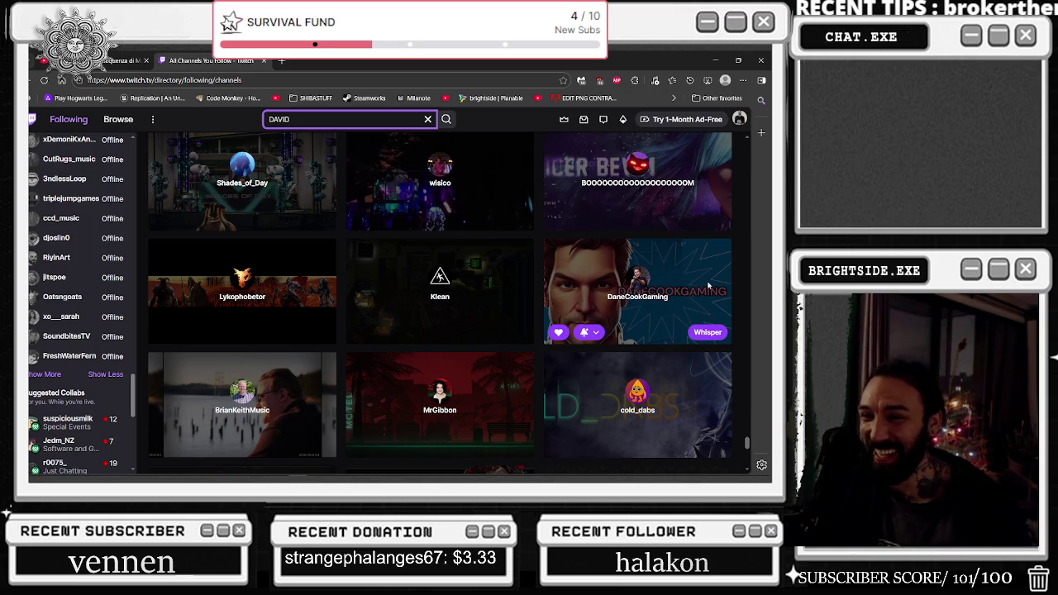
{"action": "scroll", "coordinate": [708, 285], "scroll_direction": "down", "scroll_amount": 2}
{"action": "scroll", "coordinate": [708, 214], "scroll_direction": "down", "scroll_amount": 2}
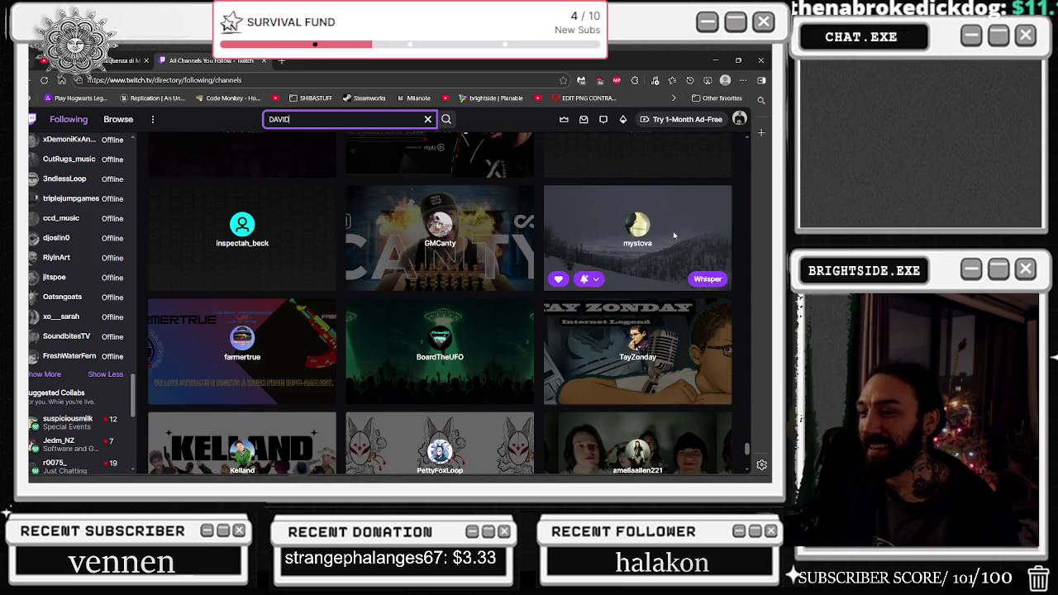
{"action": "scroll", "coordinate": [674, 236], "scroll_direction": "down", "scroll_amount": 1}
{"action": "scroll", "coordinate": [674, 237], "scroll_direction": "down", "scroll_amount": 2}
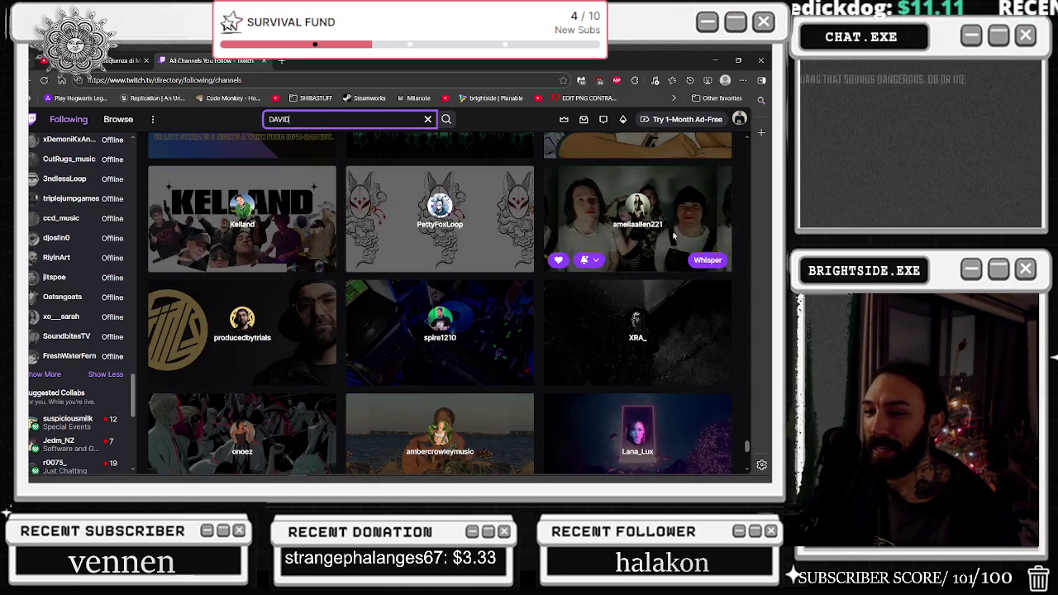
{"action": "scroll", "coordinate": [674, 236], "scroll_direction": "down", "scroll_amount": 1}
{"action": "scroll", "coordinate": [674, 236], "scroll_direction": "down", "scroll_amount": 1}
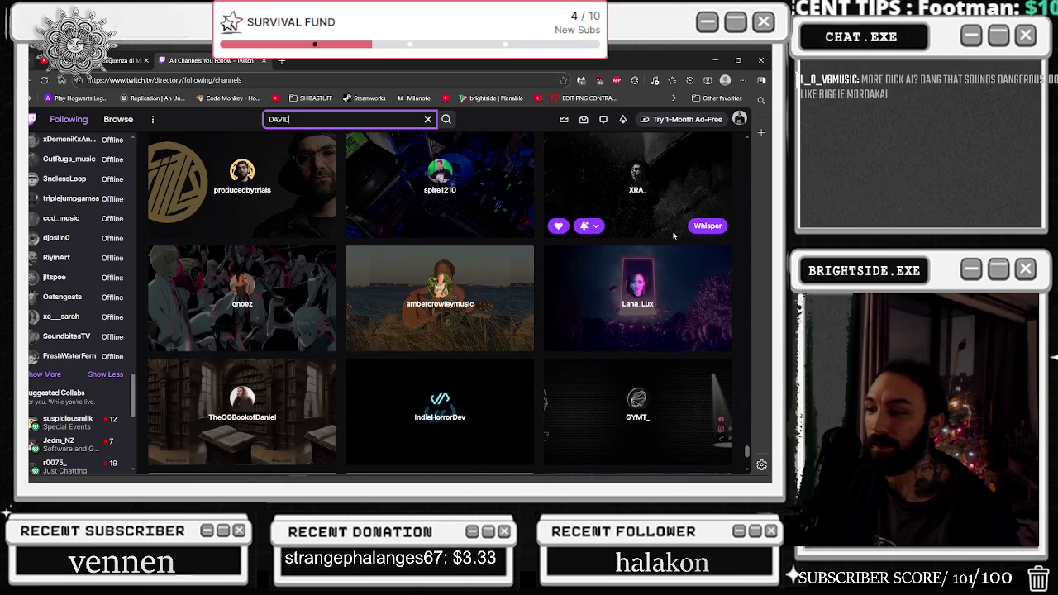
{"action": "scroll", "coordinate": [674, 237], "scroll_direction": "down", "scroll_amount": 2}
{"action": "scroll", "coordinate": [674, 240], "scroll_direction": "down", "scroll_amount": 2}
{"action": "scroll", "coordinate": [509, 216], "scroll_direction": "down", "scroll_amount": 3}
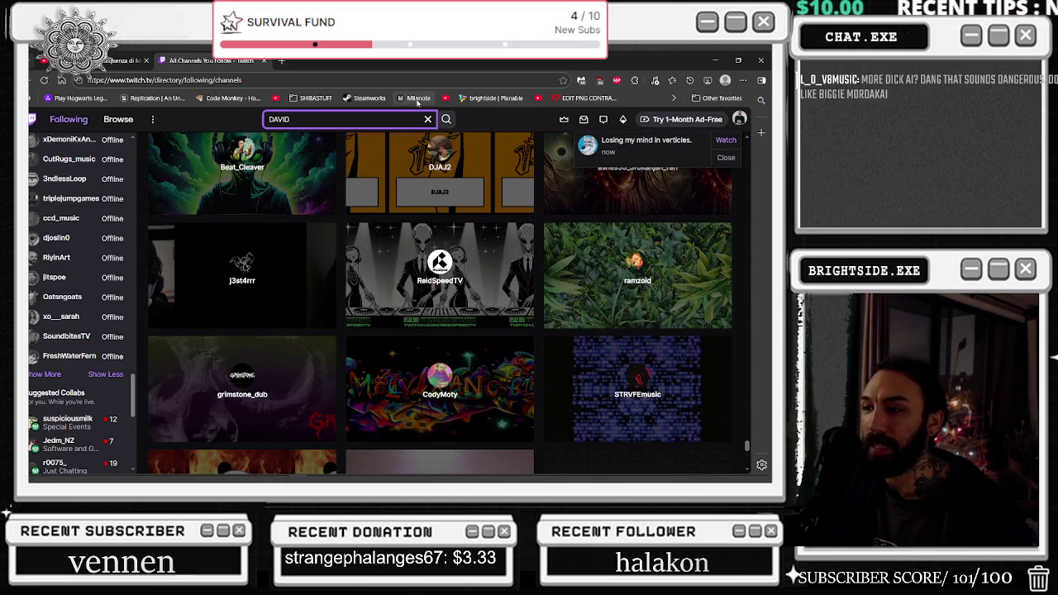
- Replace the search text with 'MXD' and run the channel search
{"action": "key", "text": "ctrl+a"}
{"action": "type", "text": "MXD"}
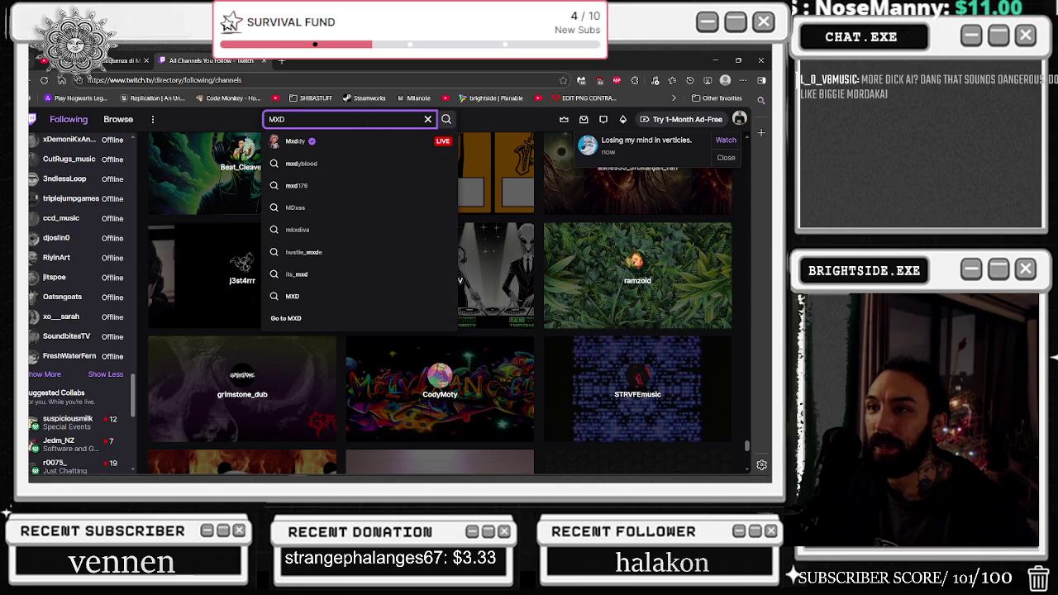
{"action": "type", "text": "ICIA"}
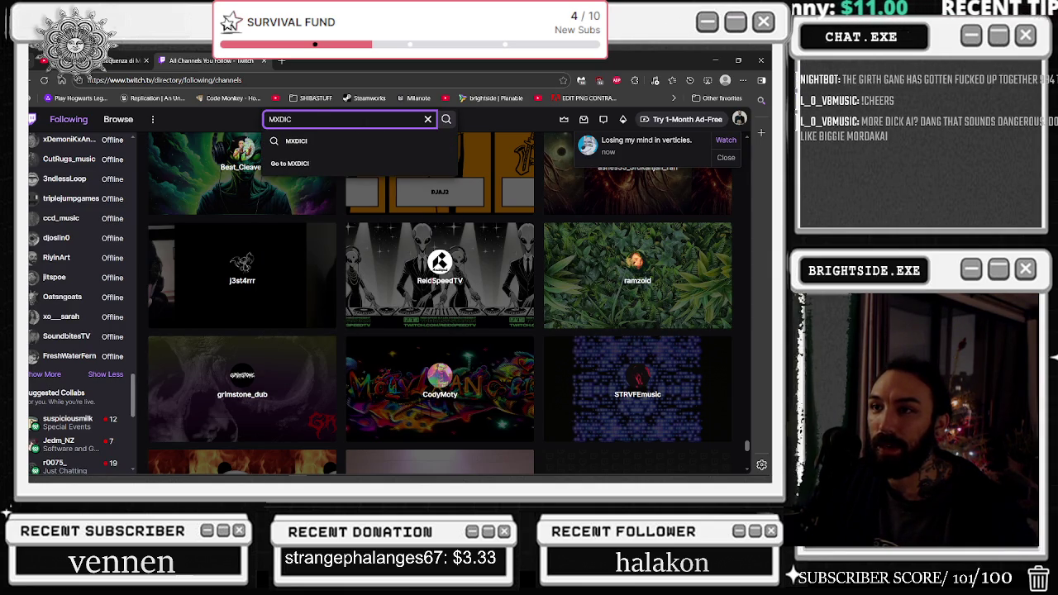
{"action": "key", "text": "BackSpace"}
{"action": "key", "text": "BackSpace"}
{"action": "key", "text": "Return"}
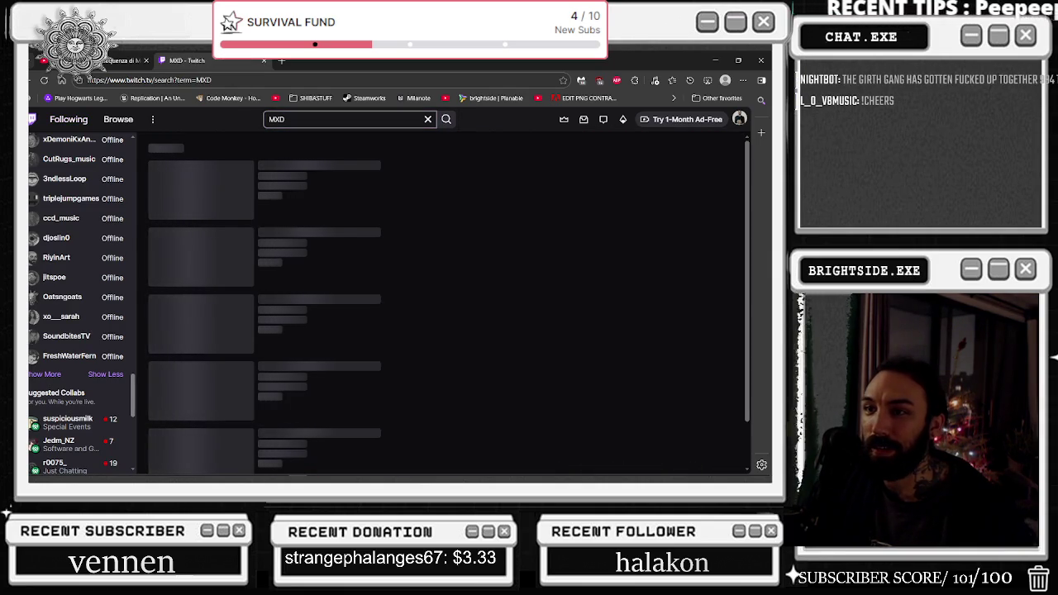
- Look over the MXD channel and video results, then return to Following > Channels
{"action": "scroll", "coordinate": [403, 170], "scroll_direction": "down", "scroll_amount": 2}
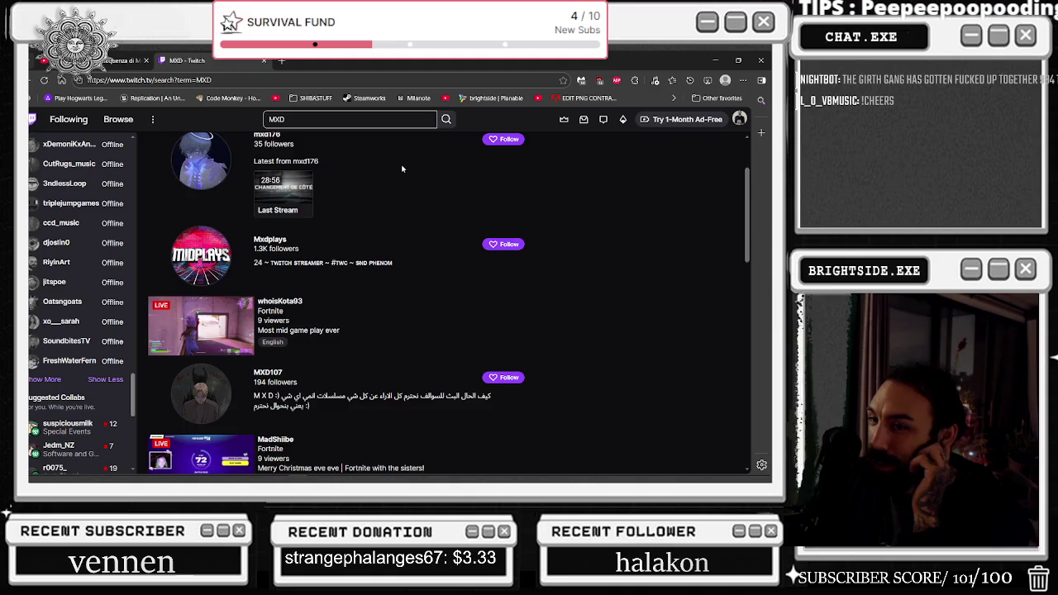
{"action": "scroll", "coordinate": [403, 169], "scroll_direction": "down", "scroll_amount": 6}
{"action": "scroll", "coordinate": [404, 171], "scroll_direction": "down", "scroll_amount": 6}
{"action": "scroll", "coordinate": [406, 173], "scroll_direction": "down", "scroll_amount": 3}
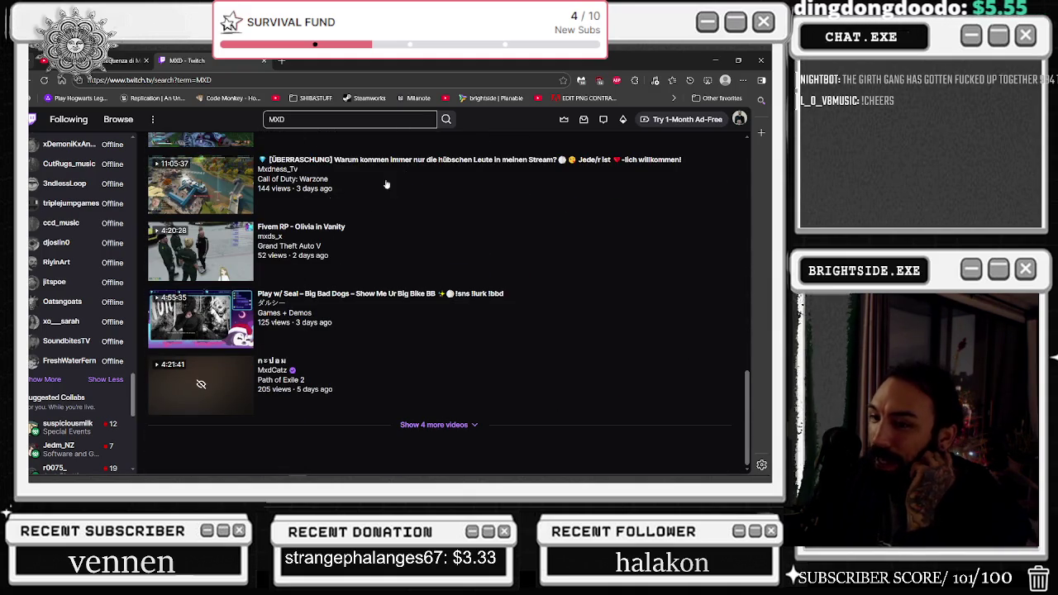
{"action": "left_click", "coordinate": [68, 119]}
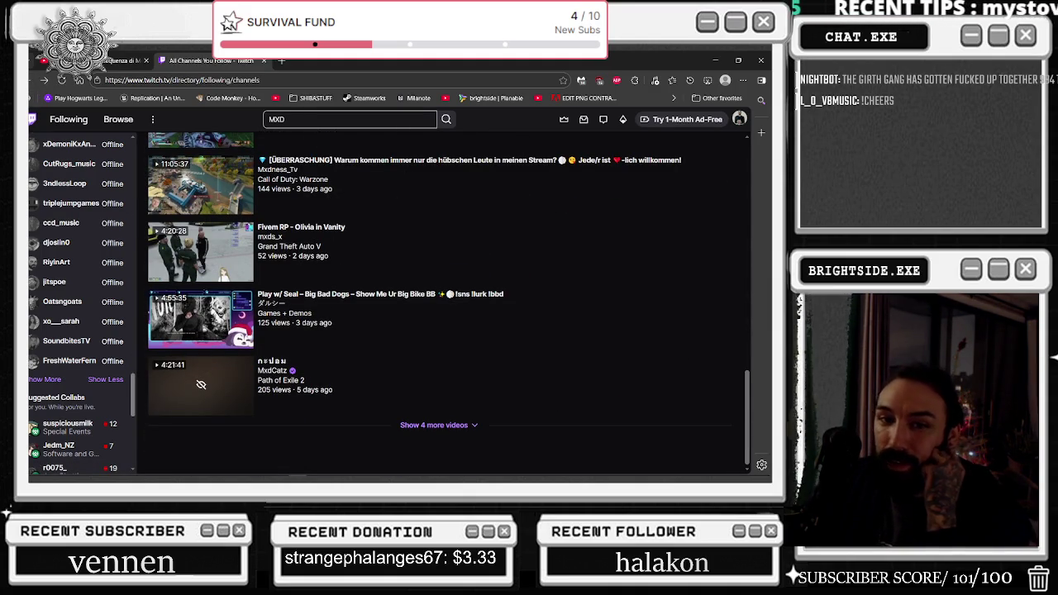
- Scroll the followed-channels grid and search the page for 'MX' with find-in-page
{"action": "mouse_move", "coordinate": [747, 171]}
{"action": "left_mouse_down"}
{"action": "mouse_move", "coordinate": [746, 142]}
{"action": "mouse_move", "coordinate": [761, 360]}
{"action": "mouse_move", "coordinate": [748, 463]}
{"action": "left_mouse_up"}
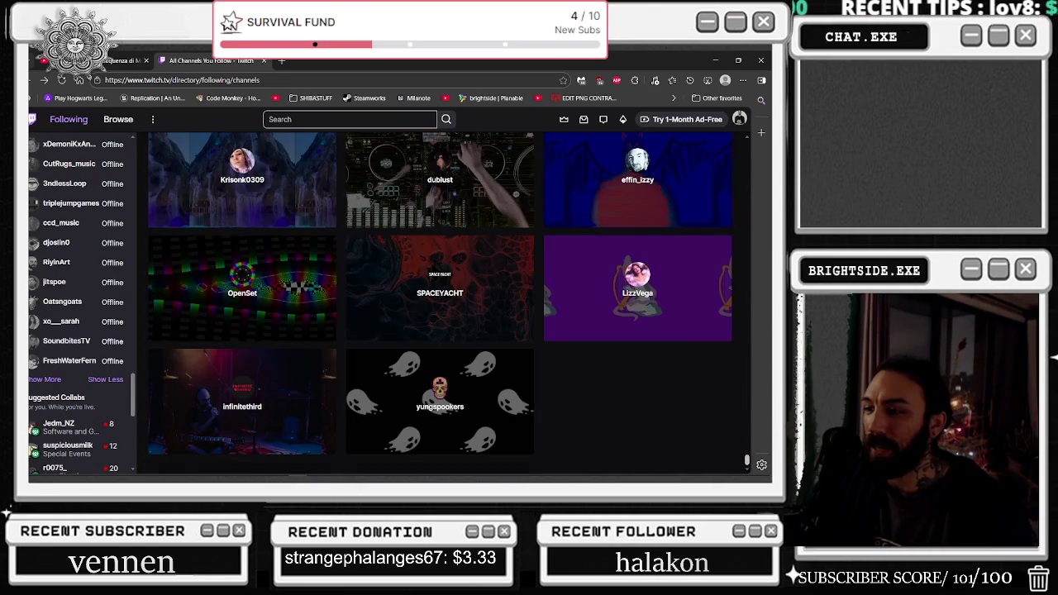
{"action": "scroll", "coordinate": [684, 333], "scroll_direction": "down", "scroll_amount": 3}
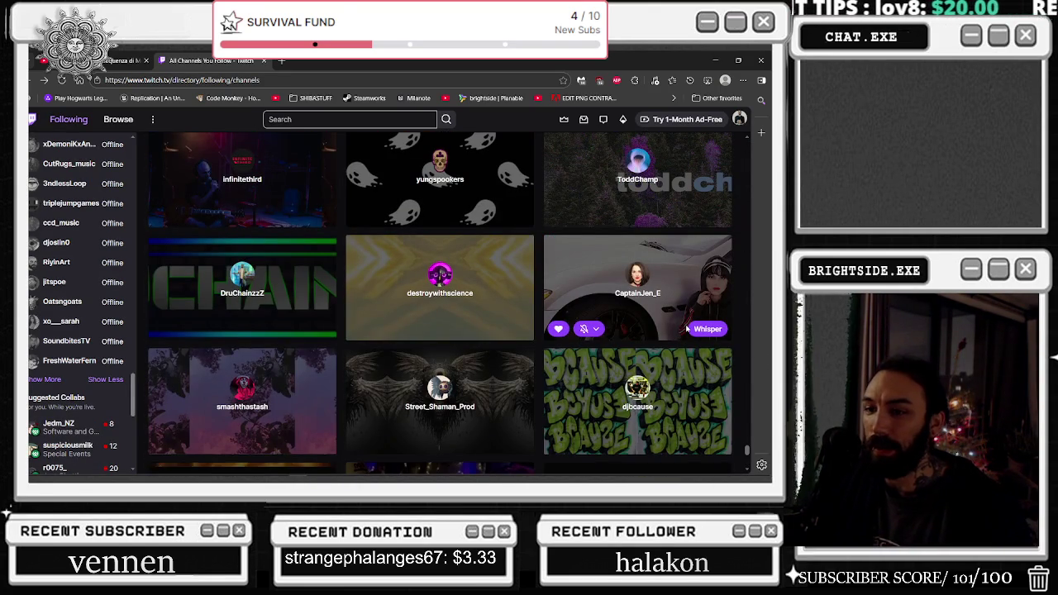
{"action": "scroll", "coordinate": [519, 208], "scroll_direction": "down", "scroll_amount": 3}
{"action": "scroll", "coordinate": [521, 211], "scroll_direction": "down", "scroll_amount": 3}
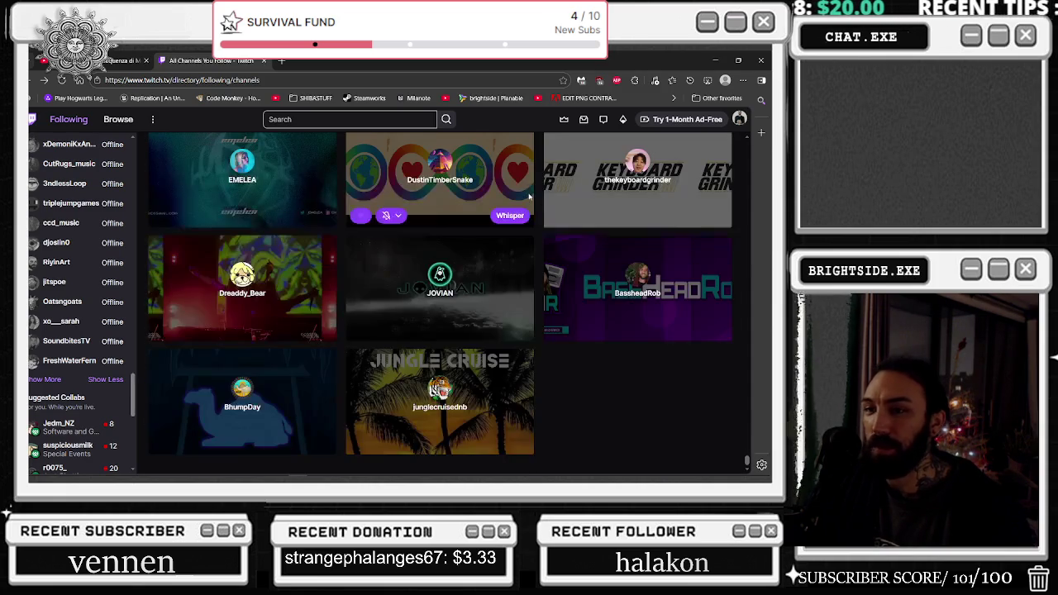
{"action": "scroll", "coordinate": [523, 213], "scroll_direction": "down", "scroll_amount": 3}
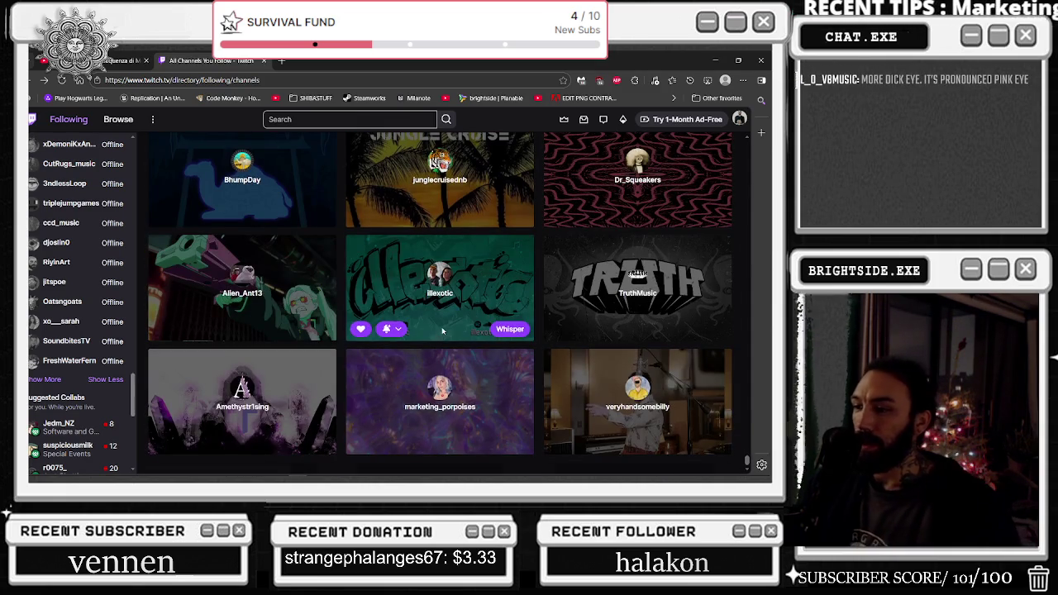
{"action": "key", "text": "ctrl+a"}
{"action": "key", "text": "ctrl+f"}
{"action": "type", "text": "MX"}
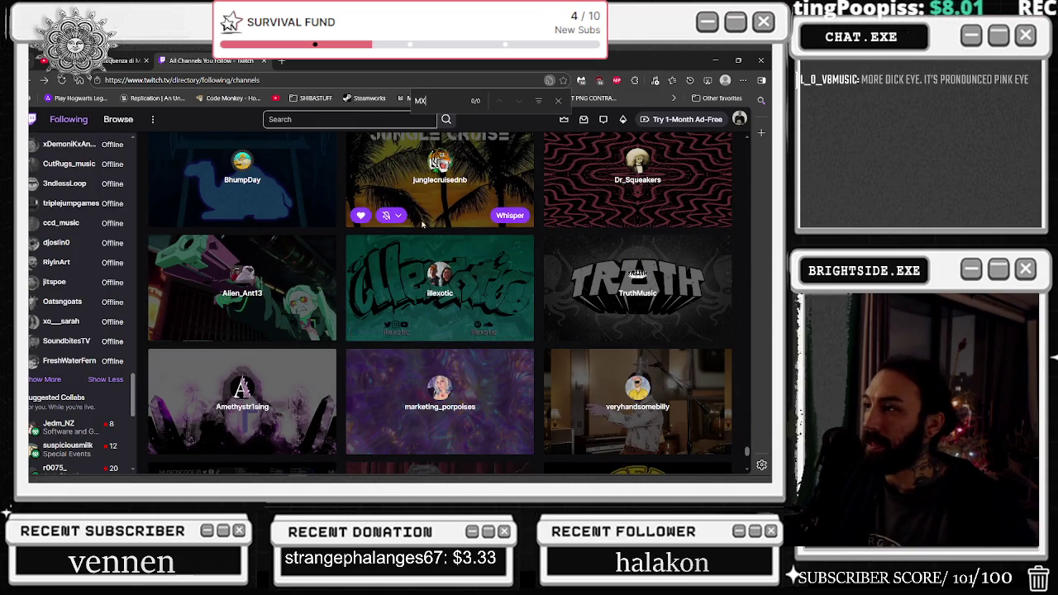
- Scroll through the grid looking over the 'MX' matches
{"action": "scroll", "coordinate": [704, 437], "scroll_direction": "down", "scroll_amount": 5}
{"action": "scroll", "coordinate": [744, 461], "scroll_direction": "down", "scroll_amount": 3}
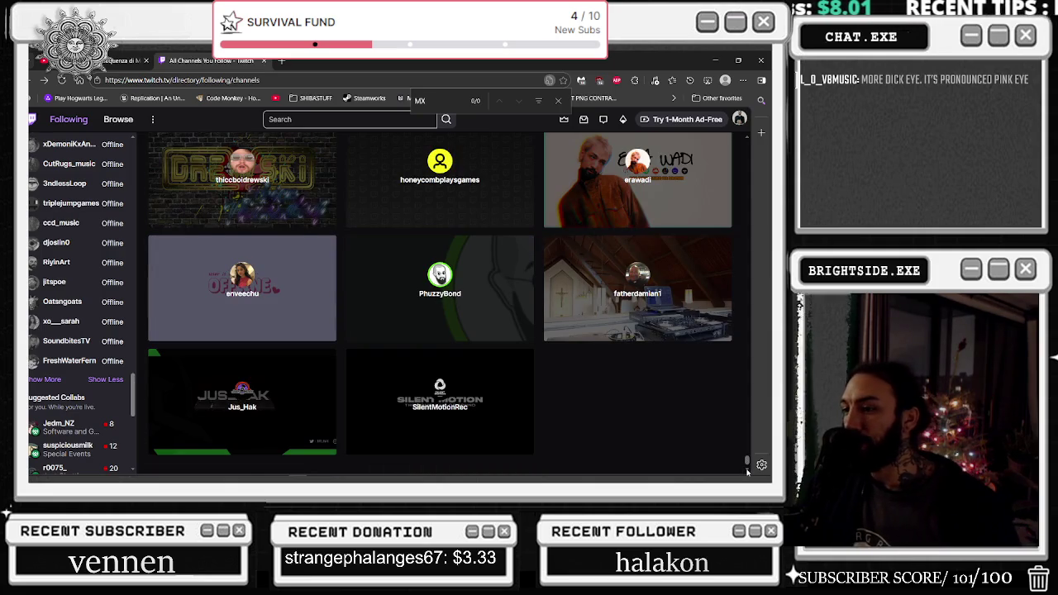
{"action": "scroll", "coordinate": [747, 467], "scroll_direction": "down", "scroll_amount": 1}
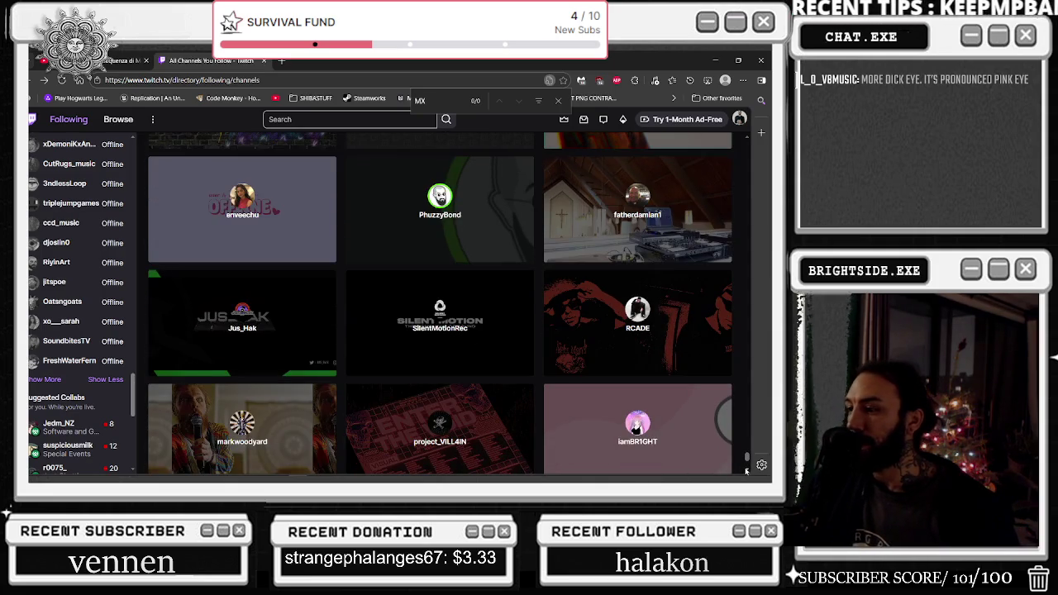
{"action": "scroll", "coordinate": [747, 461], "scroll_direction": "down", "scroll_amount": 3}
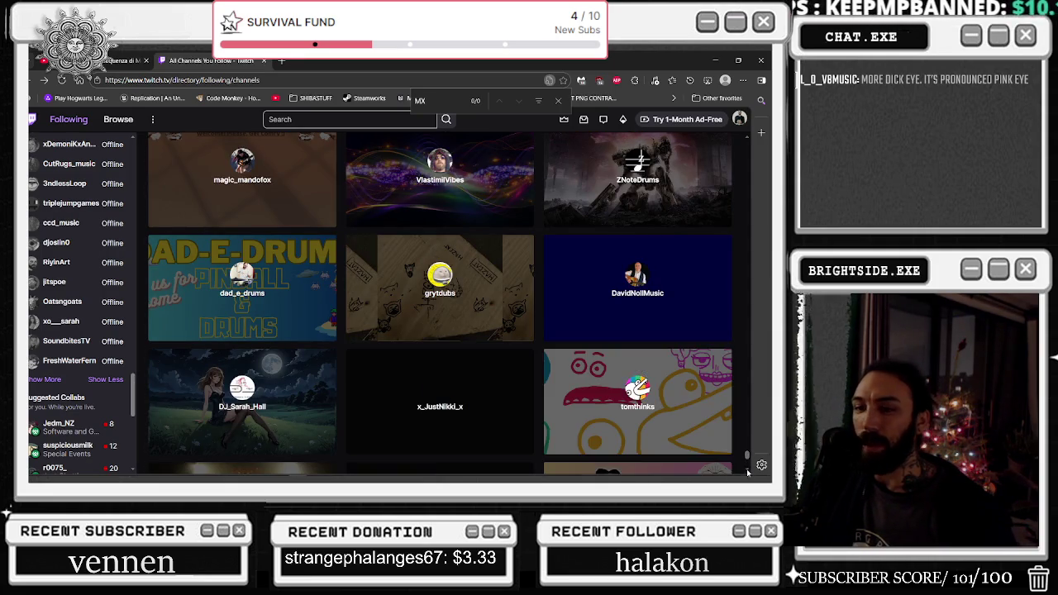
{"action": "scroll", "coordinate": [723, 439], "scroll_direction": "down", "scroll_amount": 2}
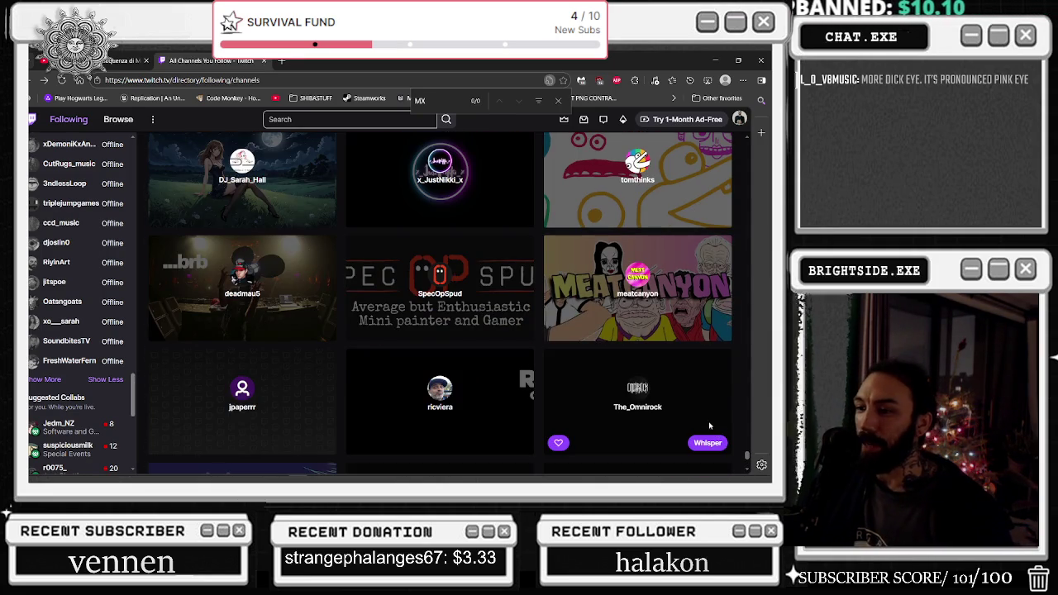
{"action": "scroll", "coordinate": [703, 381], "scroll_direction": "down", "scroll_amount": 5}
{"action": "scroll", "coordinate": [700, 369], "scroll_direction": "down", "scroll_amount": 2}
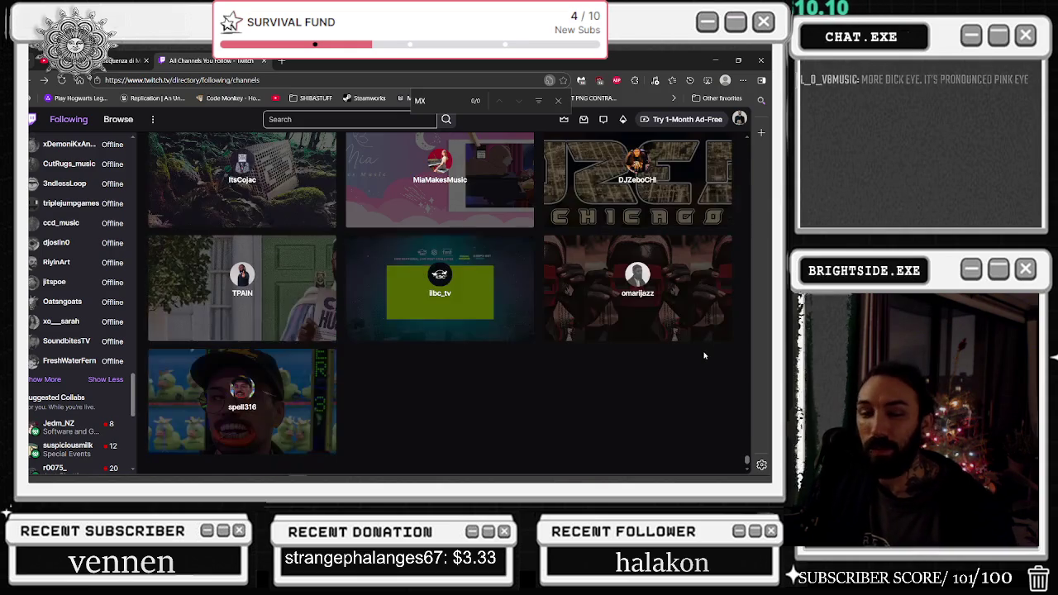
{"action": "scroll", "coordinate": [700, 361], "scroll_direction": "down", "scroll_amount": 3}
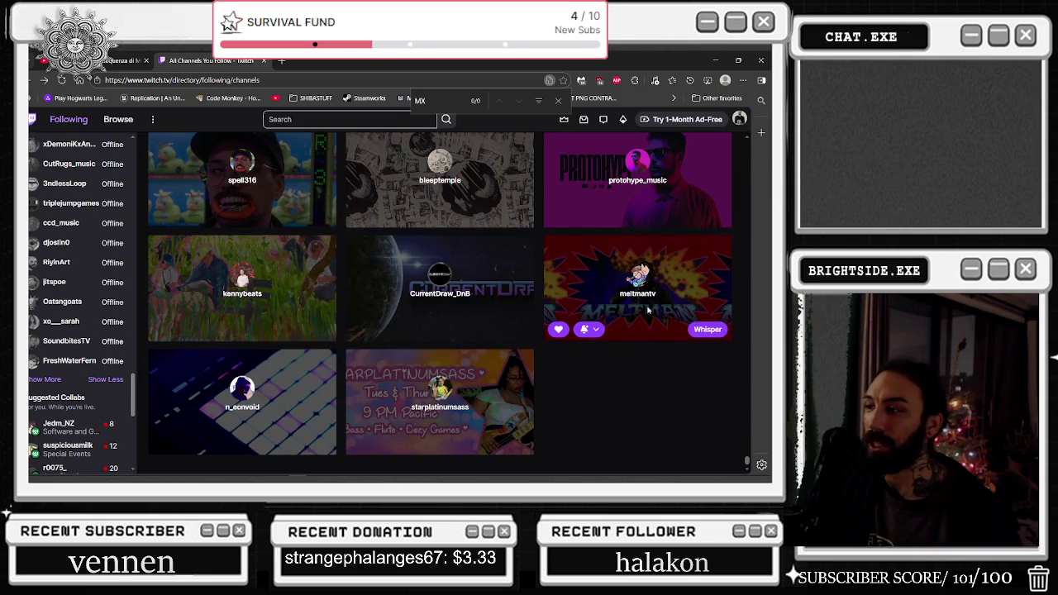
{"action": "scroll", "coordinate": [651, 304], "scroll_direction": "down", "scroll_amount": 2}
{"action": "scroll", "coordinate": [651, 305], "scroll_direction": "down", "scroll_amount": 4}
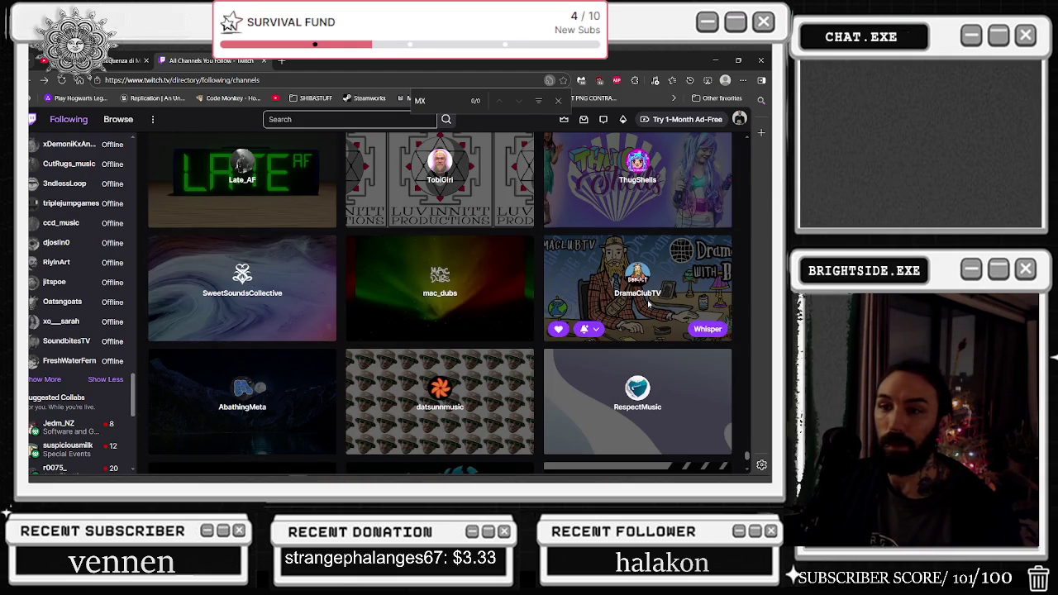
{"action": "scroll", "coordinate": [649, 304], "scroll_direction": "down", "scroll_amount": 5}
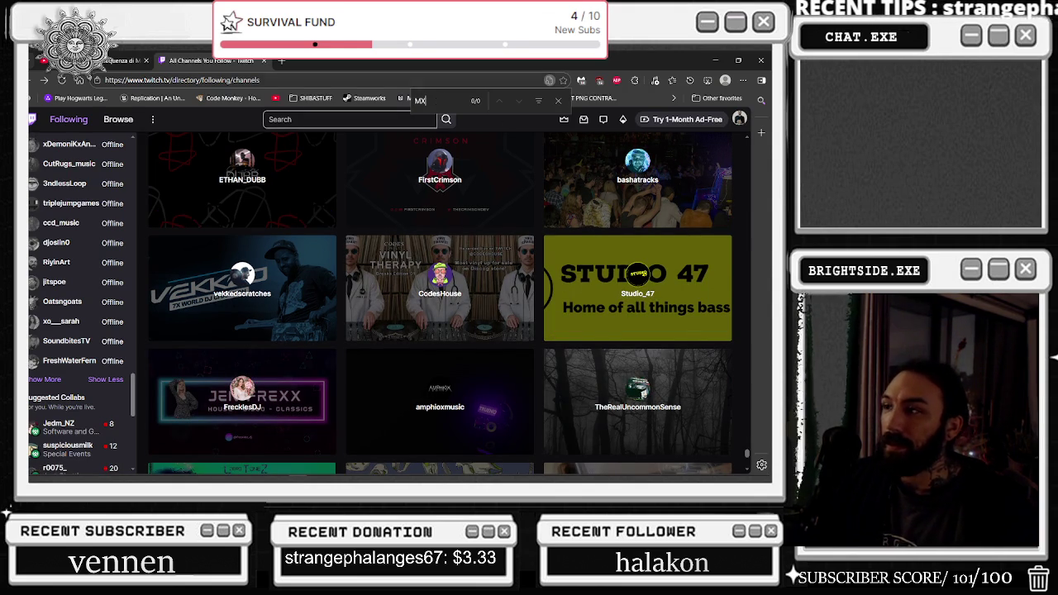
- Open the TheNeoKELElims channel in a new background tab
{"action": "key", "text": "ctrl+a"}
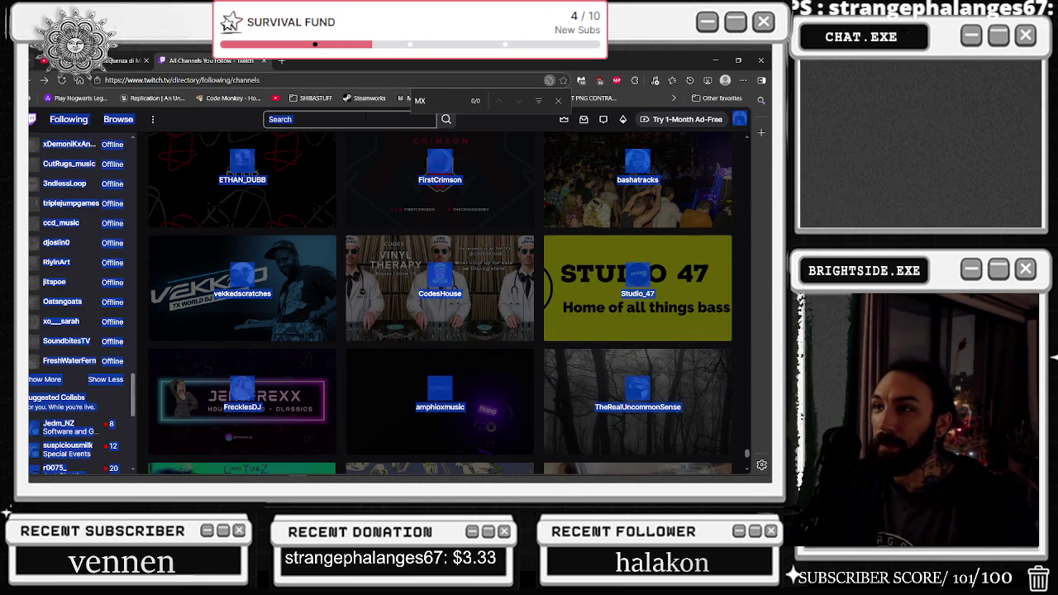
{"action": "left_click", "coordinate": [347, 119]}
{"action": "key", "text": "Escape"}
{"action": "scroll", "coordinate": [744, 295], "scroll_direction": "down", "scroll_amount": 5}
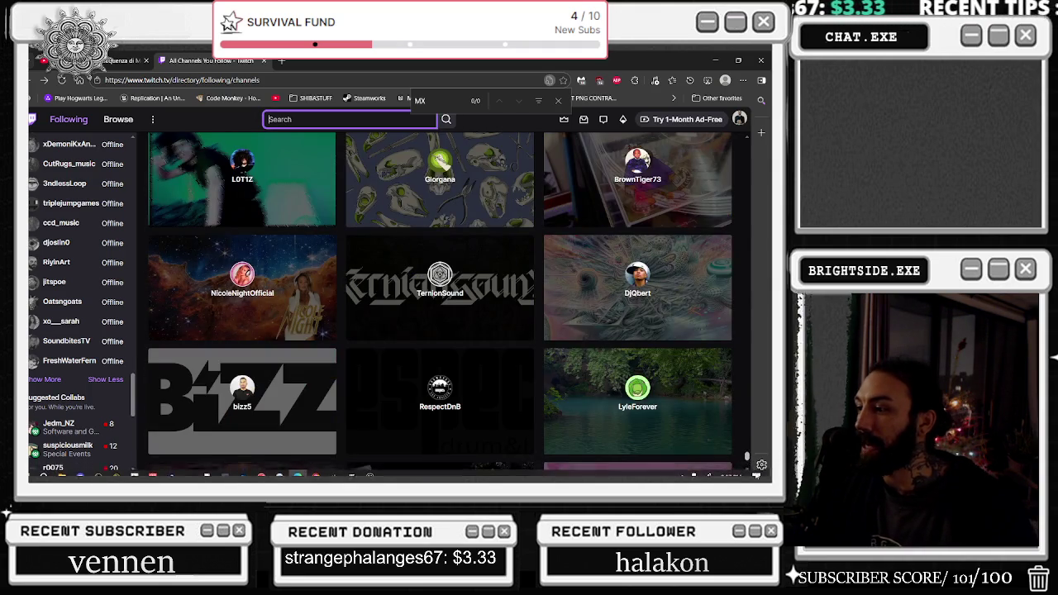
{"action": "scroll", "coordinate": [702, 421], "scroll_direction": "down", "scroll_amount": 3}
{"action": "scroll", "coordinate": [680, 392], "scroll_direction": "down", "scroll_amount": 4}
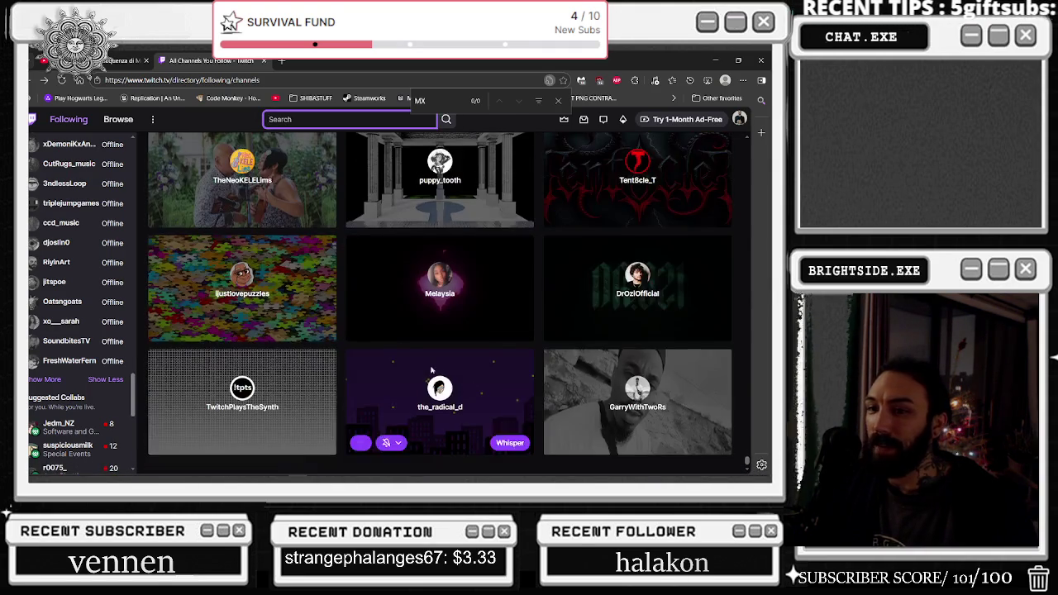
{"action": "scroll", "coordinate": [271, 259], "scroll_direction": "up", "scroll_amount": 2}
{"action": "middle_click", "coordinate": [270, 258]}
- Keep scrolling the grid to entries like WaxFuture, MysterySchoolShow and RachelGraceViolin
{"action": "scroll", "coordinate": [303, 153], "scroll_direction": "down", "scroll_amount": 5}
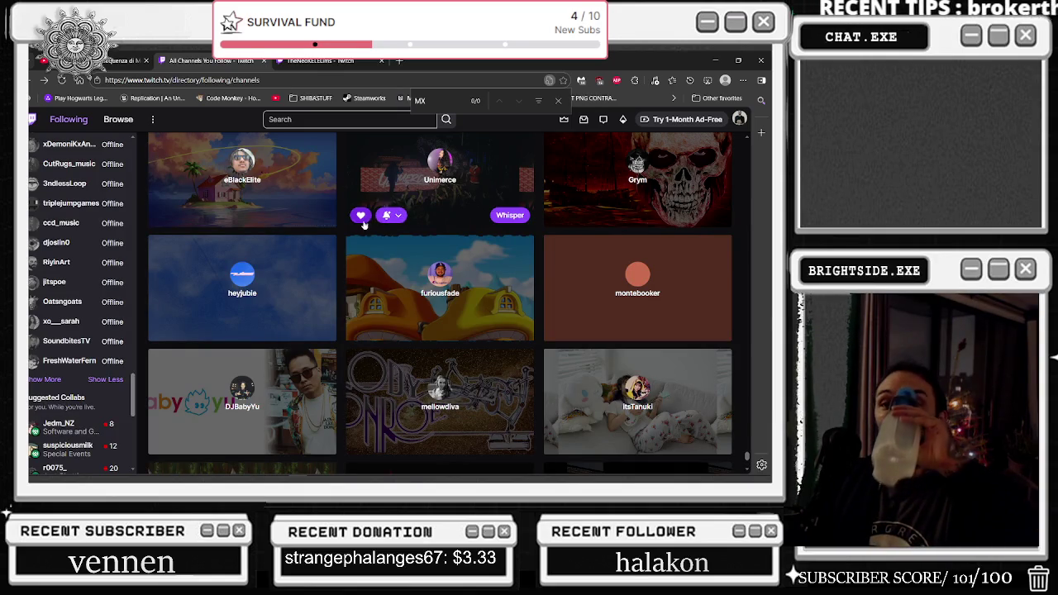
{"action": "scroll", "coordinate": [329, 226], "scroll_direction": "down", "scroll_amount": 3}
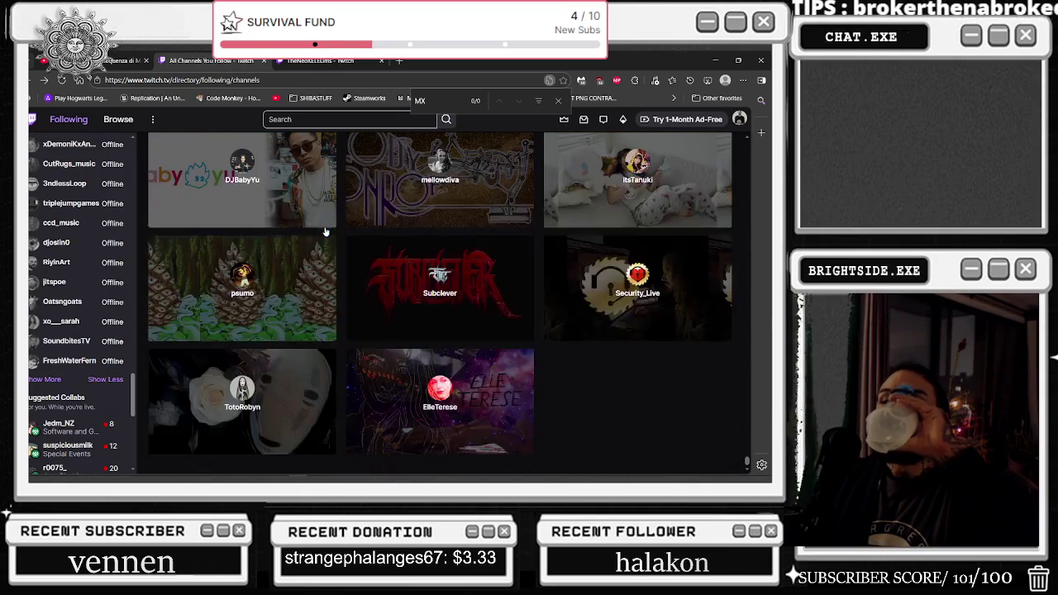
{"action": "scroll", "coordinate": [324, 235], "scroll_direction": "down", "scroll_amount": 2}
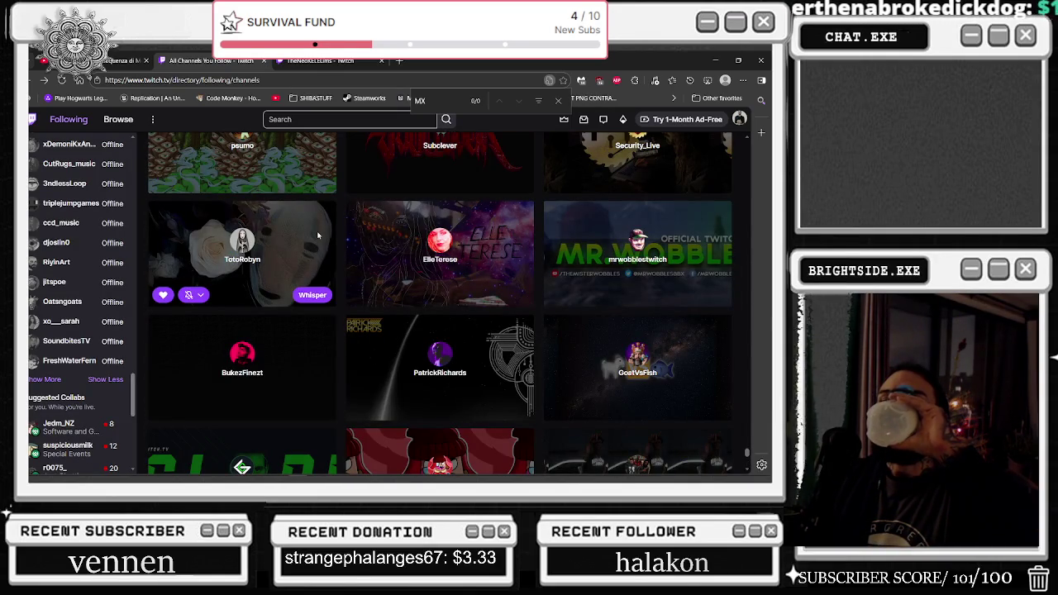
{"action": "scroll", "coordinate": [311, 238], "scroll_direction": "down", "scroll_amount": 3}
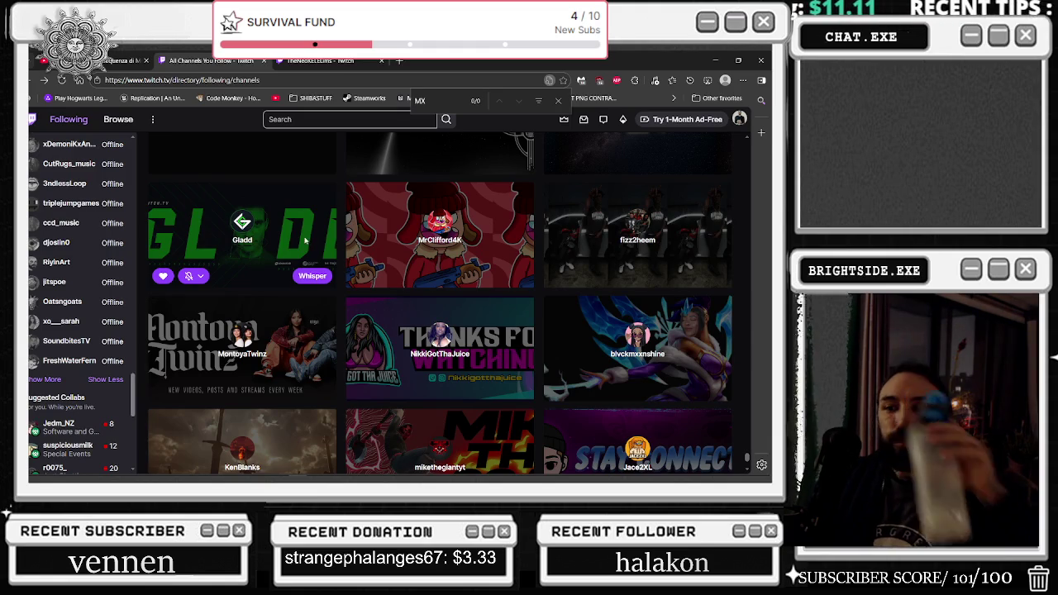
{"action": "scroll", "coordinate": [302, 240], "scroll_direction": "down", "scroll_amount": 2}
{"action": "scroll", "coordinate": [653, 294], "scroll_direction": "down", "scroll_amount": 1}
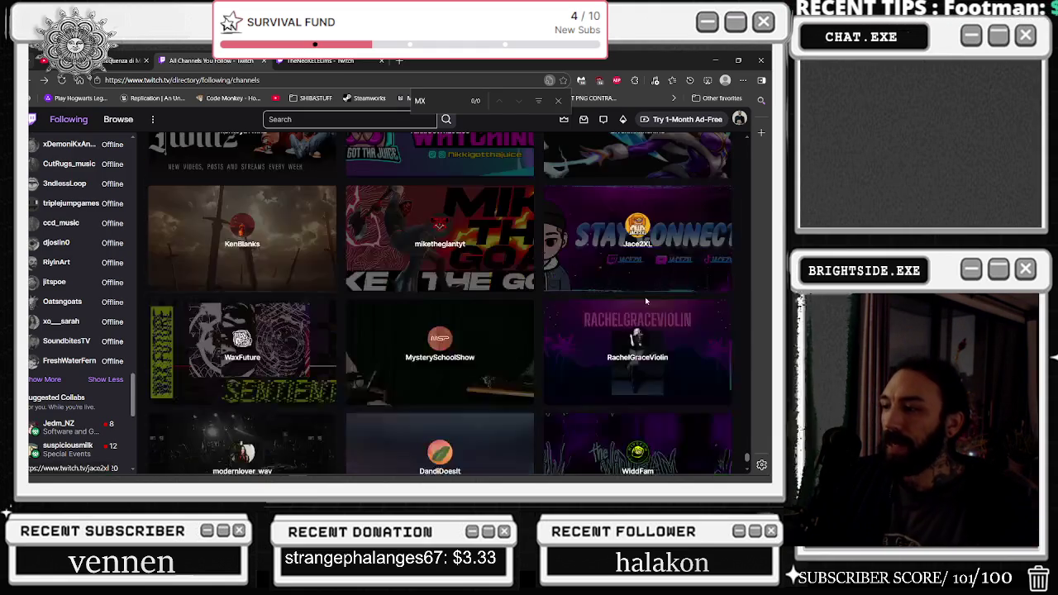
- Dismiss the recent-searches dropdown and return focus to the page find bar
{"action": "key", "text": "ctrl+a"}
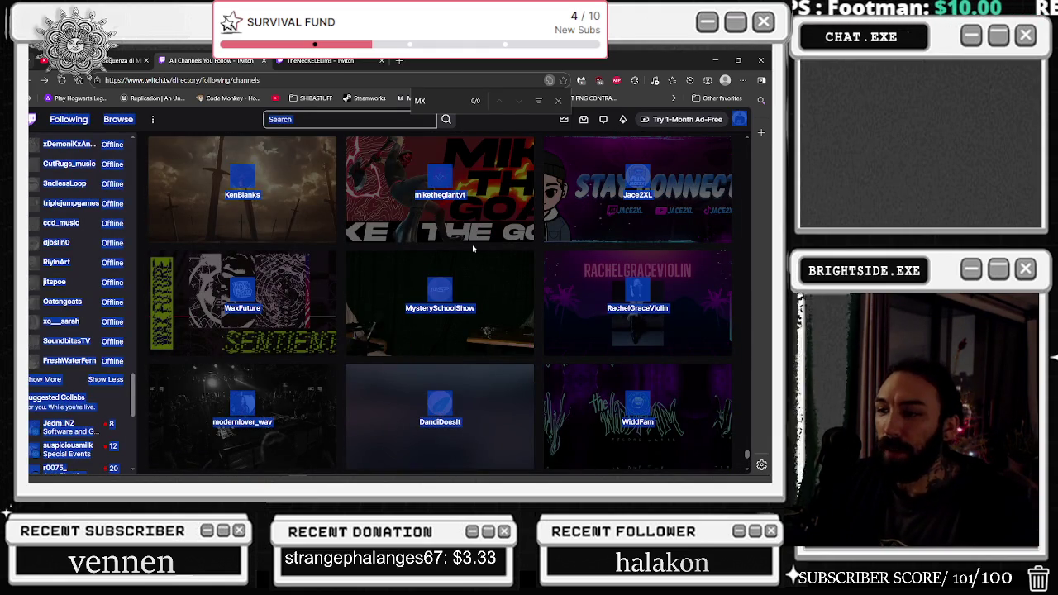
{"action": "left_click", "coordinate": [347, 119]}
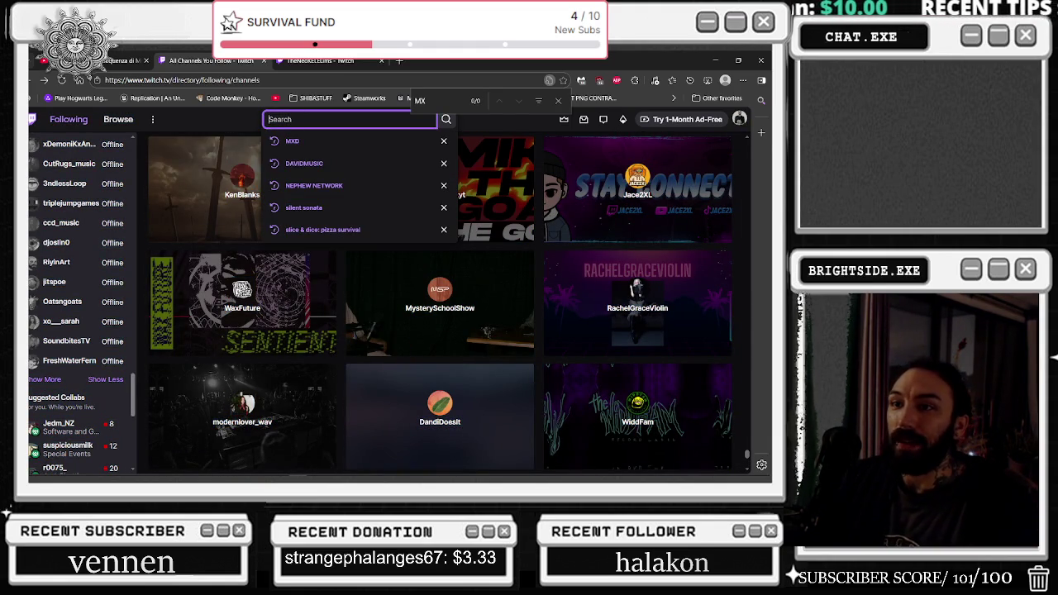
{"action": "left_click", "coordinate": [537, 124]}
{"action": "key", "text": "ctrl+a"}
{"action": "left_click", "coordinate": [490, 103]}
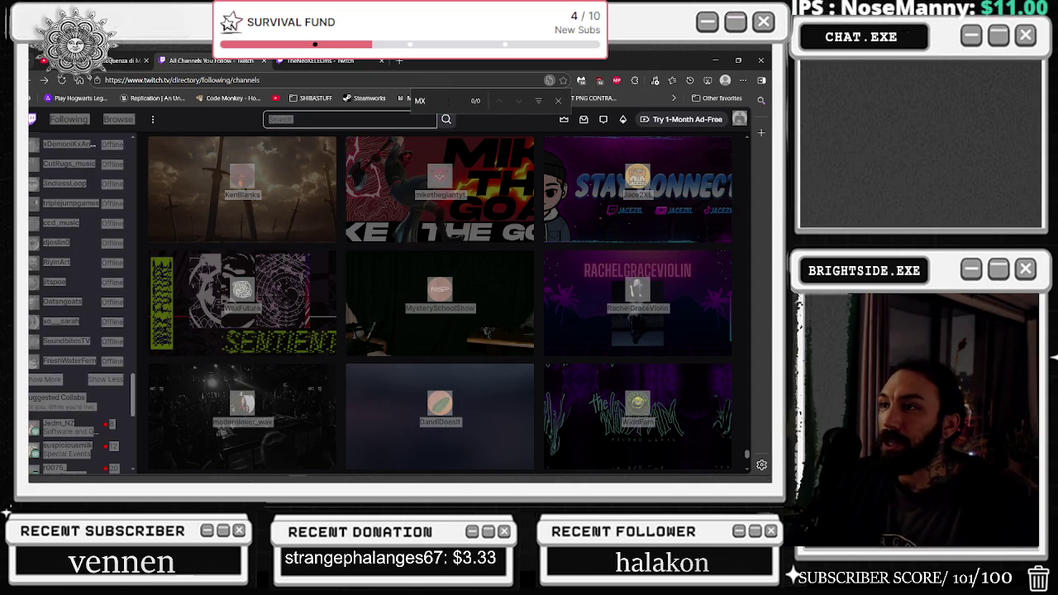
- Delete the 'MX' find-in-page query so the find bar is empty
{"action": "key", "text": "BackSpace"}
{"action": "key", "text": "BackSpace"}
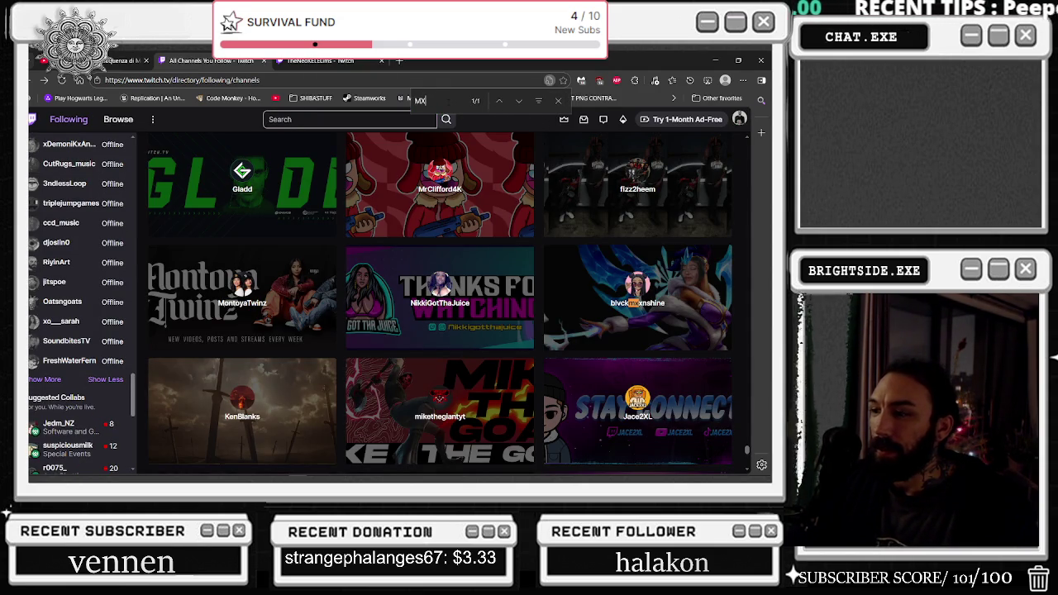
{"action": "mouse_move", "coordinate": [662, 309]}
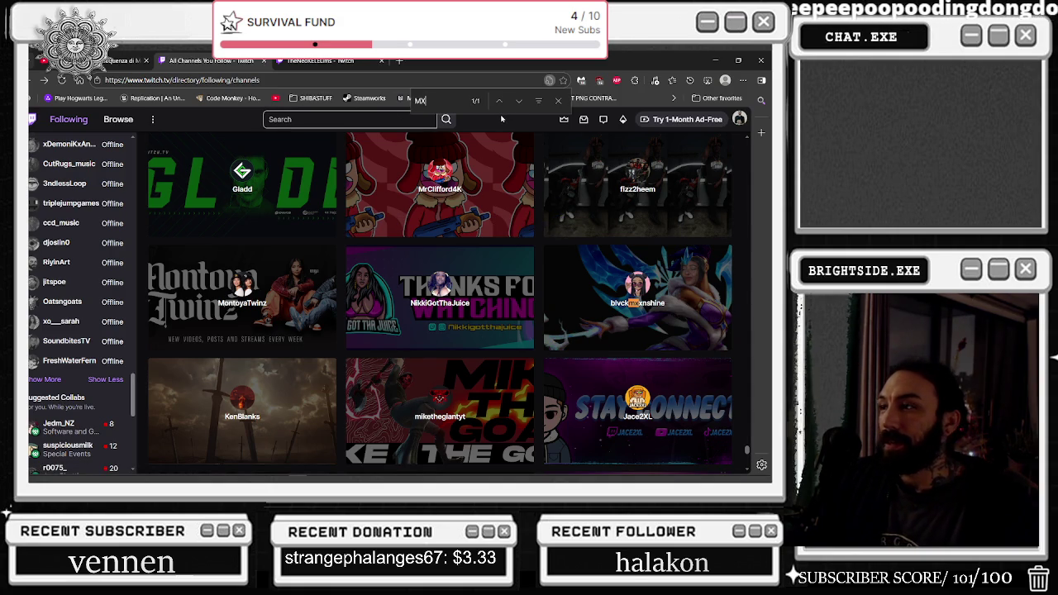
{"action": "key", "text": "BackSpace"}
{"action": "type", "text": "M"}
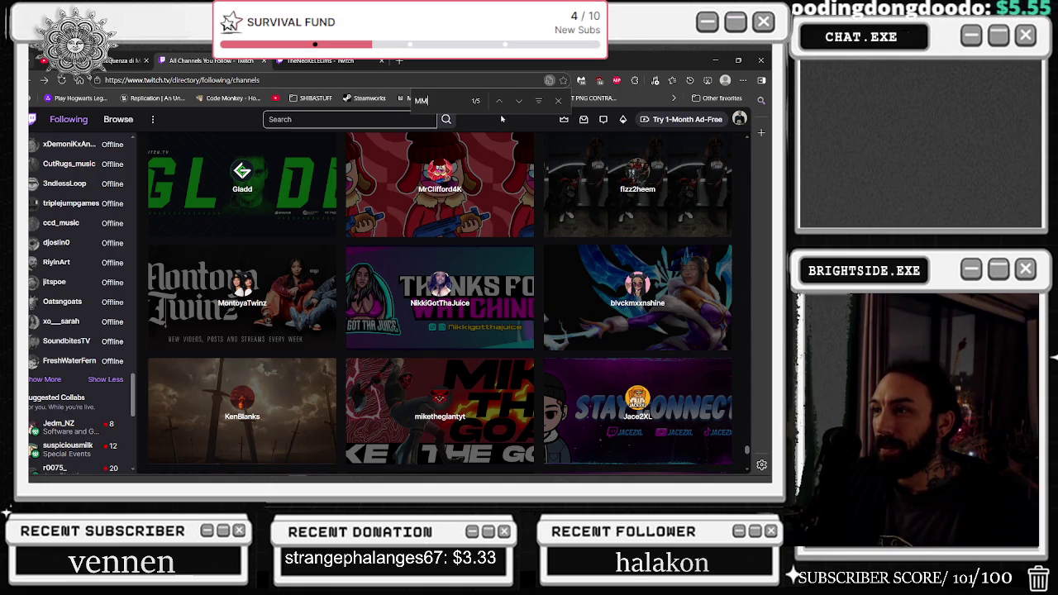
{"action": "key", "text": "BackSpace"}
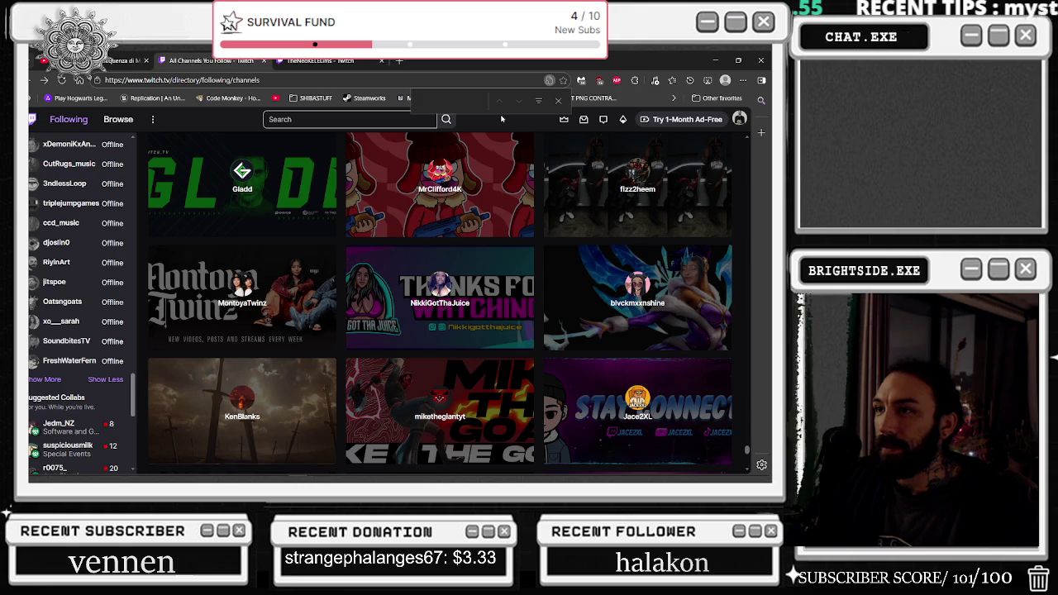
{"action": "scroll", "coordinate": [440, 297], "scroll_direction": "up", "scroll_amount": 4}
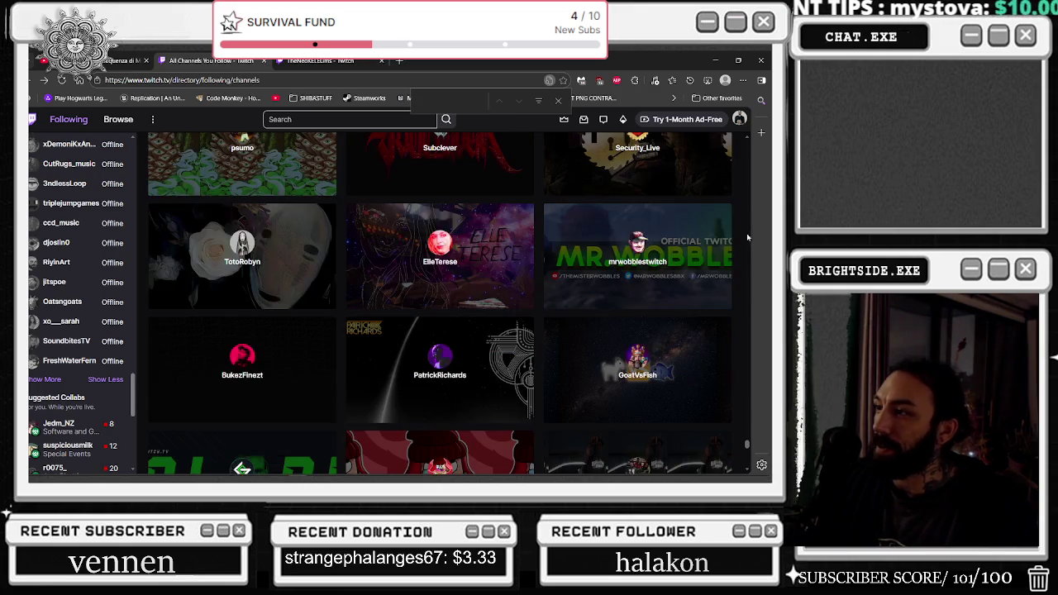
- Reopen find-in-page on the followed-channels page with a one-letter query, highlighting 285 matches
{"action": "key", "text": "ctrl+a"}
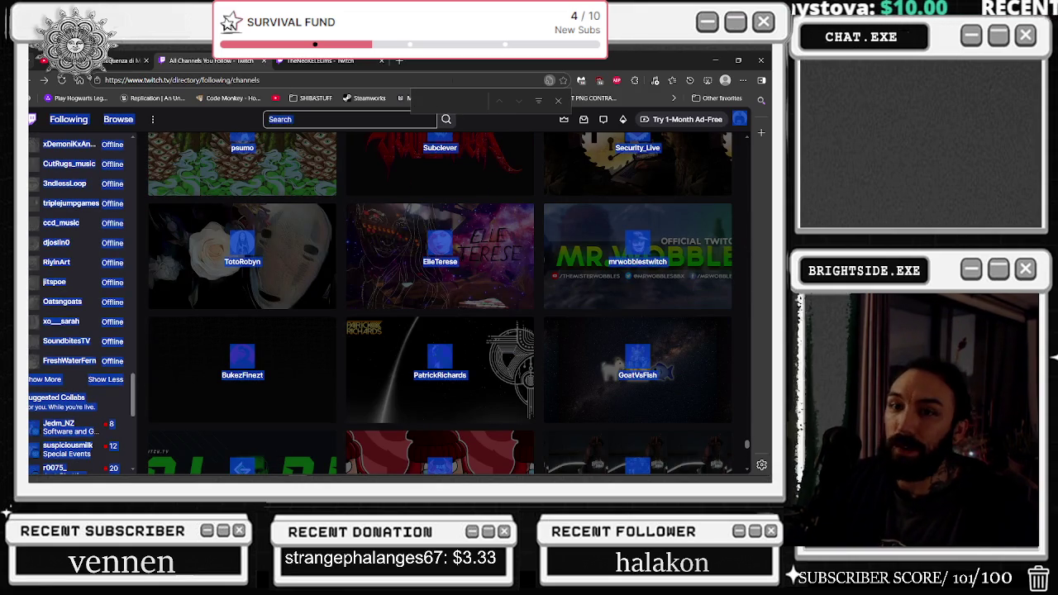
{"action": "key", "text": "ctrl+f"}
{"action": "type", "text": "X"}
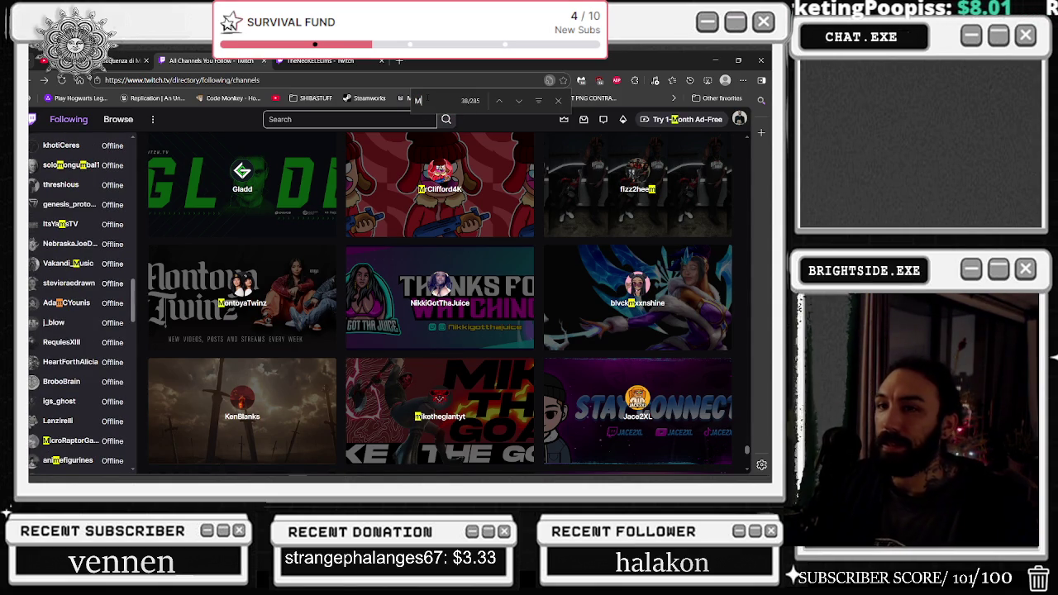
- Step through the M matches among the followed channels in the sidebar, revealing more sidebar channels
{"action": "left_click", "coordinate": [517, 101]}
{"action": "left_click", "coordinate": [518, 101]}
{"action": "left_click", "coordinate": [517, 101]}
{"action": "left_click", "coordinate": [517, 101]}
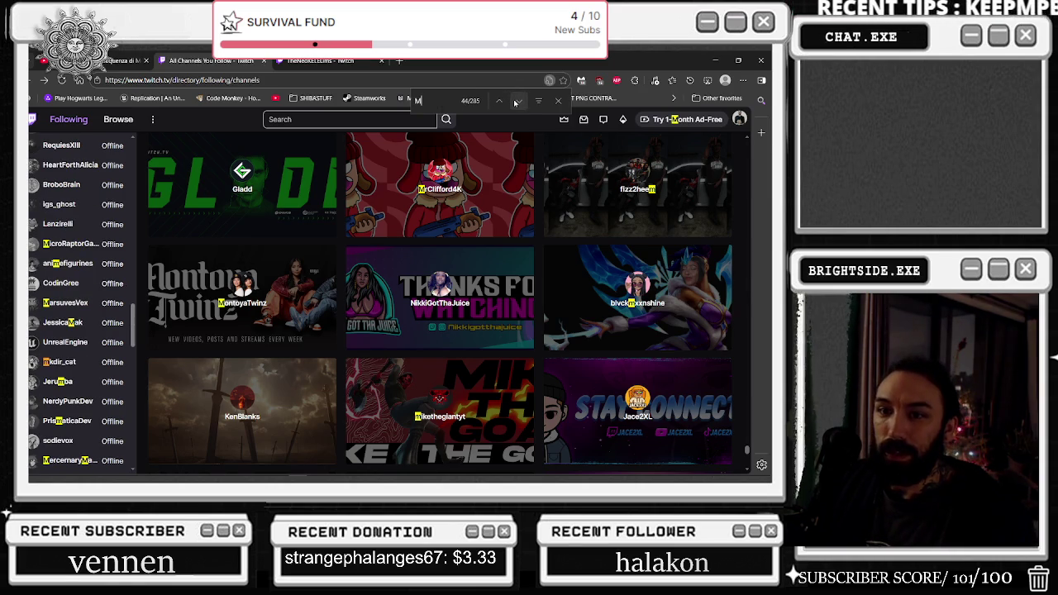
{"action": "left_click", "coordinate": [516, 101]}
{"action": "left_click", "coordinate": [517, 101]}
{"action": "left_click", "coordinate": [516, 101]}
{"action": "left_click", "coordinate": [516, 101]}
{"action": "left_click", "coordinate": [516, 101]}
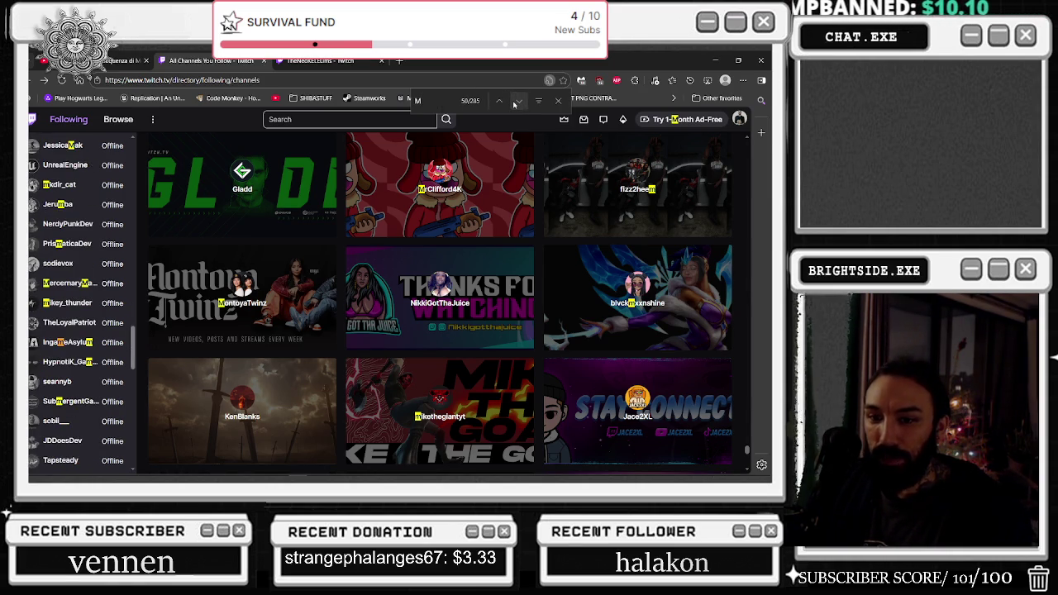
{"action": "left_click", "coordinate": [514, 101]}
{"action": "left_click", "coordinate": [514, 102]}
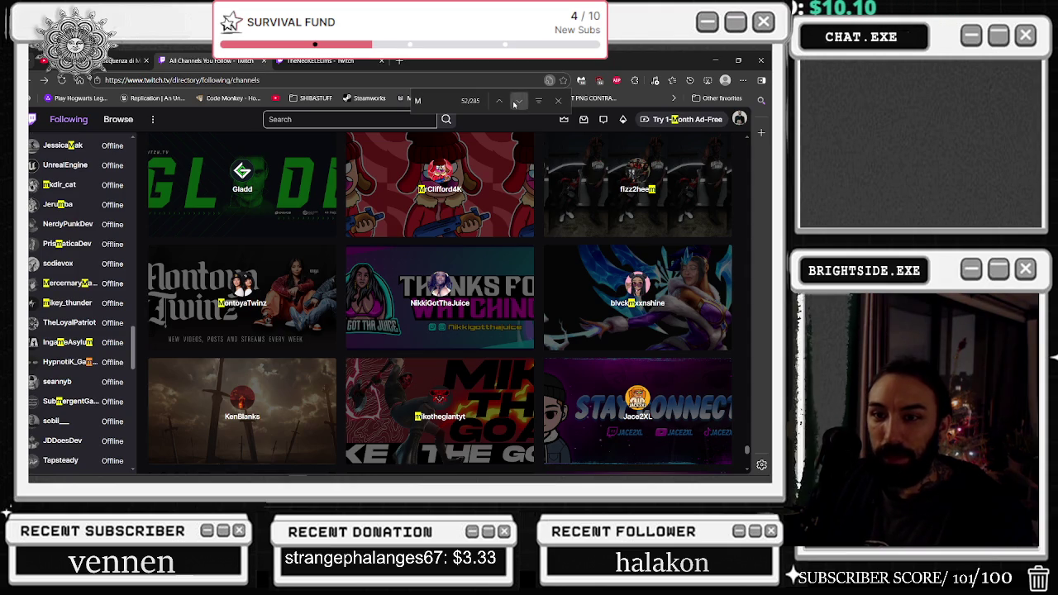
{"action": "left_click", "coordinate": [515, 101]}
{"action": "left_click", "coordinate": [514, 102]}
{"action": "left_click", "coordinate": [514, 101]}
{"action": "left_click", "coordinate": [514, 102]}
{"action": "left_click", "coordinate": [515, 102]}
{"action": "left_click", "coordinate": [514, 102]}
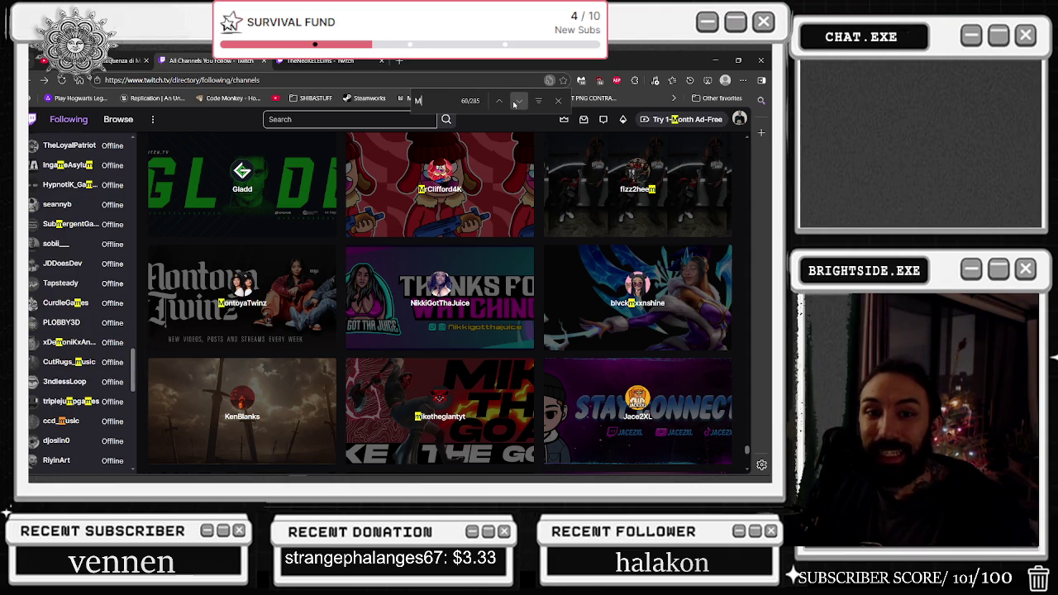
{"action": "left_click", "coordinate": [514, 101]}
{"action": "left_click", "coordinate": [514, 102]}
{"action": "left_click", "coordinate": [53, 303]}
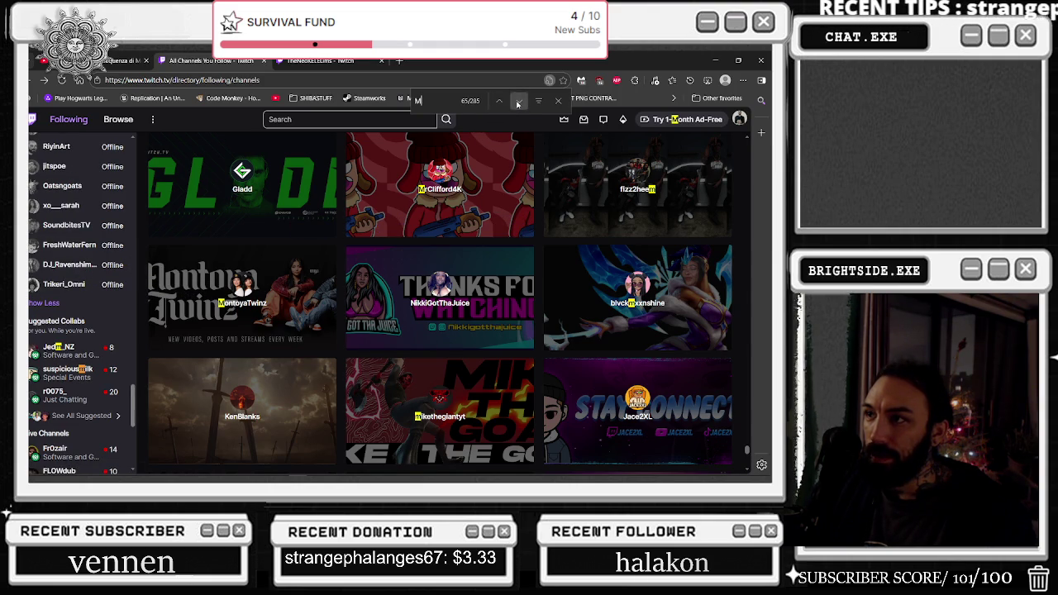
- Advance through the M matches on the live channel cards in the followed-channels grid
{"action": "left_click", "coordinate": [518, 103]}
{"action": "left_click", "coordinate": [517, 103]}
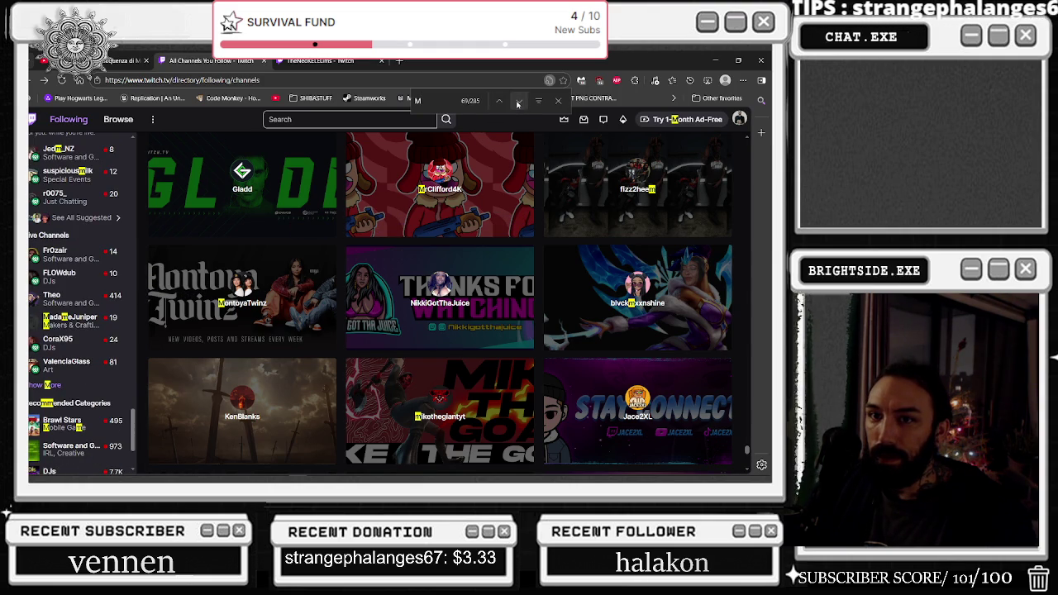
{"action": "left_click", "coordinate": [517, 104]}
{"action": "left_click", "coordinate": [518, 103]}
{"action": "left_click", "coordinate": [518, 103]}
{"action": "left_click", "coordinate": [518, 103]}
{"action": "left_click", "coordinate": [517, 104]}
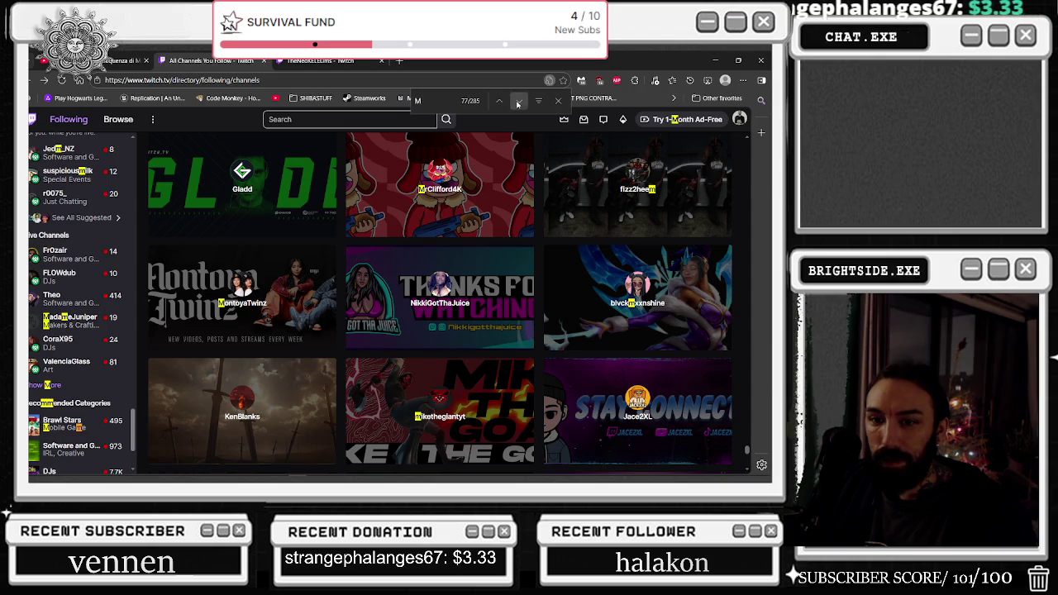
{"action": "left_click", "coordinate": [517, 103]}
{"action": "left_click", "coordinate": [518, 104]}
{"action": "left_click", "coordinate": [518, 104]}
{"action": "left_click", "coordinate": [517, 103]}
{"action": "left_click", "coordinate": [518, 104]}
{"action": "left_click", "coordinate": [518, 104]}
{"action": "left_click", "coordinate": [517, 104]}
{"action": "left_click", "coordinate": [518, 104]}
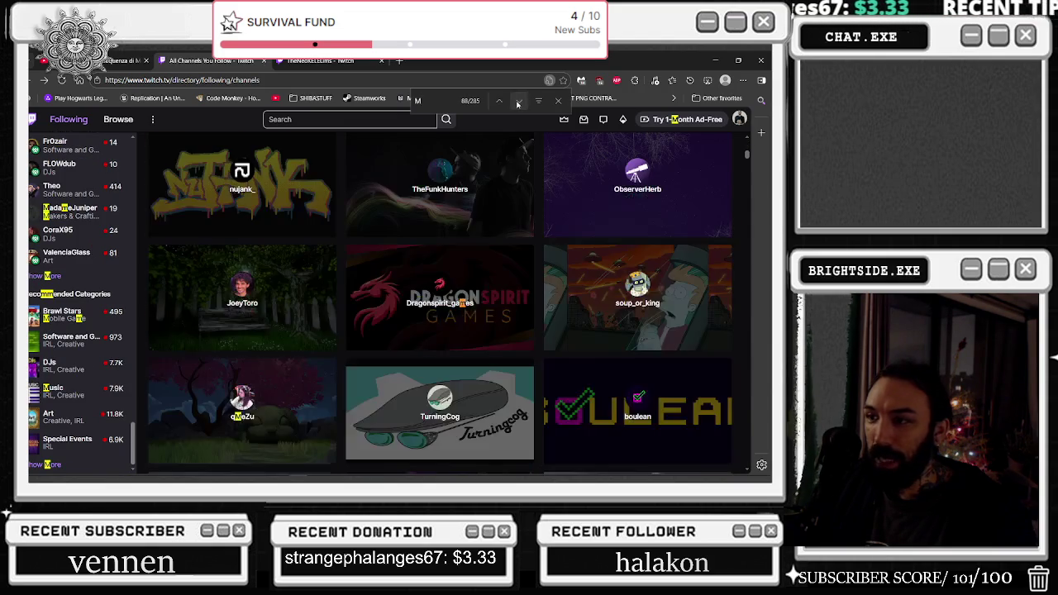
{"action": "left_click", "coordinate": [518, 103]}
{"action": "left_click", "coordinate": [518, 103]}
{"action": "left_click", "coordinate": [517, 103]}
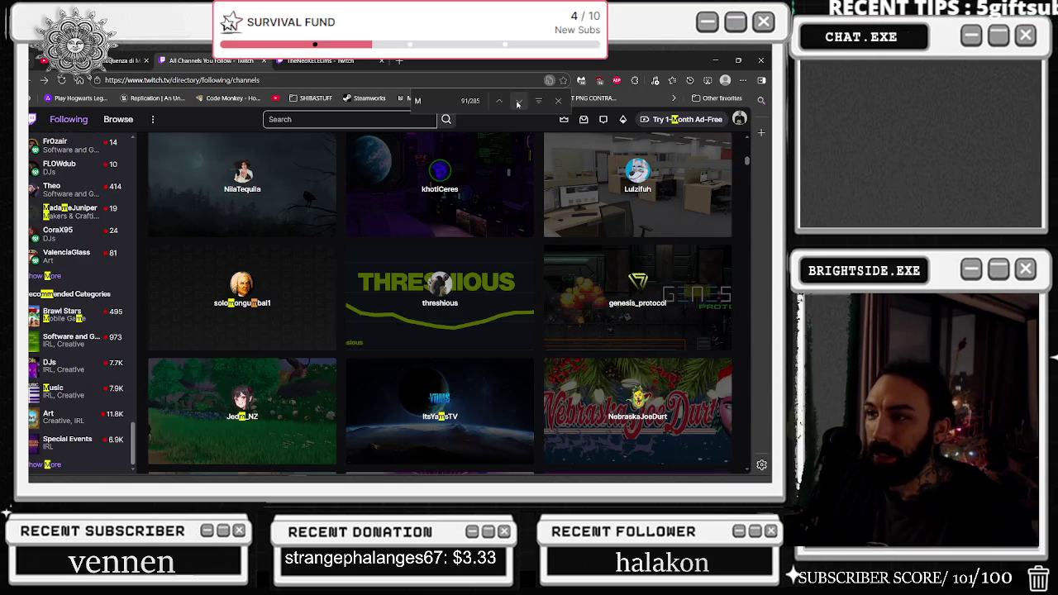
{"action": "left_click", "coordinate": [517, 103]}
{"action": "left_click", "coordinate": [518, 104]}
{"action": "left_click", "coordinate": [517, 104]}
{"action": "left_click", "coordinate": [517, 104]}
{"action": "left_click", "coordinate": [518, 103]}
{"action": "left_click", "coordinate": [518, 103]}
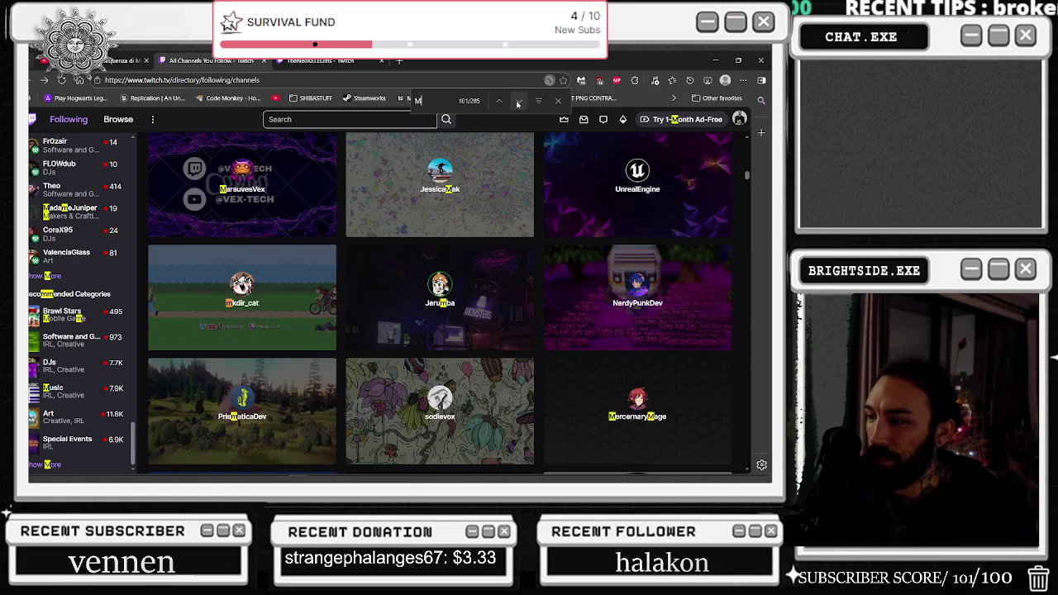
{"action": "left_click", "coordinate": [518, 104]}
{"action": "left_click", "coordinate": [517, 103]}
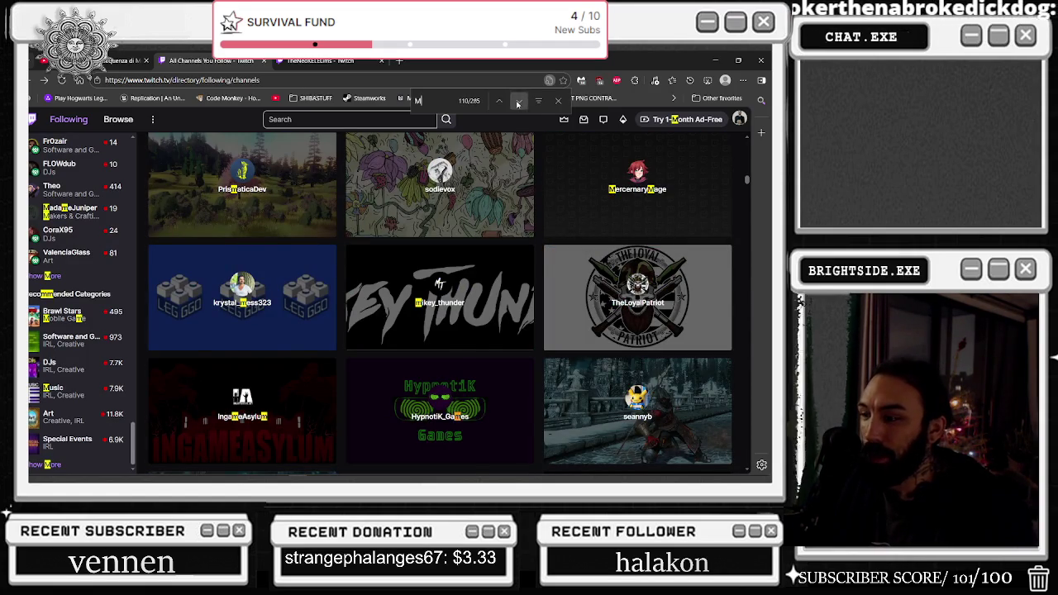
{"action": "left_click", "coordinate": [518, 104]}
{"action": "left_click", "coordinate": [518, 103]}
{"action": "left_click", "coordinate": [518, 103]}
{"action": "left_click", "coordinate": [517, 103]}
{"action": "left_click", "coordinate": [518, 103]}
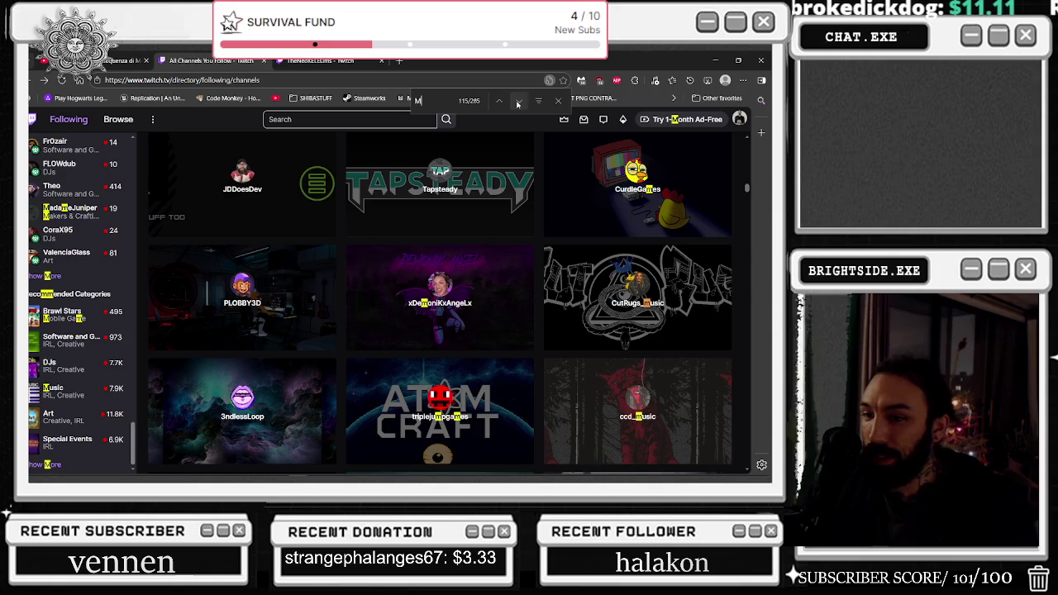
{"action": "left_click", "coordinate": [518, 104]}
{"action": "left_click", "coordinate": [517, 104]}
{"action": "left_click", "coordinate": [517, 104]}
{"action": "left_click", "coordinate": [518, 103]}
{"action": "left_click", "coordinate": [518, 103]}
{"action": "left_click", "coordinate": [517, 104]}
{"action": "left_click", "coordinate": [518, 103]}
{"action": "left_click", "coordinate": [517, 104]}
{"action": "left_click", "coordinate": [518, 104]}
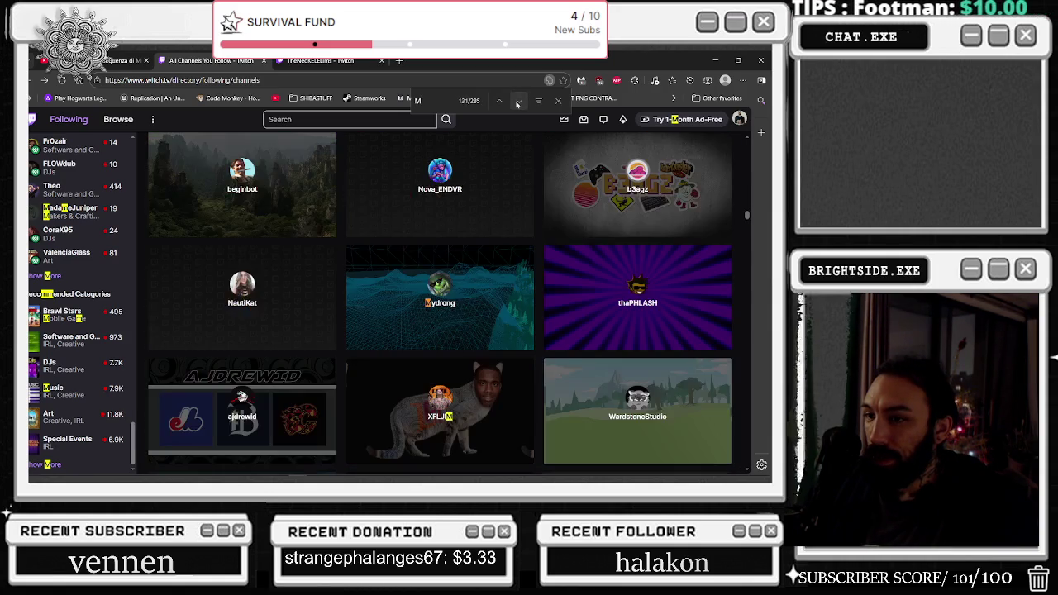
- Go back one match, then skip ahead through the grid to match 169 of 285 at mdxcai
{"action": "left_click", "coordinate": [501, 102]}
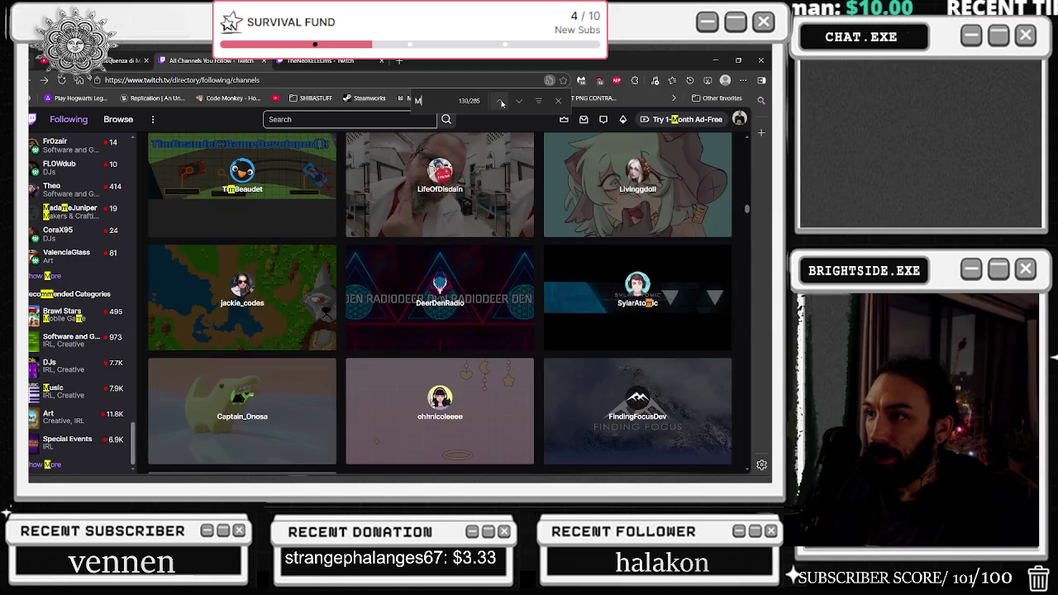
{"action": "left_click", "coordinate": [520, 103]}
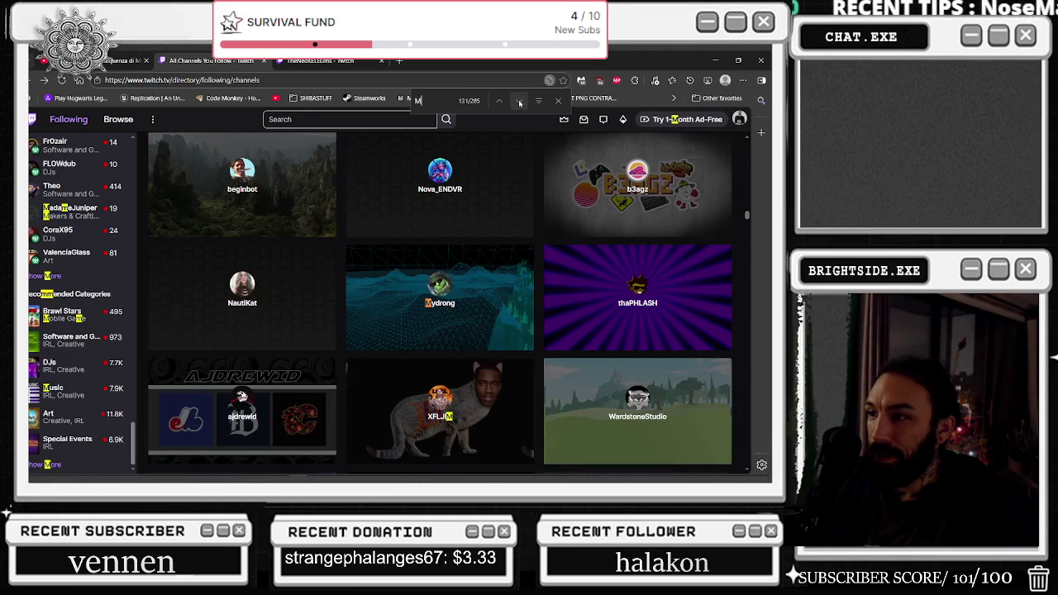
{"action": "left_click", "coordinate": [520, 103]}
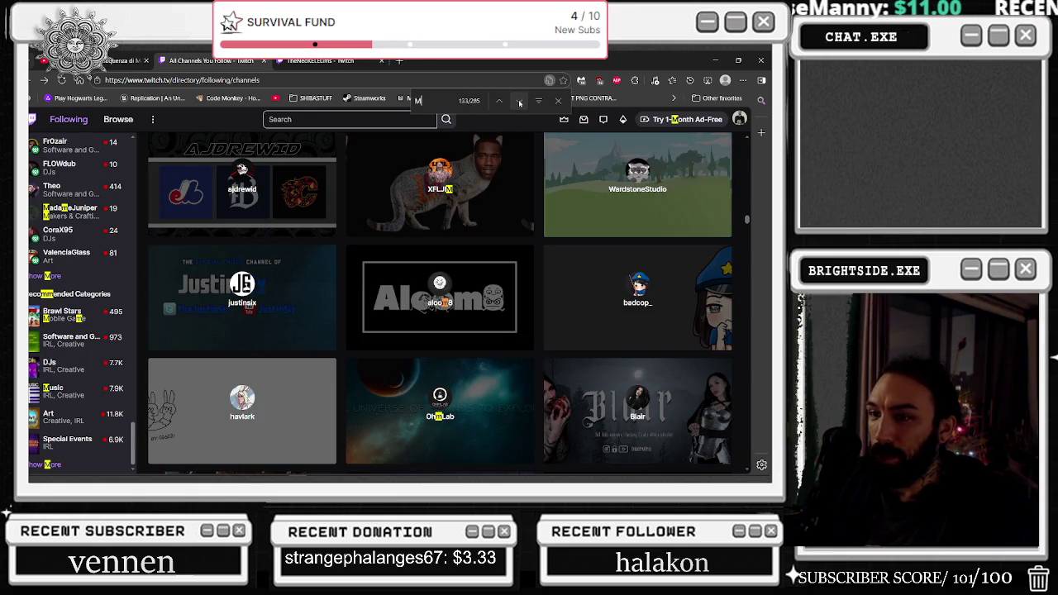
{"action": "left_click", "coordinate": [520, 103]}
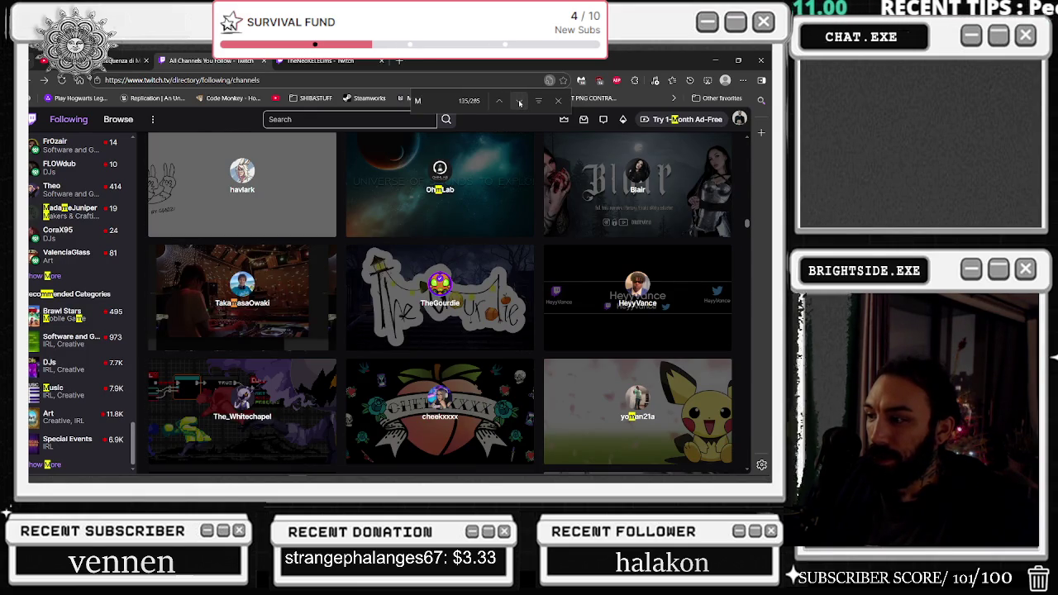
{"action": "left_click", "coordinate": [520, 103]}
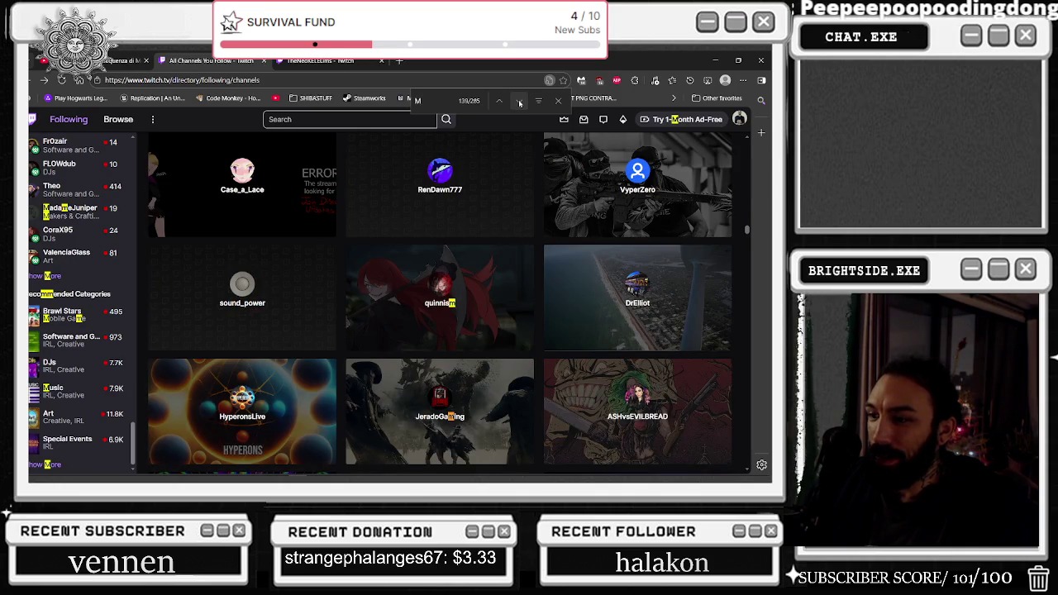
{"action": "left_click", "coordinate": [520, 102]}
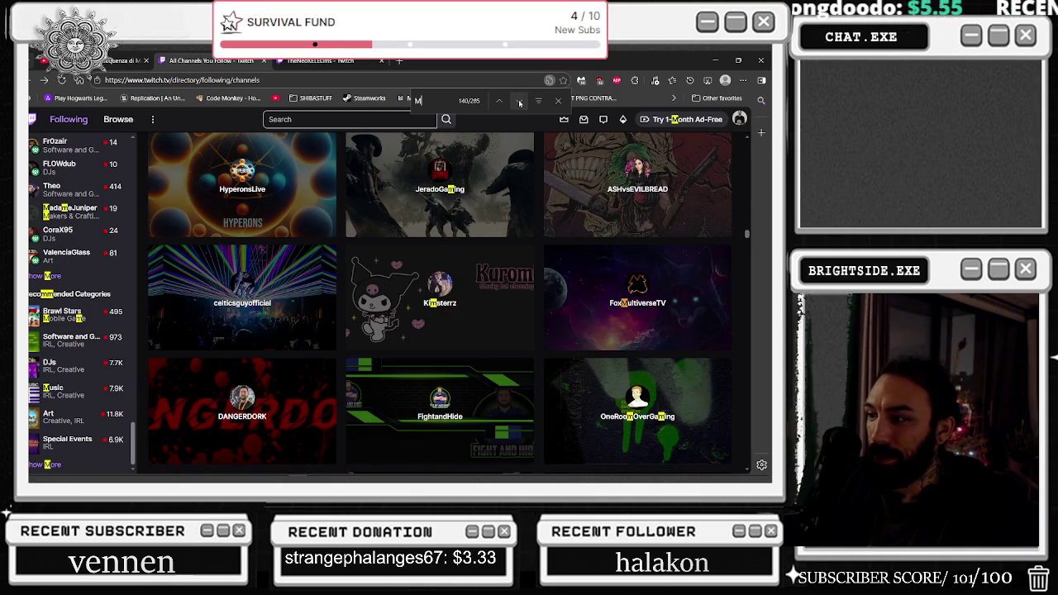
{"action": "left_click", "coordinate": [521, 102]}
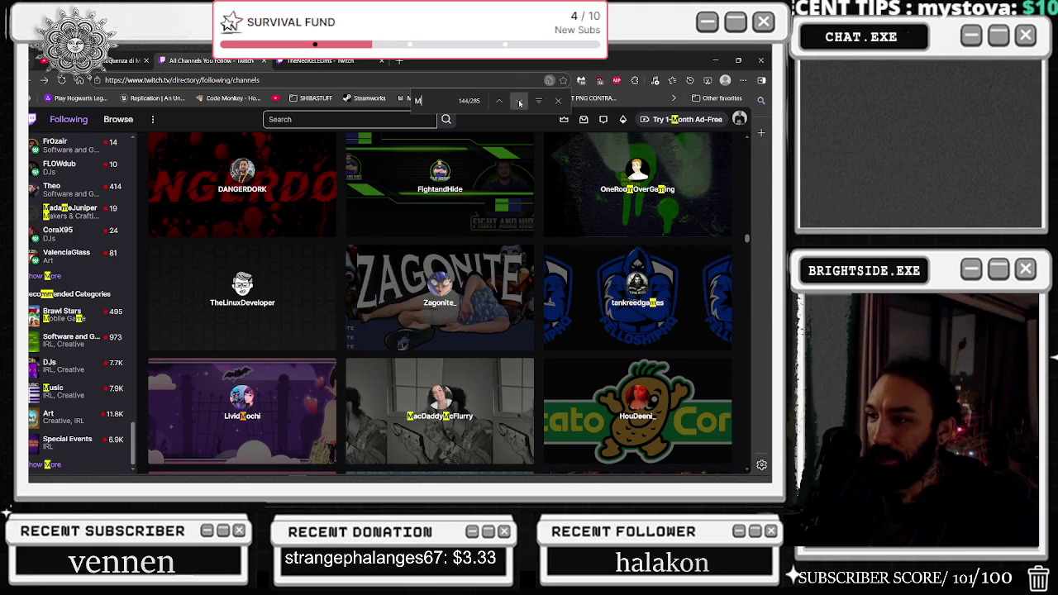
{"action": "left_click", "coordinate": [520, 102]}
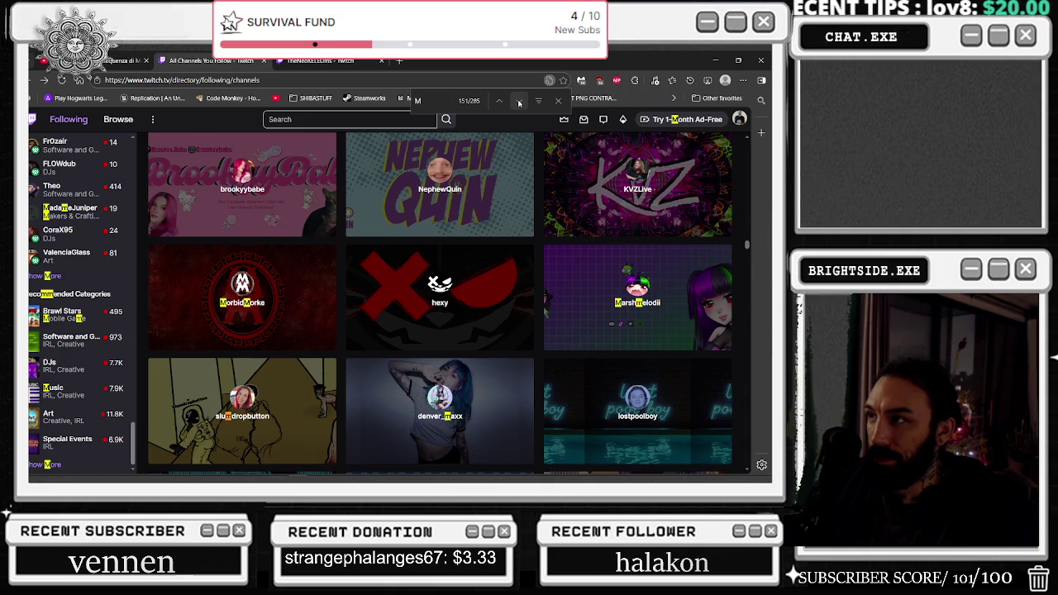
{"action": "double_click", "coordinate": [520, 103]}
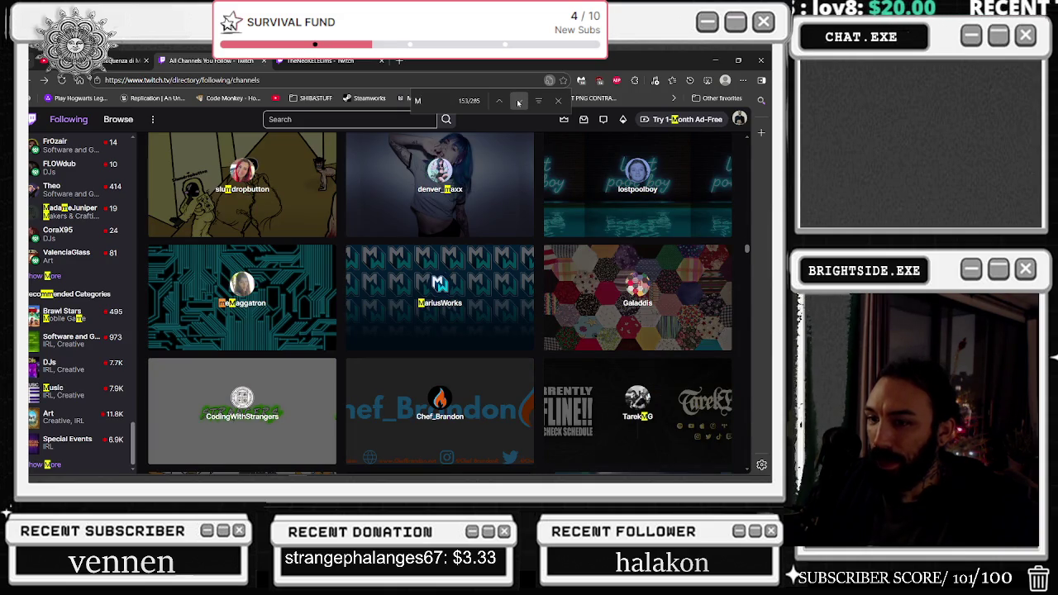
{"action": "triple_click", "coordinate": [519, 103]}
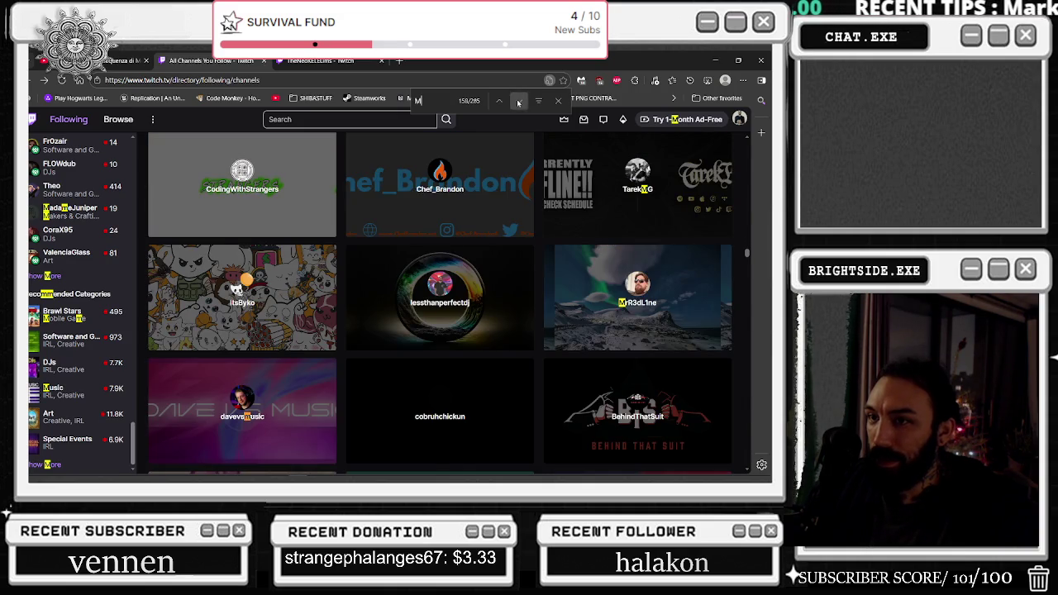
{"action": "triple_click", "coordinate": [518, 103]}
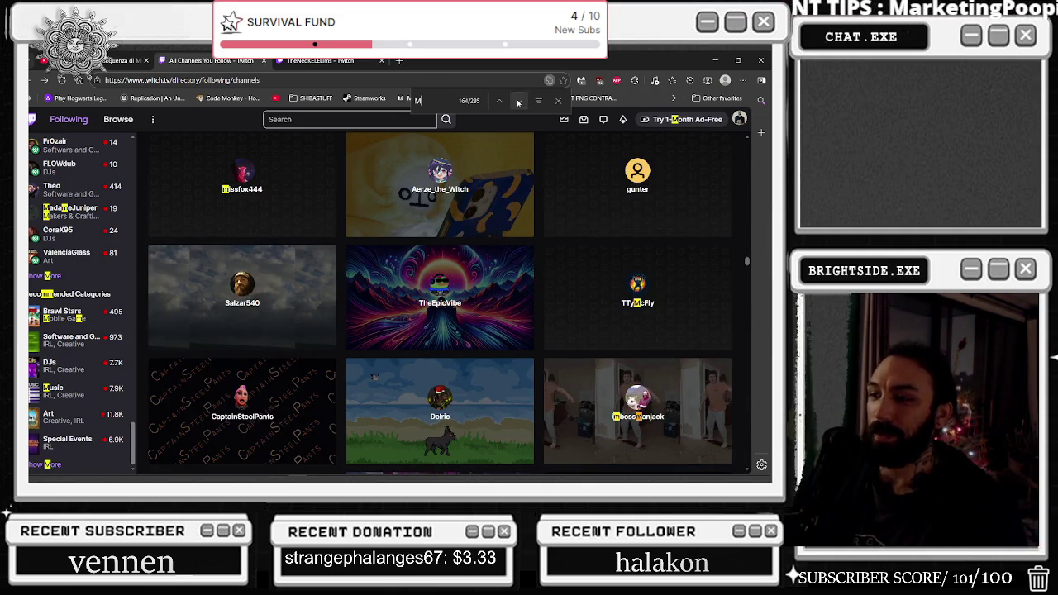
{"action": "triple_click", "coordinate": [519, 103]}
{"action": "double_click", "coordinate": [518, 102]}
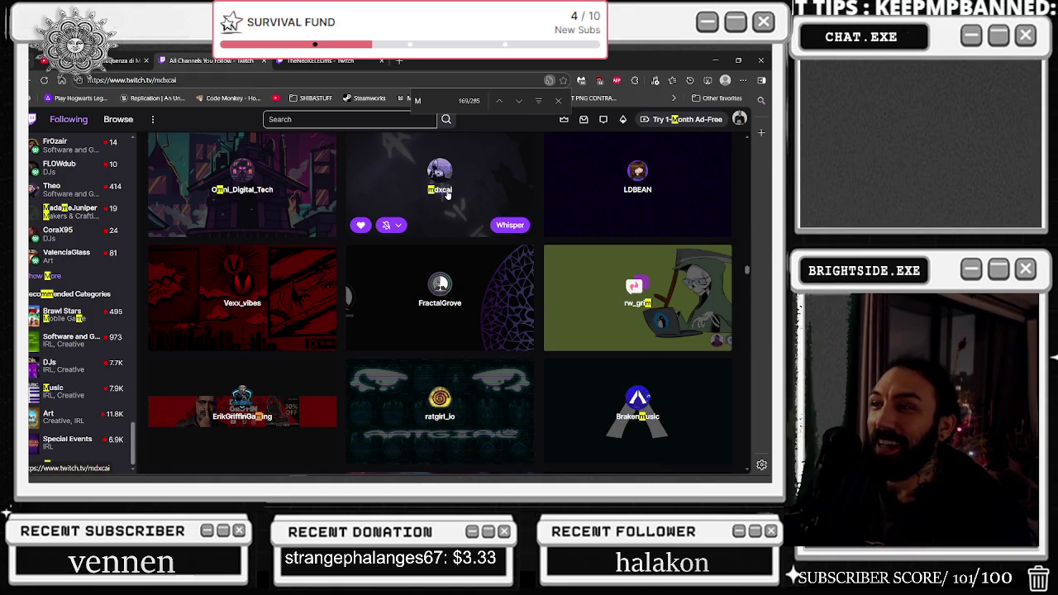
- Open the mdxcai channel from the grid and scroll through its recent broadcasts
{"action": "left_click", "coordinate": [446, 193]}
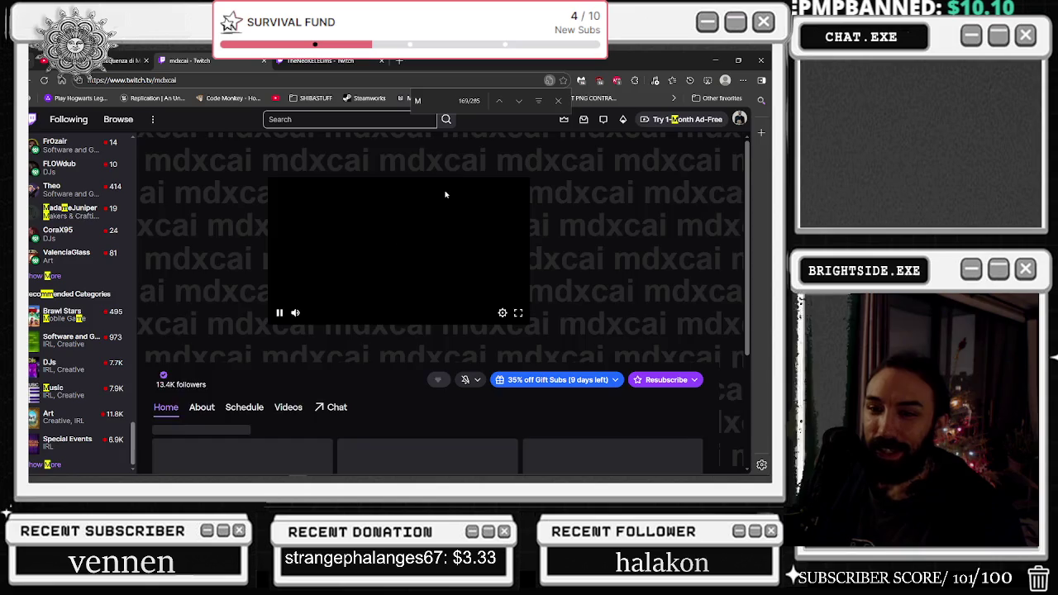
{"action": "scroll", "coordinate": [376, 269], "scroll_direction": "down", "scroll_amount": 2}
{"action": "scroll", "coordinate": [377, 248], "scroll_direction": "up", "scroll_amount": 2}
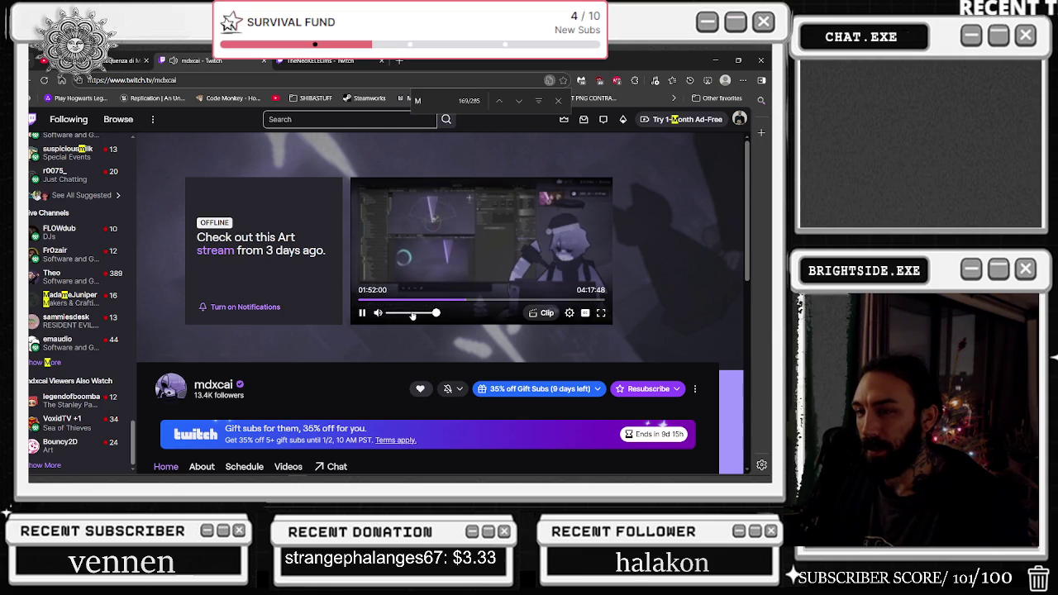
{"action": "scroll", "coordinate": [397, 325], "scroll_direction": "down", "scroll_amount": 2}
{"action": "scroll", "coordinate": [364, 328], "scroll_direction": "down", "scroll_amount": 1}
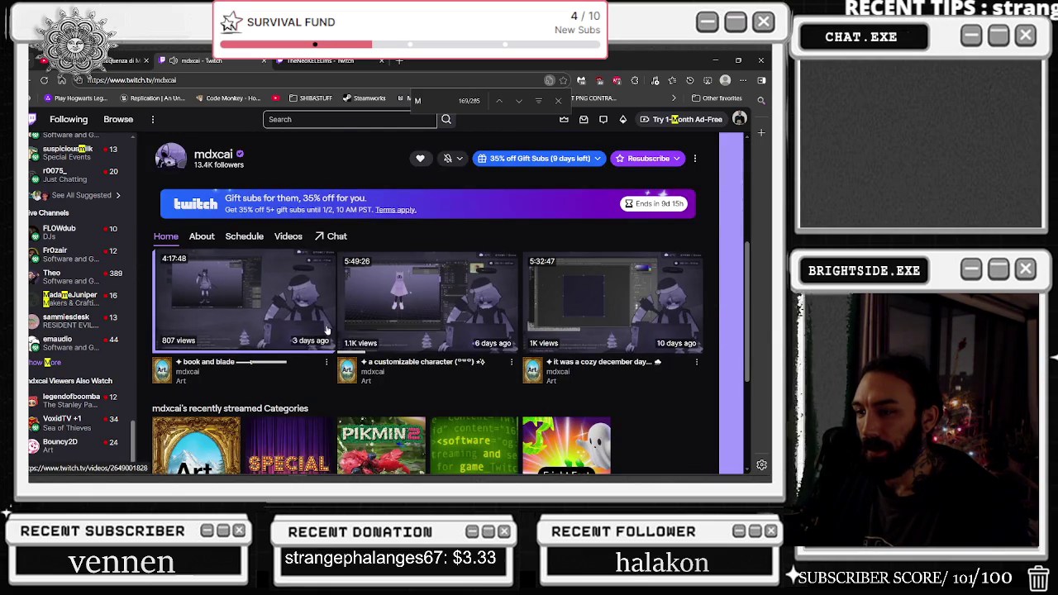
{"action": "scroll", "coordinate": [322, 329], "scroll_direction": "down", "scroll_amount": 1}
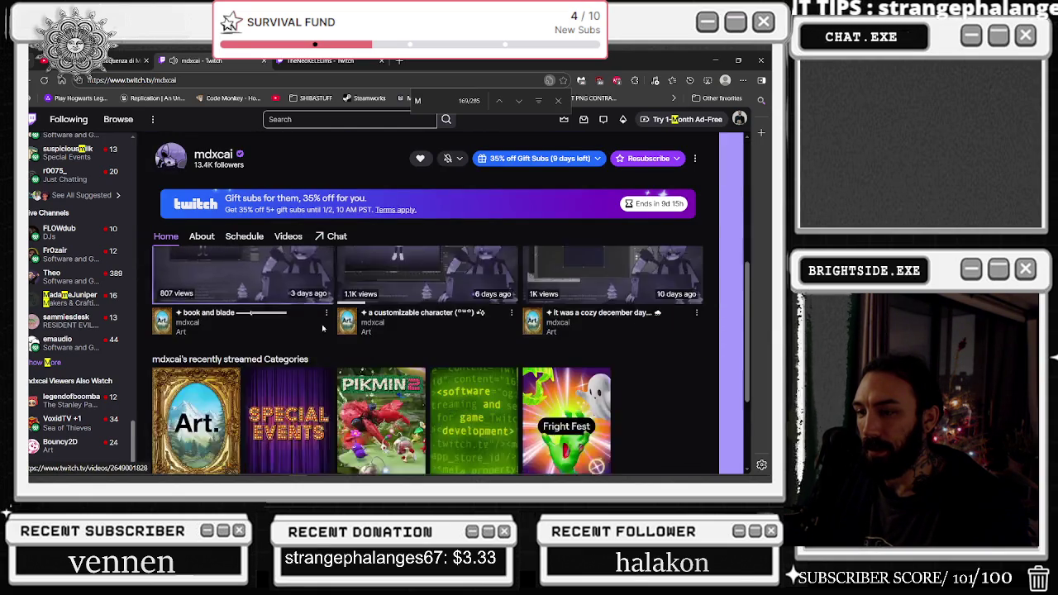
- Scroll back to the top, lower the replay volume to 82%, and move to TheNeoKELElims tab
{"action": "scroll", "coordinate": [322, 329], "scroll_direction": "up", "scroll_amount": 1}
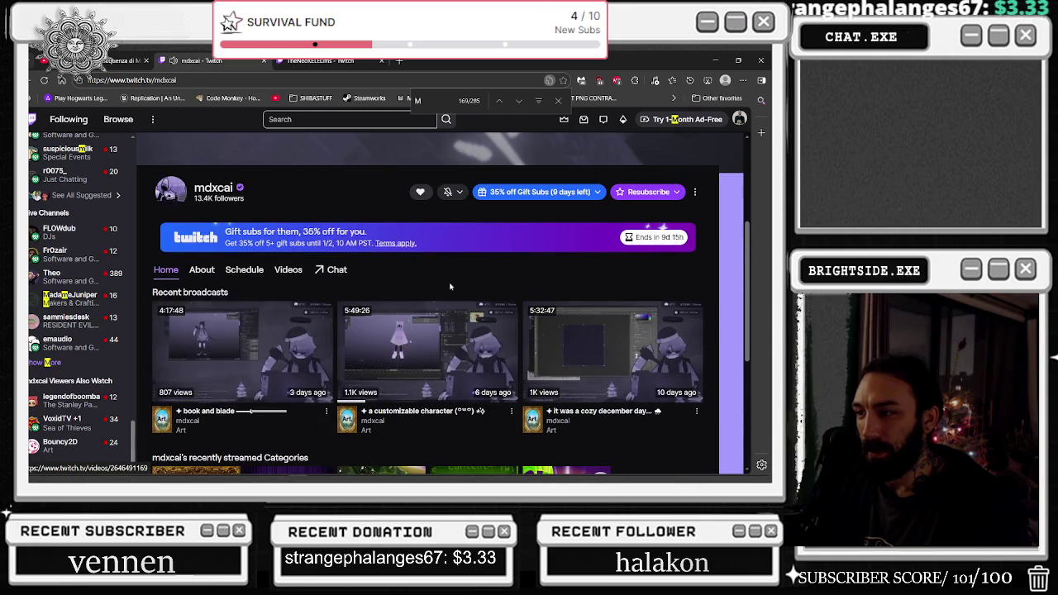
{"action": "scroll", "coordinate": [417, 260], "scroll_direction": "up", "scroll_amount": 1}
{"action": "left_click_drag", "start_coordinate": [436, 264], "coordinate": [427, 264]}
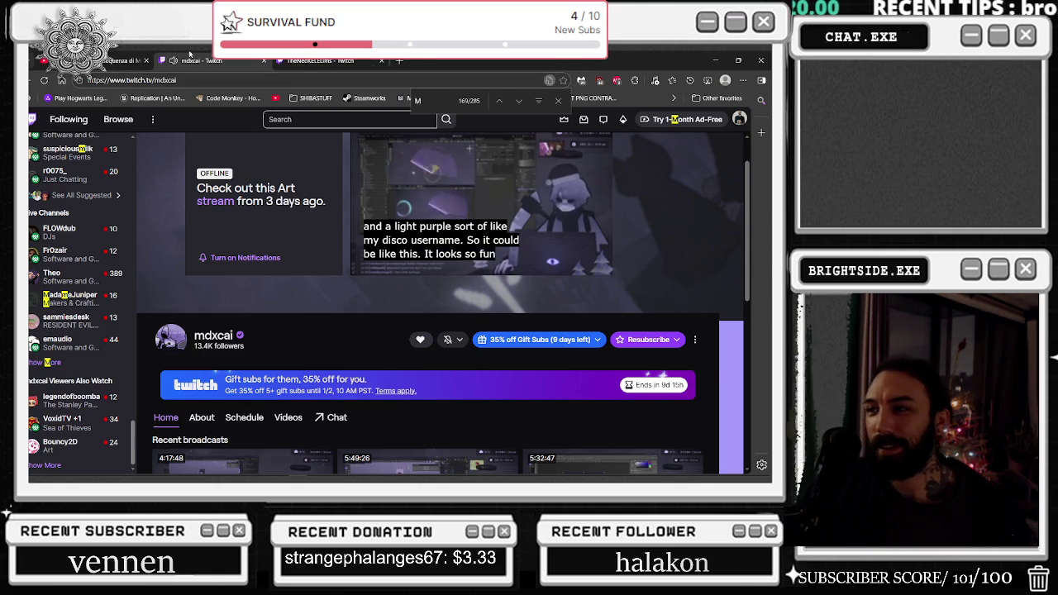
{"action": "key", "text": "ctrl+Tab"}
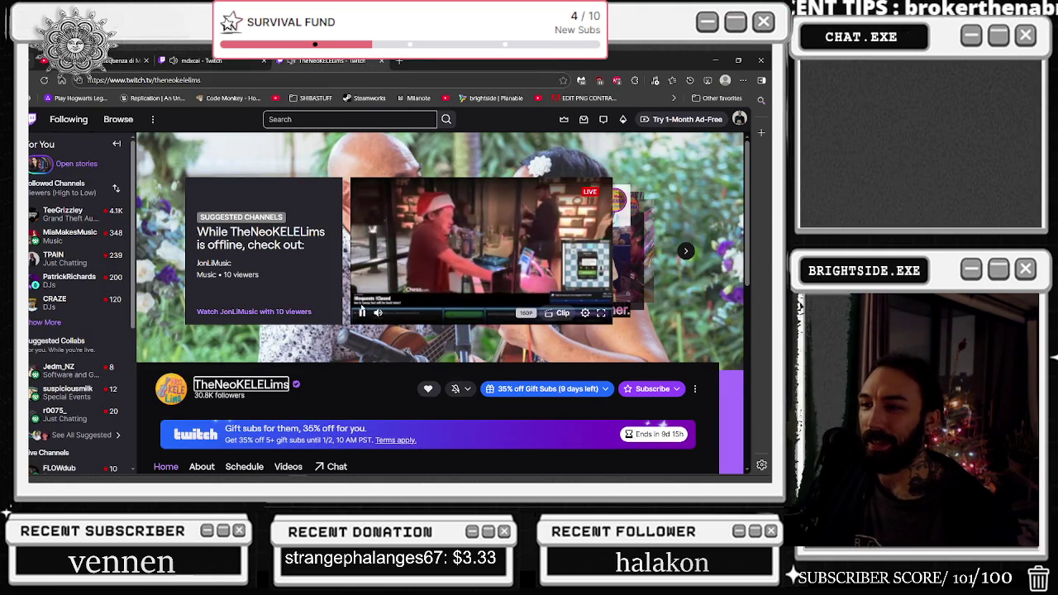
- Pause the JonLiMusic preview and close TheNeoKELElims channel tab
{"action": "key", "text": "space"}
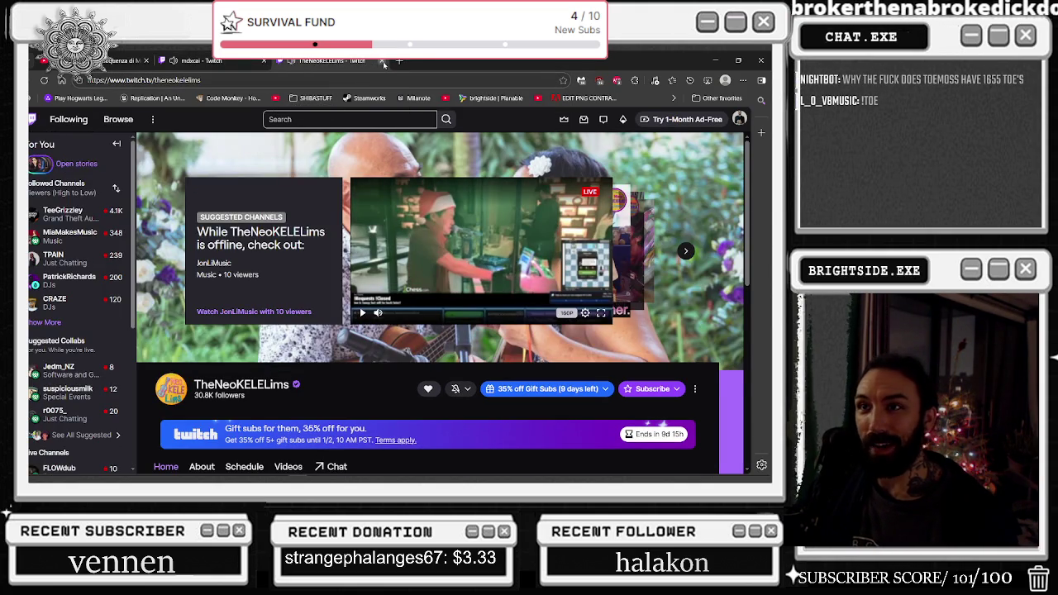
{"action": "left_click", "coordinate": [381, 61]}
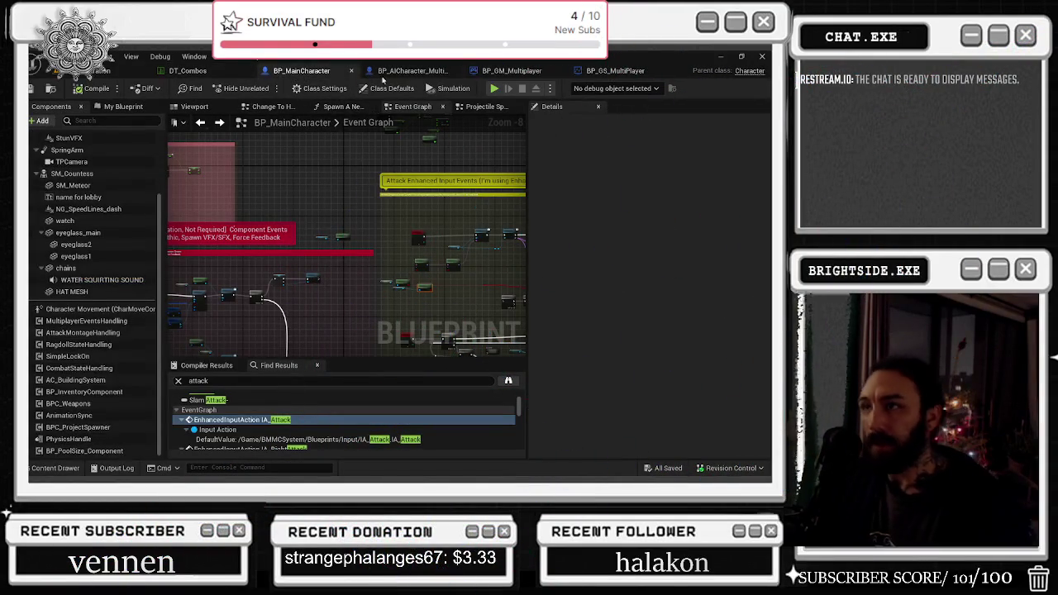
- Check the fireworks SpawnActor node in BP_GS_MultiPlayer, then start a playtest of the Badaboom_Pizza_sim level
{"action": "left_click", "coordinate": [405, 71]}
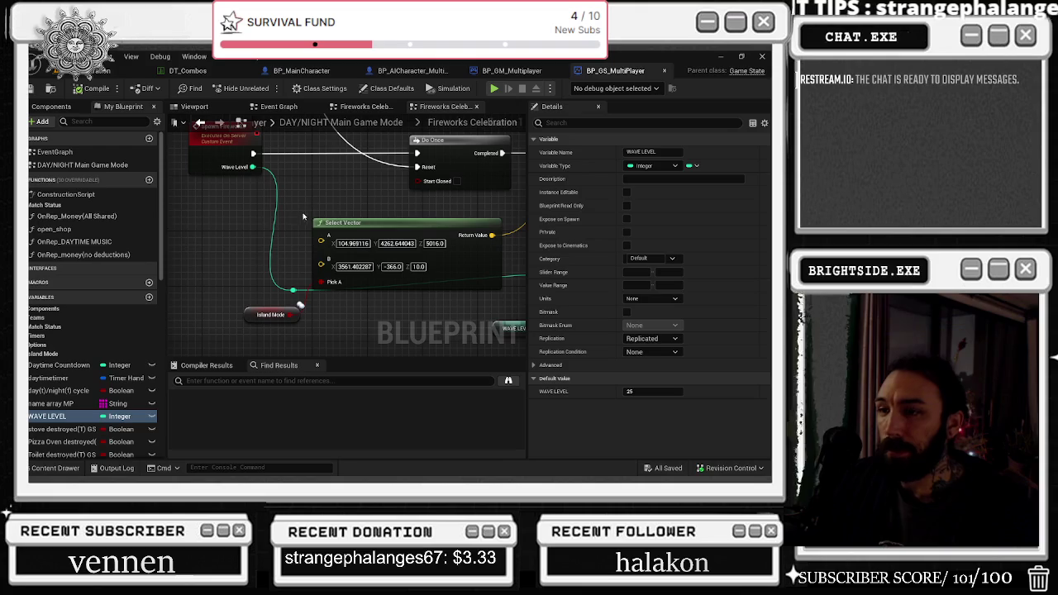
{"action": "left_click_drag", "start_coordinate": [253, 214], "coordinate": [166, 267]}
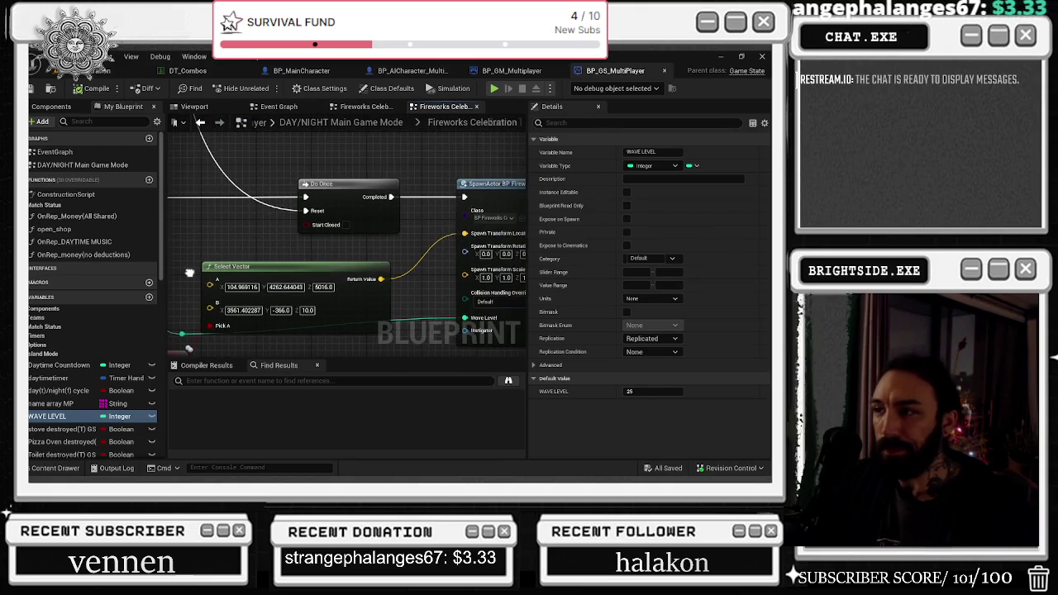
{"action": "left_click", "coordinate": [112, 71]}
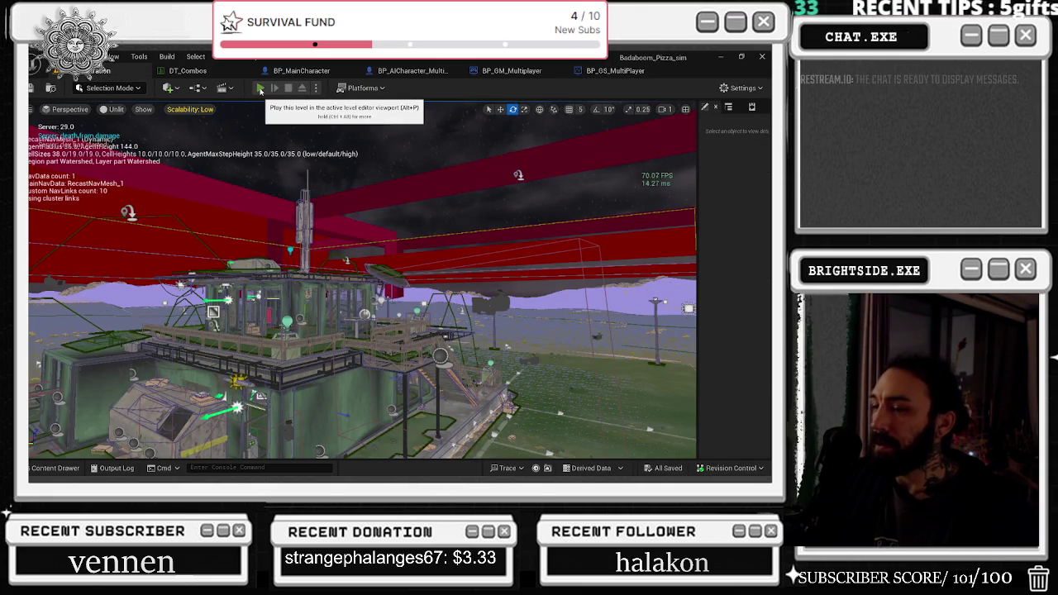
{"action": "left_click", "coordinate": [260, 89]}
{"action": "key", "text": "alt+Tab"}
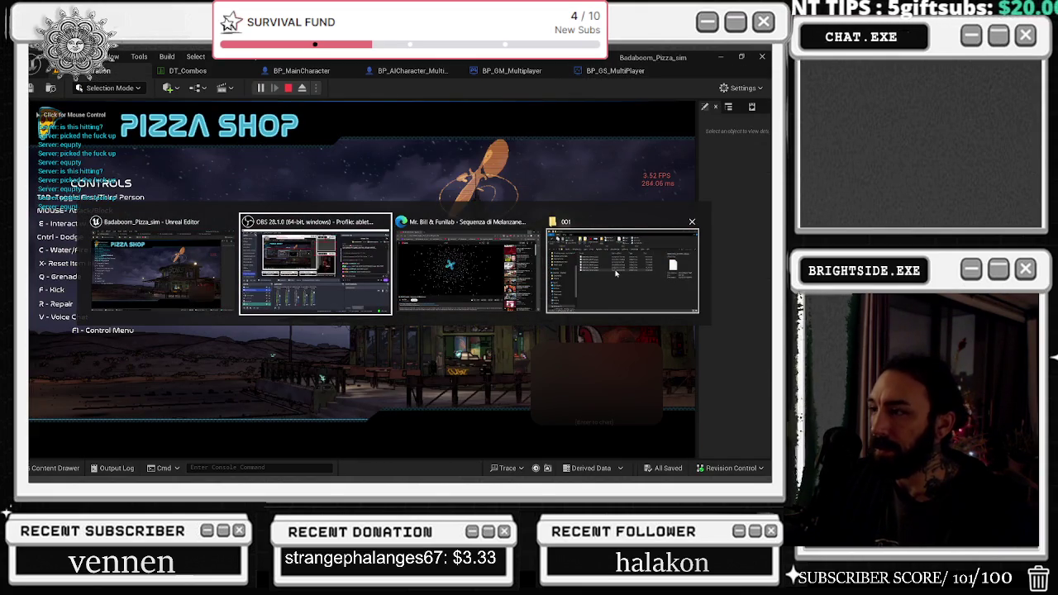
- Walk from the kitchen through the dining area outside, then view the Message Log's Accessed None errors
{"action": "key", "text": "Escape"}
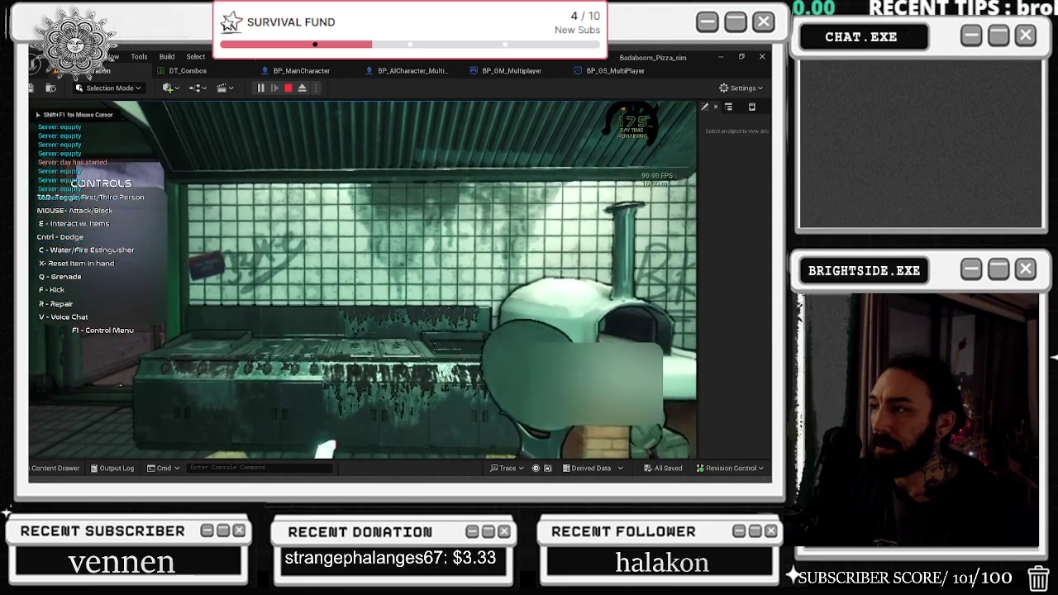
{"action": "key", "text": "w"}
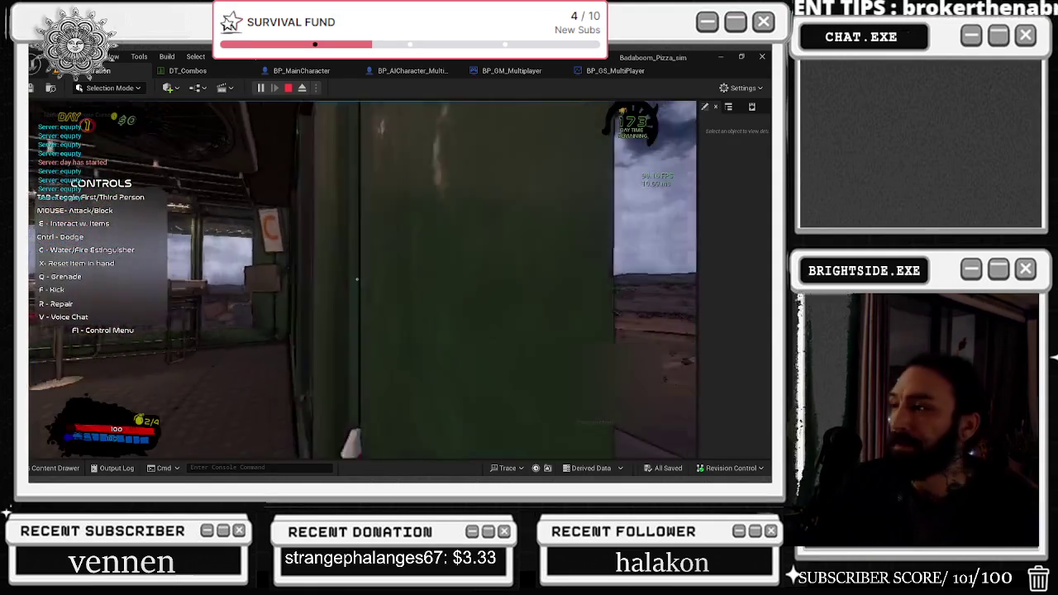
{"action": "key", "text": "w"}
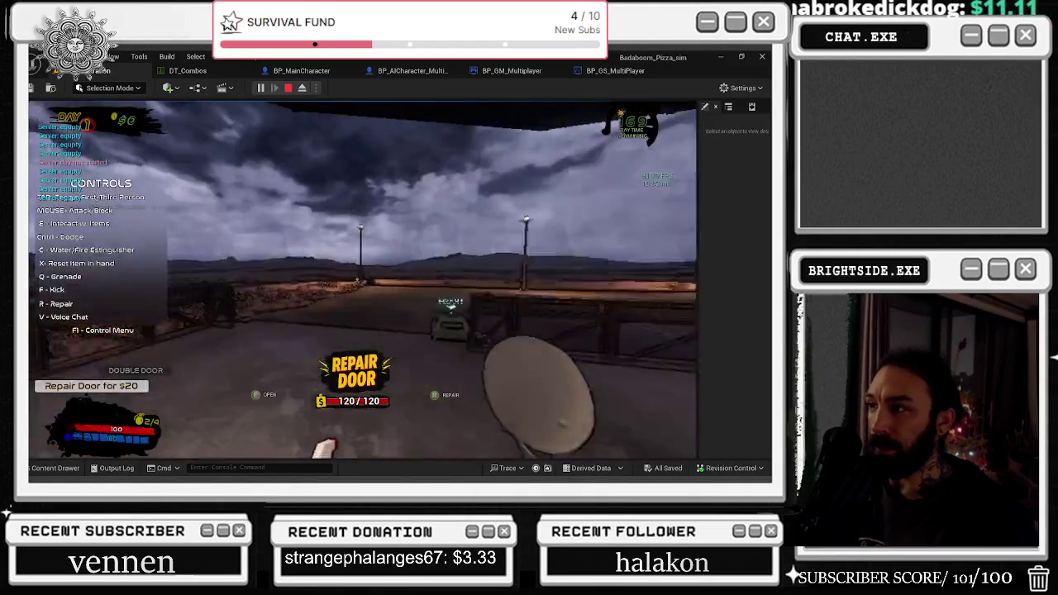
{"action": "key", "text": "alt+Tab"}
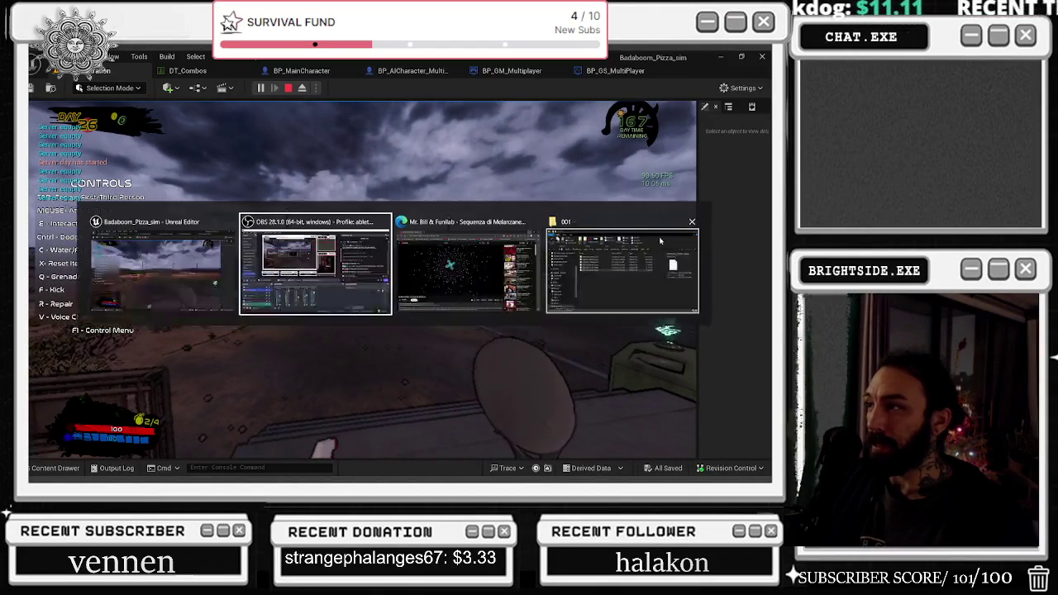
{"action": "mouse_move", "coordinate": [699, 165]}
{"action": "left_mouse_down"}
{"action": "mouse_move", "coordinate": [389, 166]}
{"action": "mouse_move", "coordinate": [474, 166]}
{"action": "left_mouse_up"}
{"action": "left_click", "coordinate": [668, 107]}
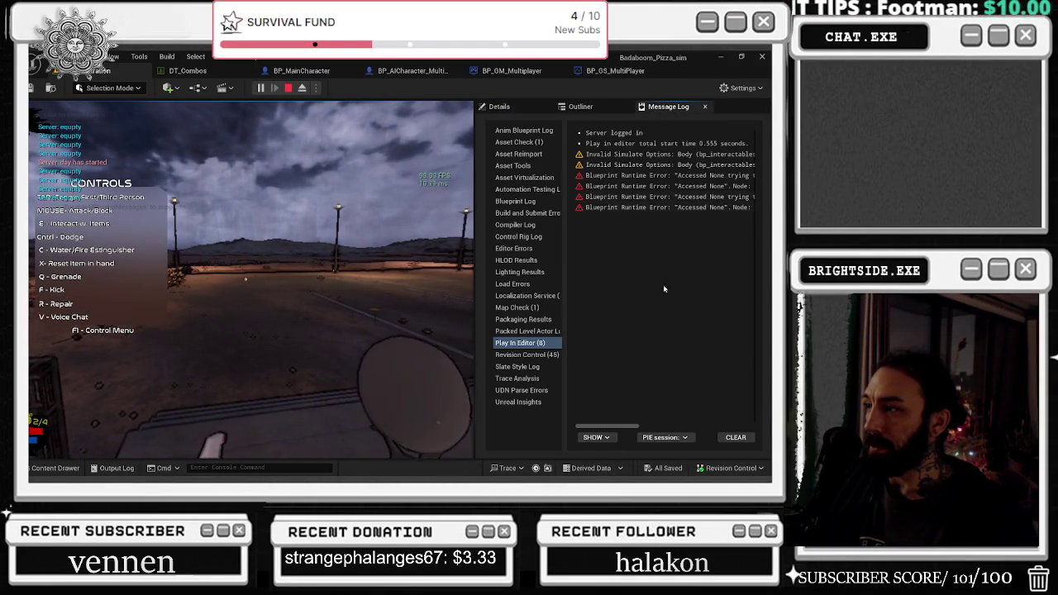
- Open the Get Text function in bpw_overlay_widget_hover behind the Accessed None error
{"action": "left_click_drag", "start_coordinate": [612, 426], "coordinate": [684, 411]}
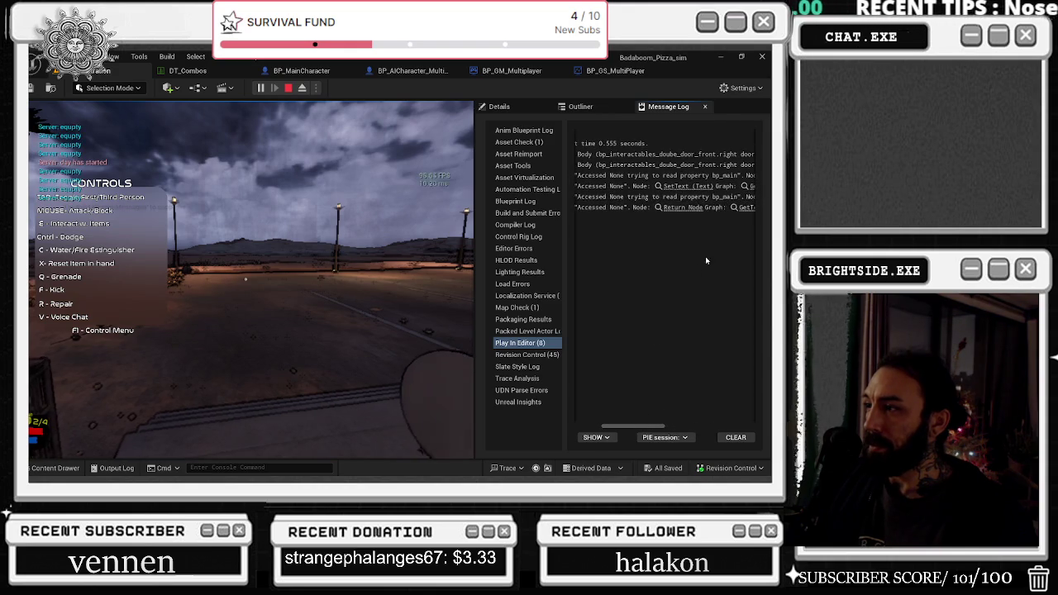
{"action": "left_click", "coordinate": [693, 216]}
{"action": "scroll", "coordinate": [571, 225], "scroll_direction": "up", "scroll_amount": 2}
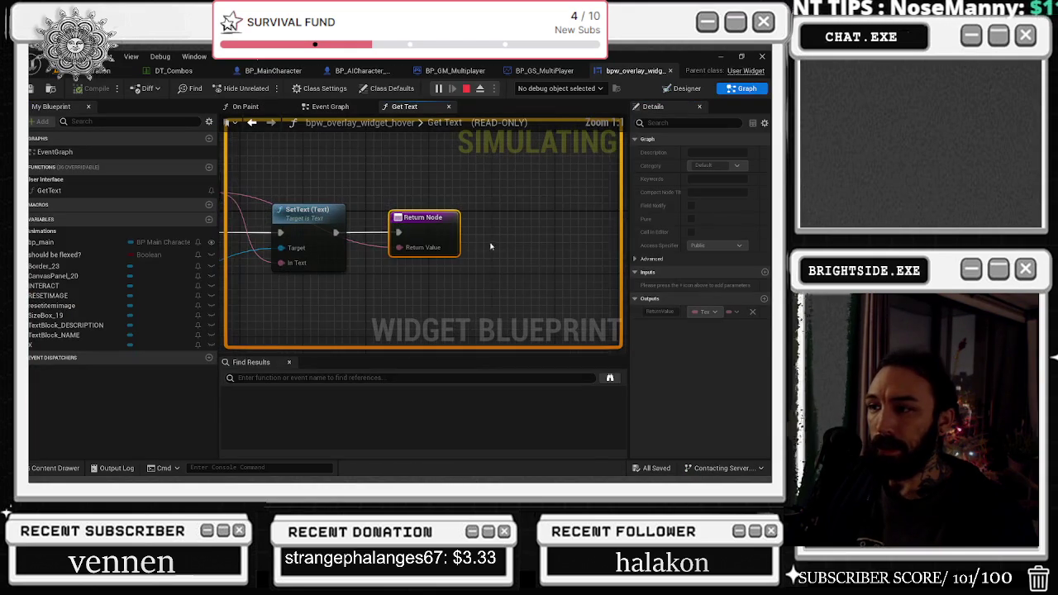
{"action": "left_click_drag", "start_coordinate": [571, 225], "coordinate": [570, 229]}
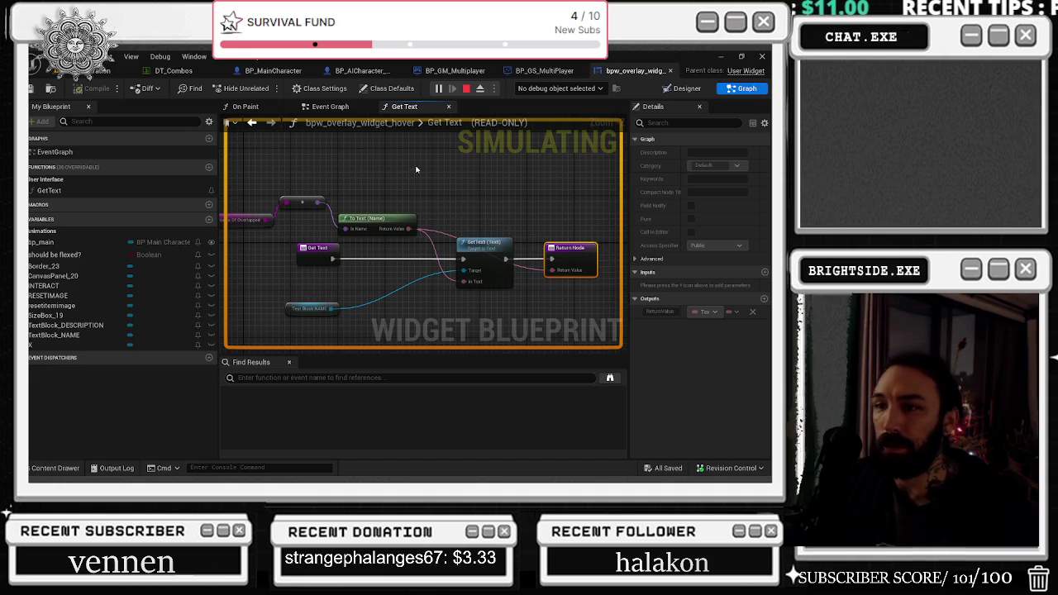
- Return to the level editor and open the BP_Morning_Customer Branch node from the log
{"action": "left_click", "coordinate": [108, 70]}
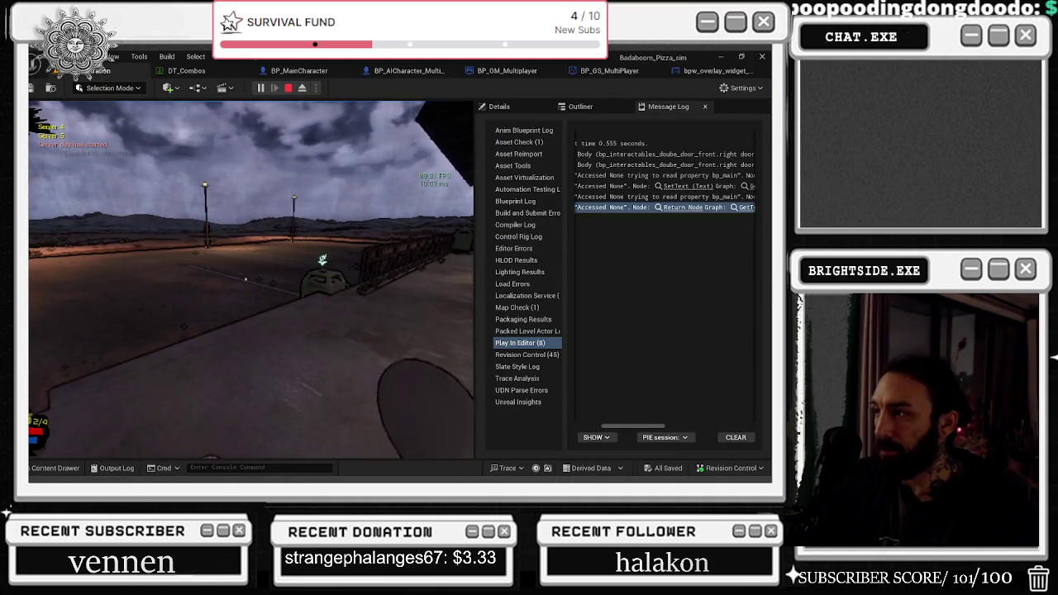
{"action": "key", "text": "alt+Tab"}
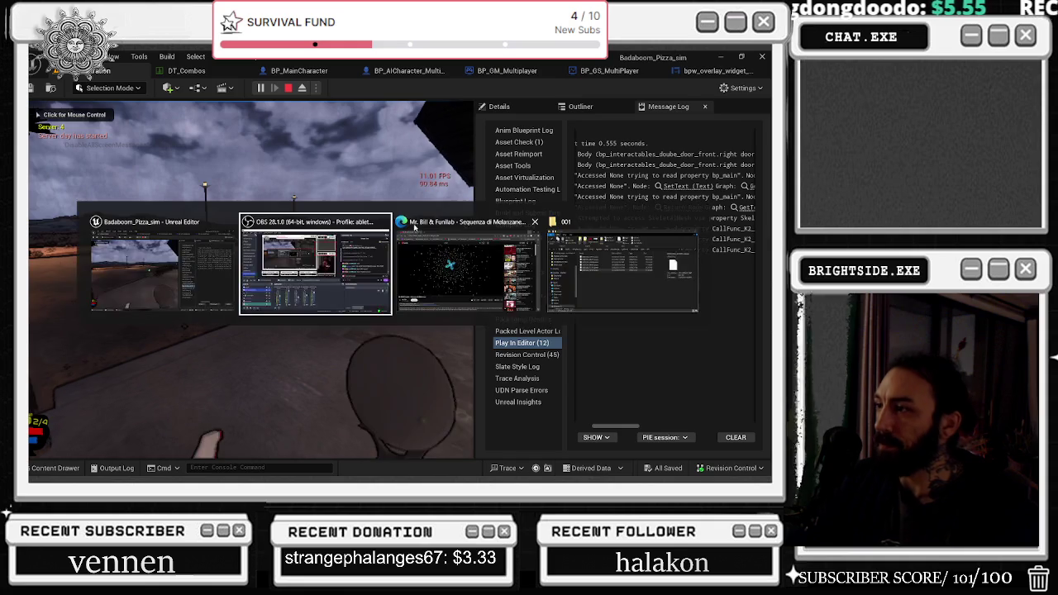
{"action": "mouse_move", "coordinate": [609, 426]}
{"action": "left_mouse_down"}
{"action": "mouse_move", "coordinate": [702, 403]}
{"action": "mouse_move", "coordinate": [674, 388]}
{"action": "mouse_move", "coordinate": [658, 331]}
{"action": "mouse_move", "coordinate": [662, 230]}
{"action": "left_mouse_up"}
{"action": "left_click", "coordinate": [659, 229]}
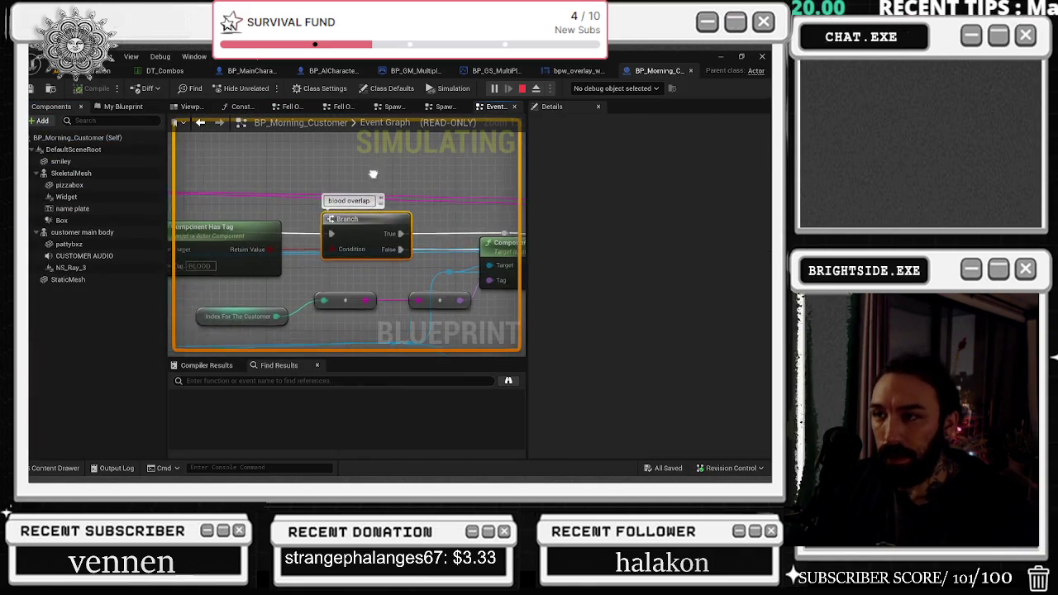
- Zoom out the BP_Morning_Customer Event Graph and centre the blood-overlap Branch node
{"action": "scroll", "coordinate": [494, 192], "scroll_direction": "down", "scroll_amount": 3}
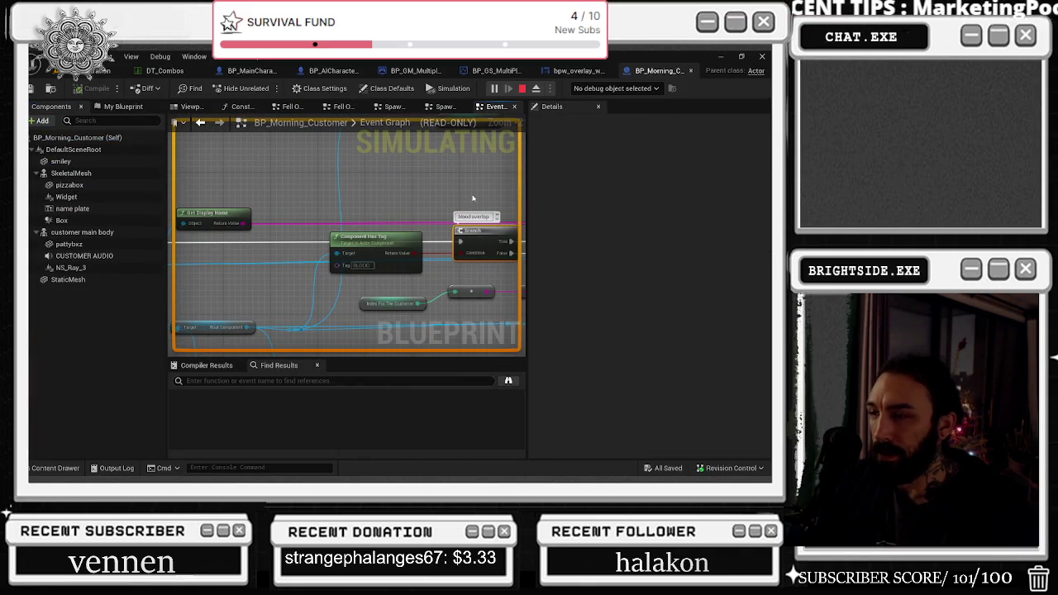
{"action": "scroll", "coordinate": [453, 208], "scroll_direction": "down", "scroll_amount": 1}
{"action": "left_click_drag", "start_coordinate": [442, 215], "coordinate": [394, 172]}
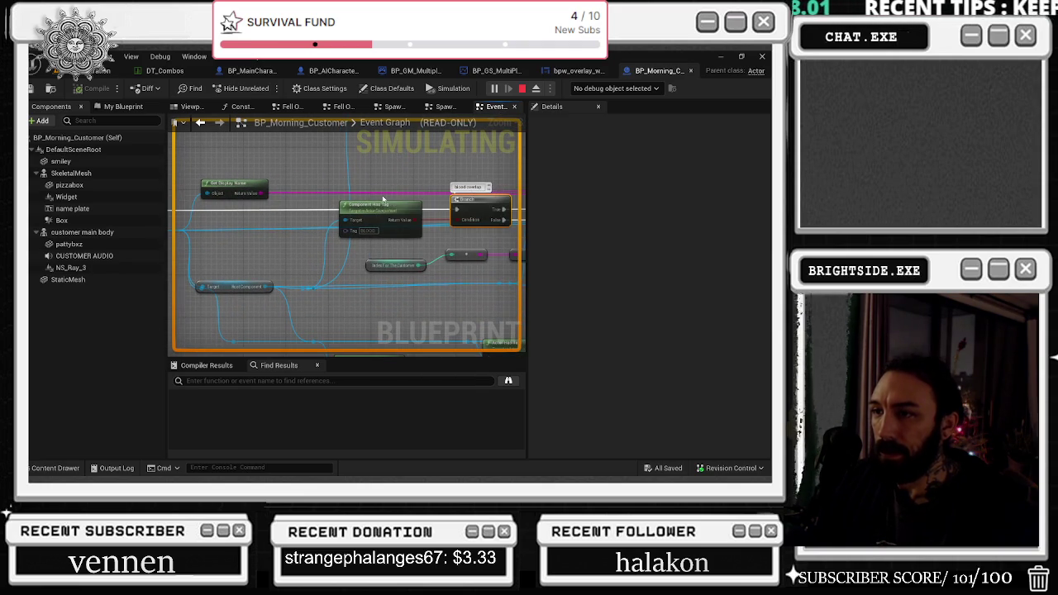
- Go back to the level tab, widen the game view beside the message log, and resume play
{"action": "left_click", "coordinate": [101, 72]}
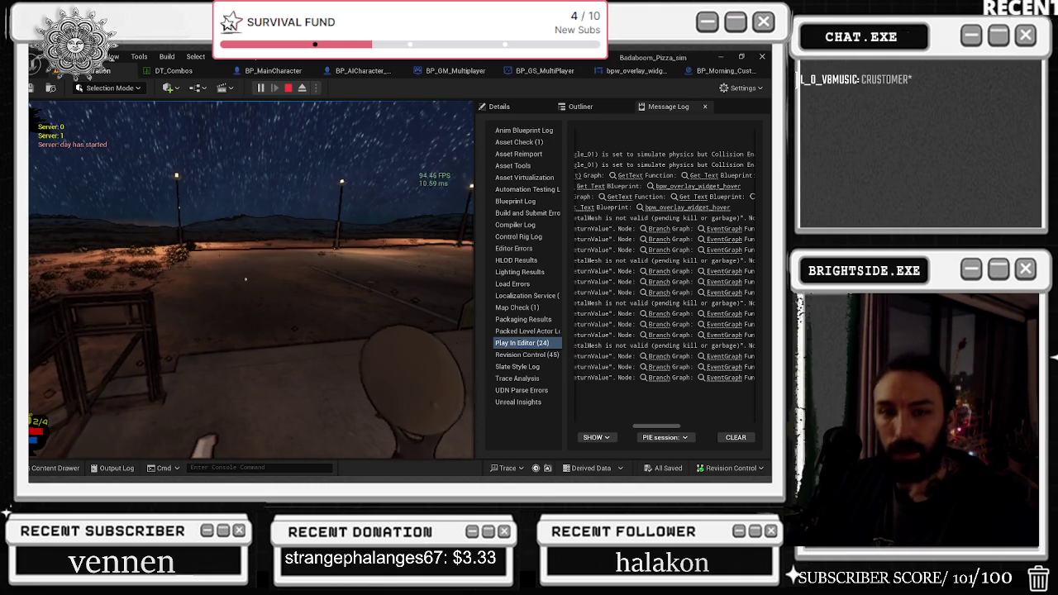
{"action": "key", "text": "alt+Tab"}
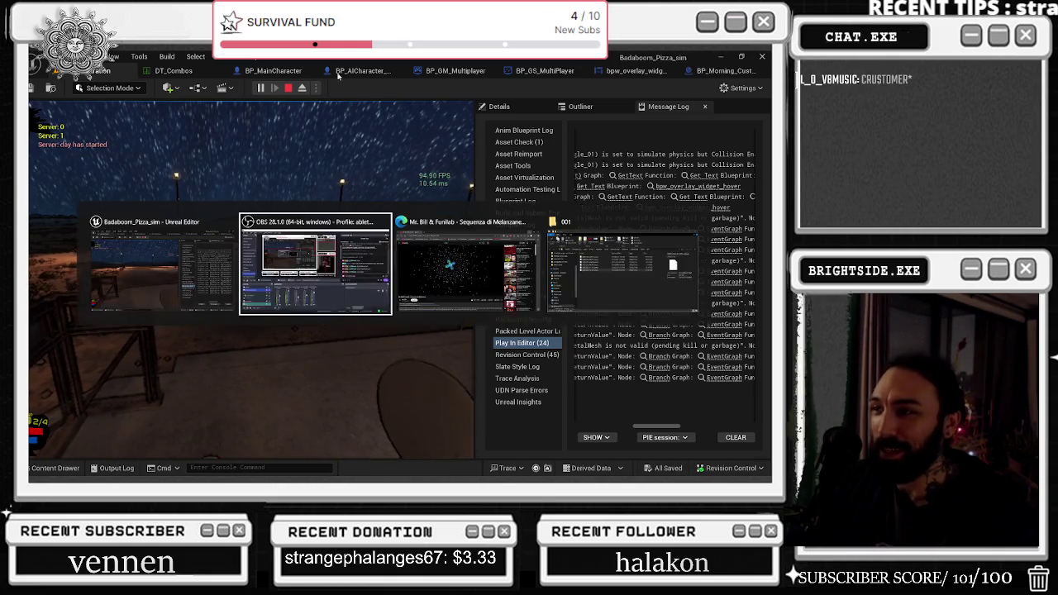
{"action": "left_click_drag", "start_coordinate": [477, 155], "coordinate": [672, 155]}
{"action": "left_click", "coordinate": [579, 248]}
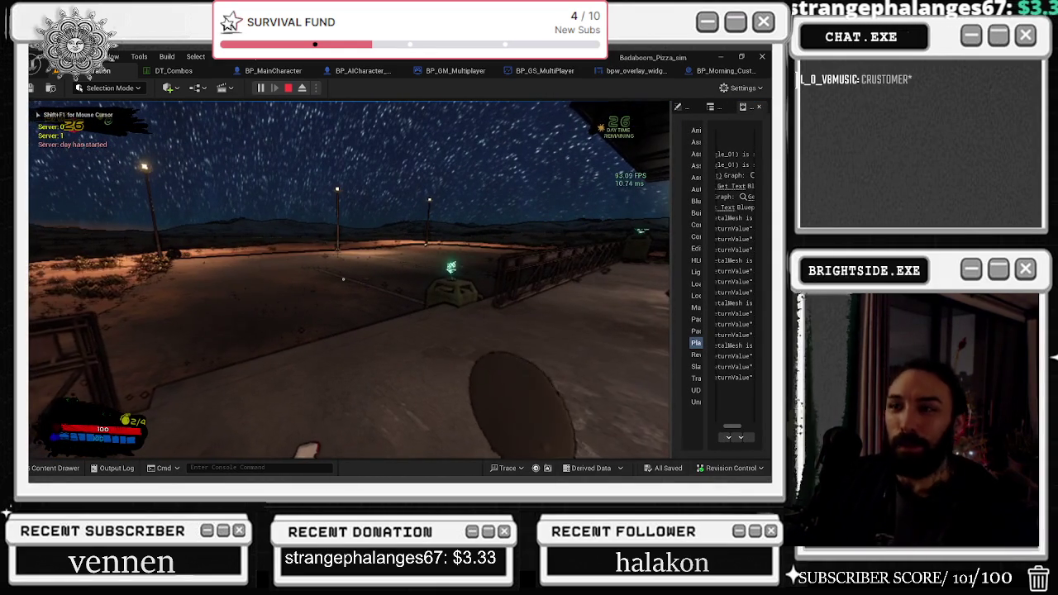
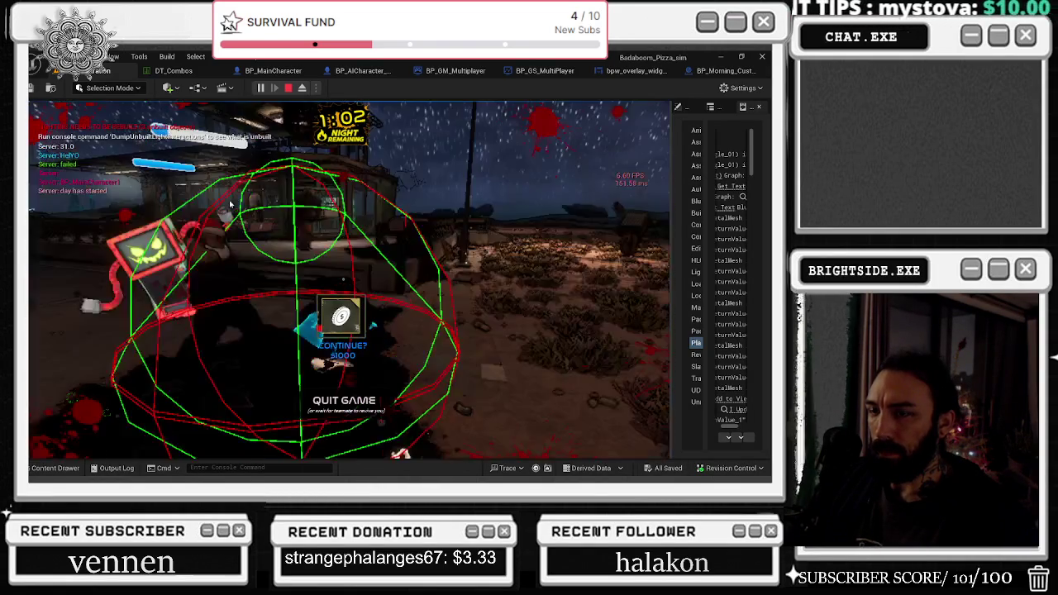
- Stop the playtest and bring up the game mode blueprint's event graph
{"action": "key", "text": "Escape"}
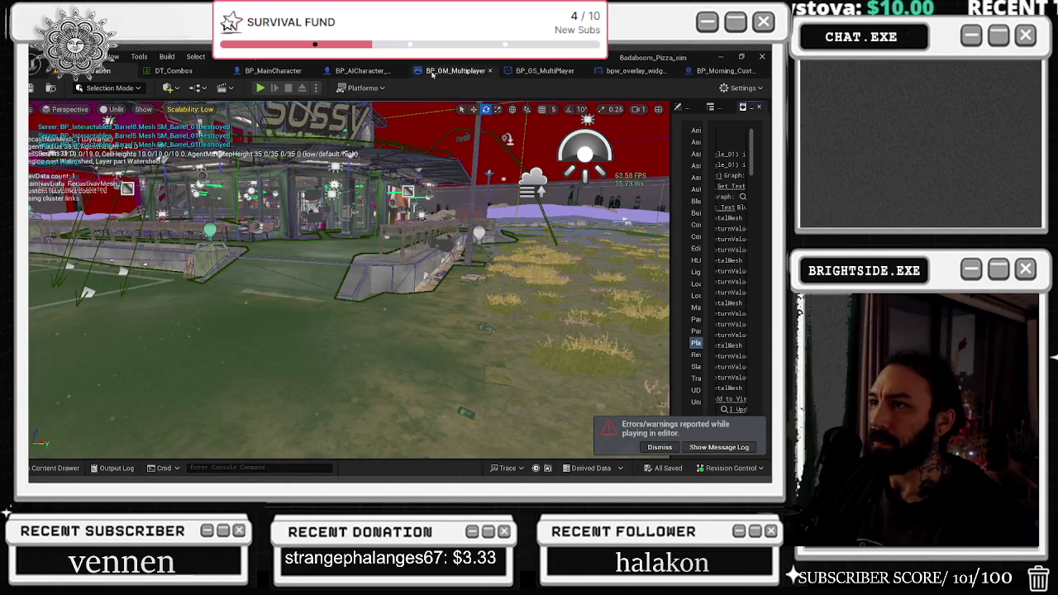
{"action": "left_click", "coordinate": [455, 70]}
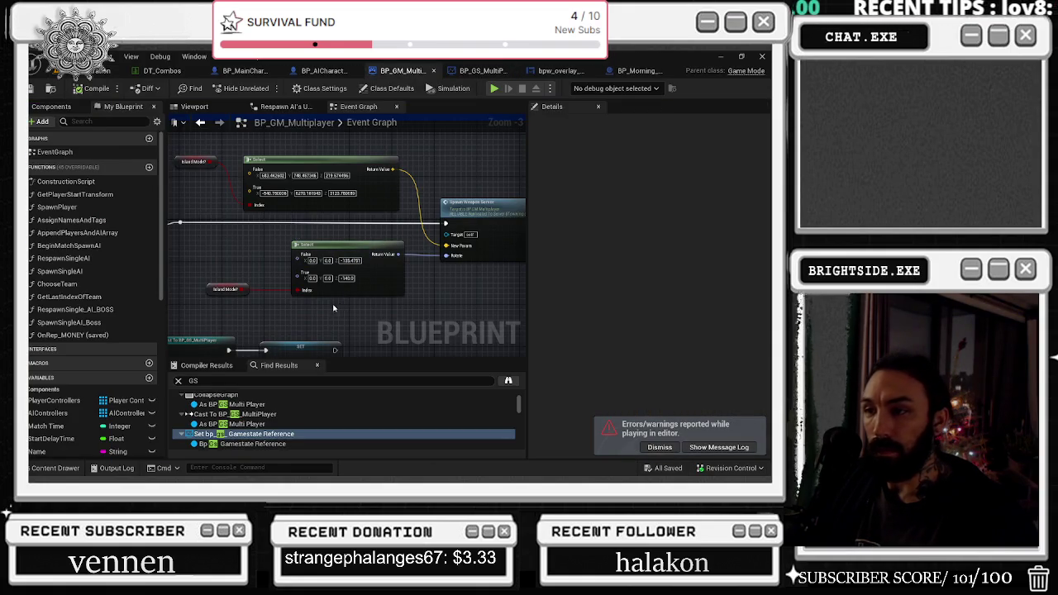
{"action": "double_click", "coordinate": [355, 121]}
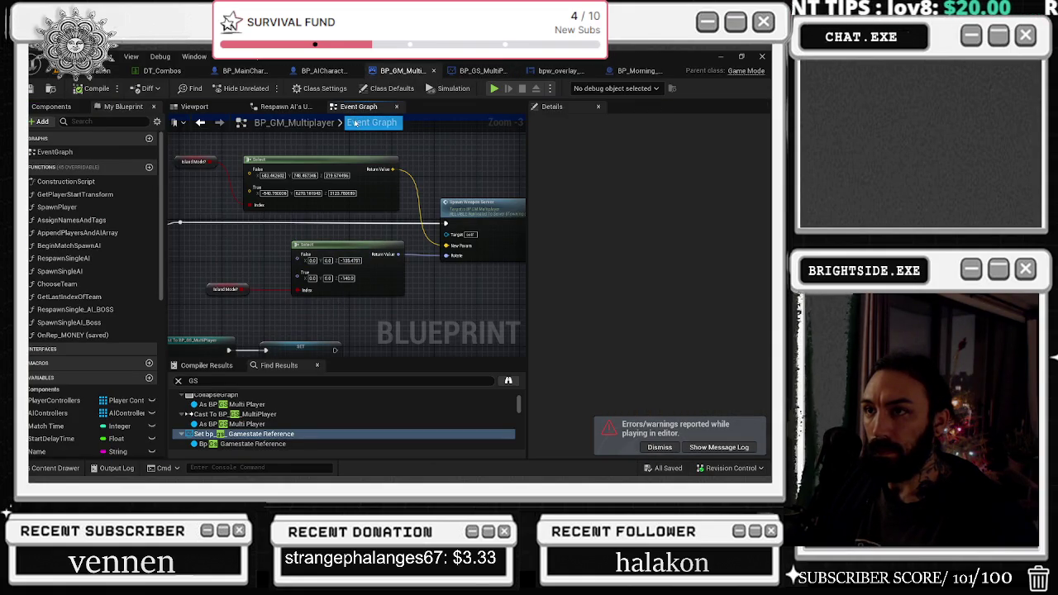
- Check DT_Enemy_Combo_Low_Level in BP_AICharacter_Multiplayer's construction script, then compile and save it
{"action": "left_click", "coordinate": [325, 70]}
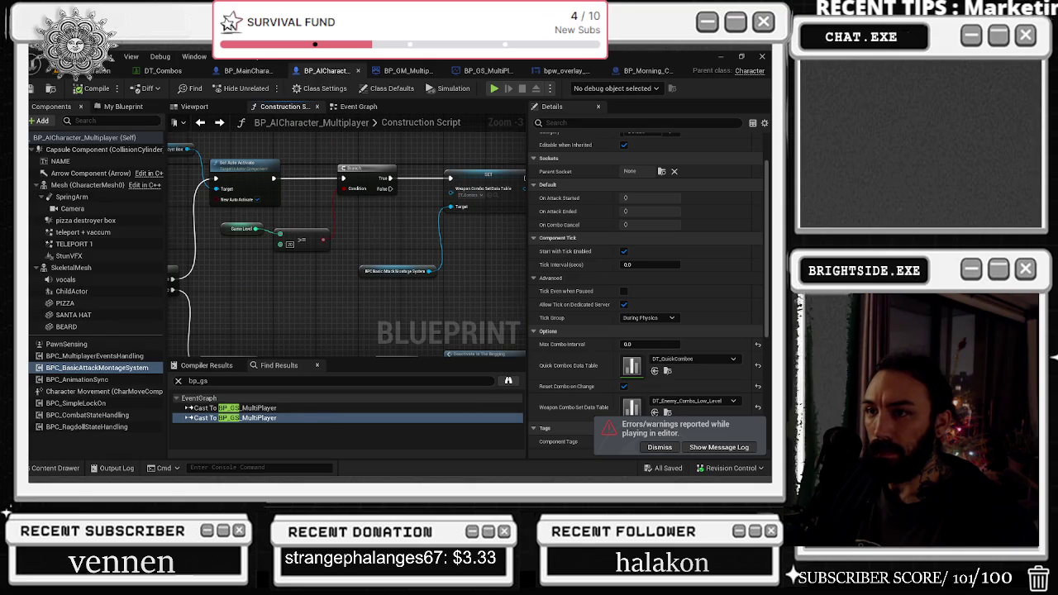
{"action": "left_click_drag", "start_coordinate": [378, 227], "coordinate": [407, 226]}
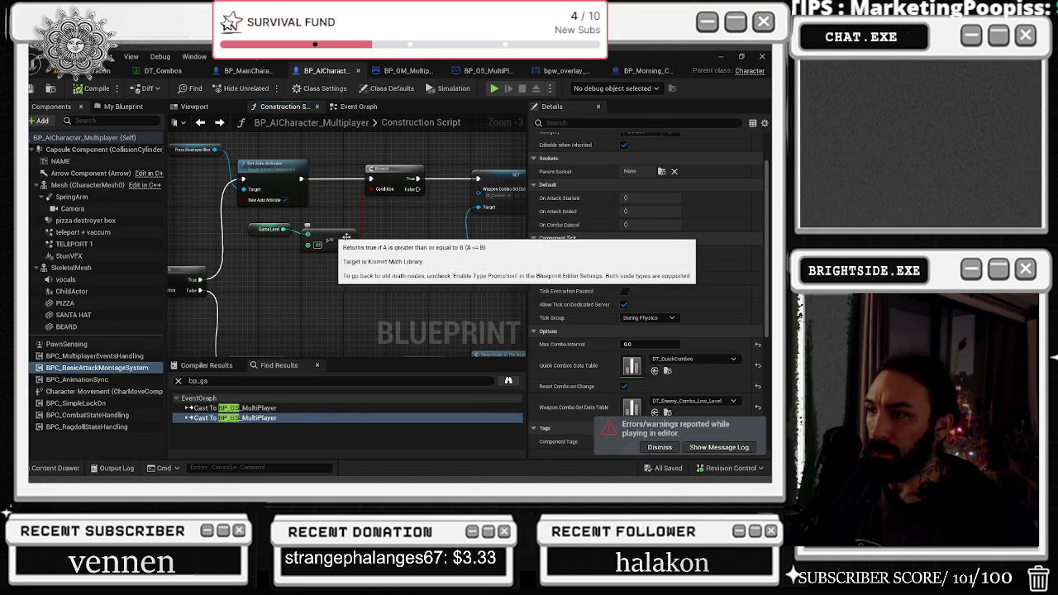
{"action": "left_click_drag", "start_coordinate": [509, 236], "coordinate": [437, 242]}
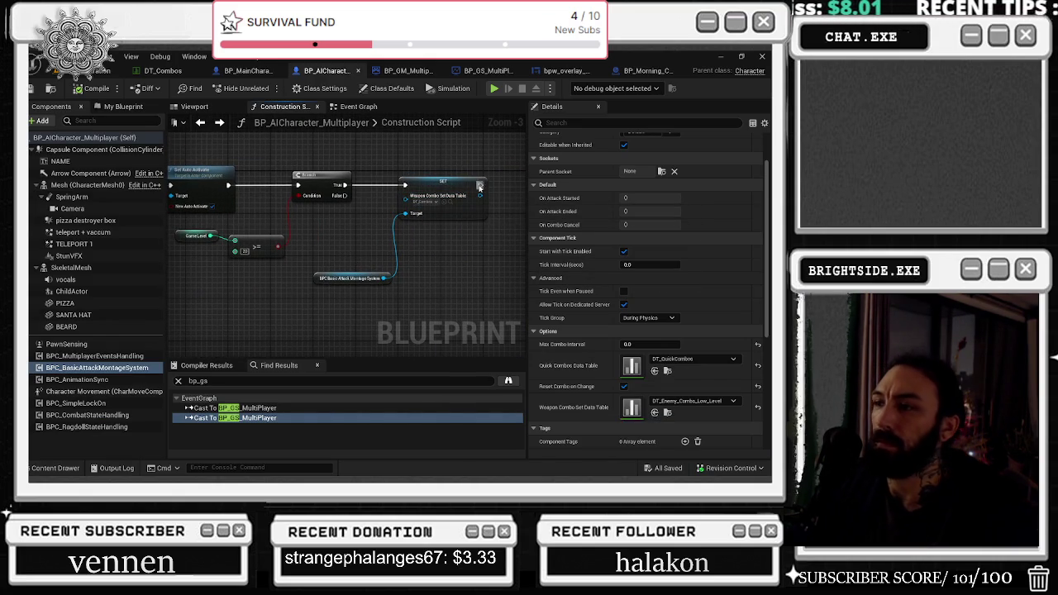
{"action": "left_click", "coordinate": [655, 412]}
{"action": "left_click", "coordinate": [443, 168]}
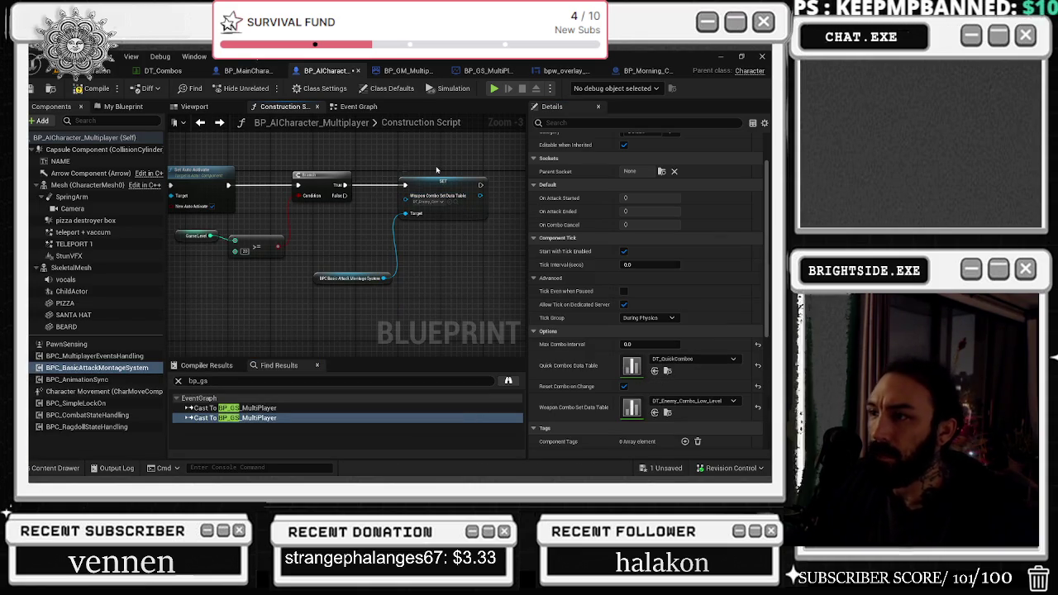
{"action": "left_click", "coordinate": [96, 89]}
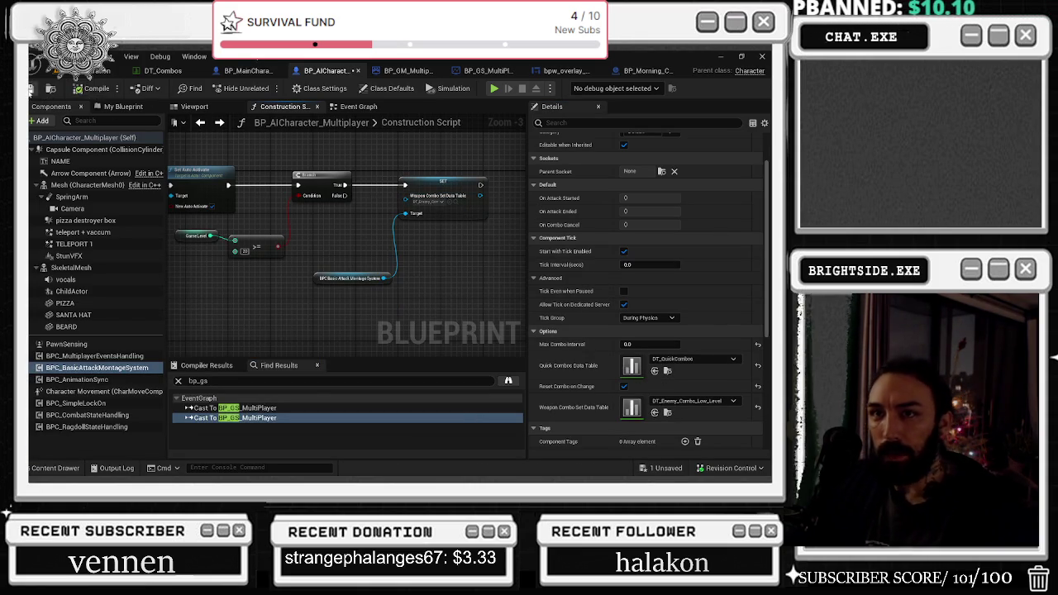
{"action": "left_click", "coordinate": [95, 71]}
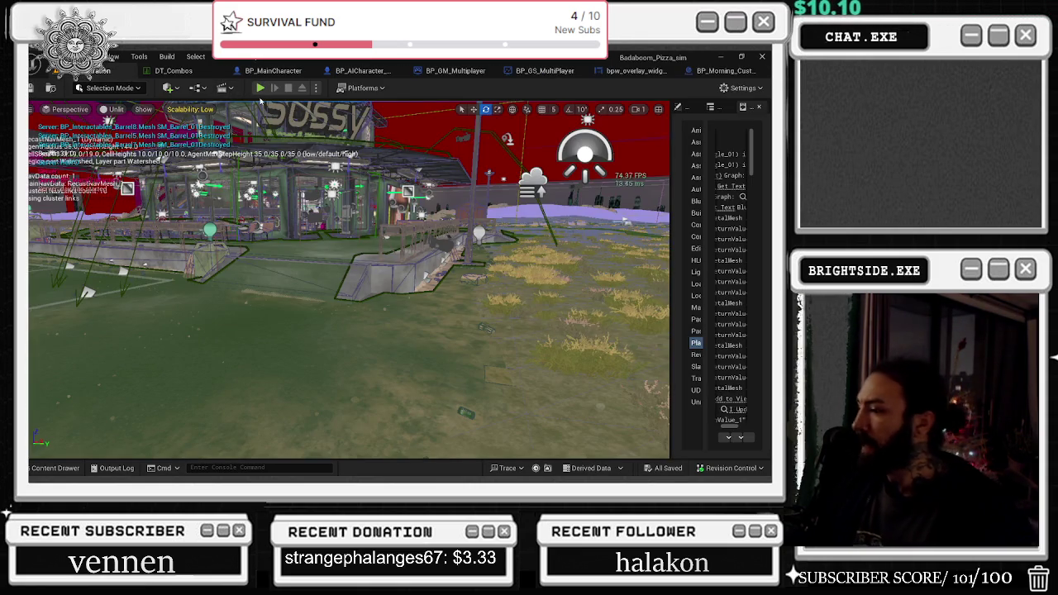
- Launch Play from the level toolbar and toggle the chef to third-person view with Tab
{"action": "left_click", "coordinate": [260, 88]}
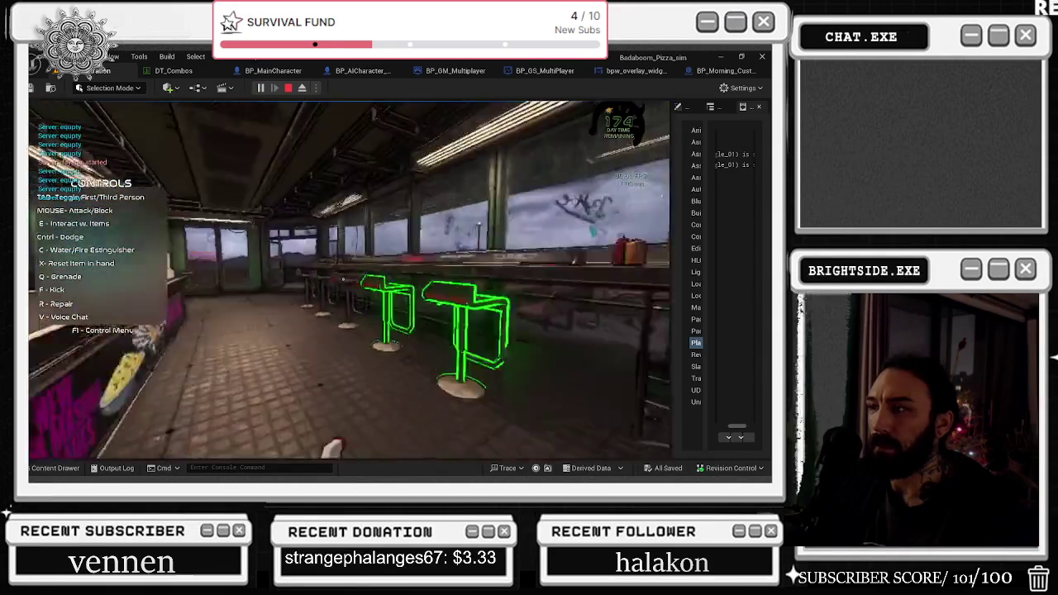
{"action": "key", "text": "Tab"}
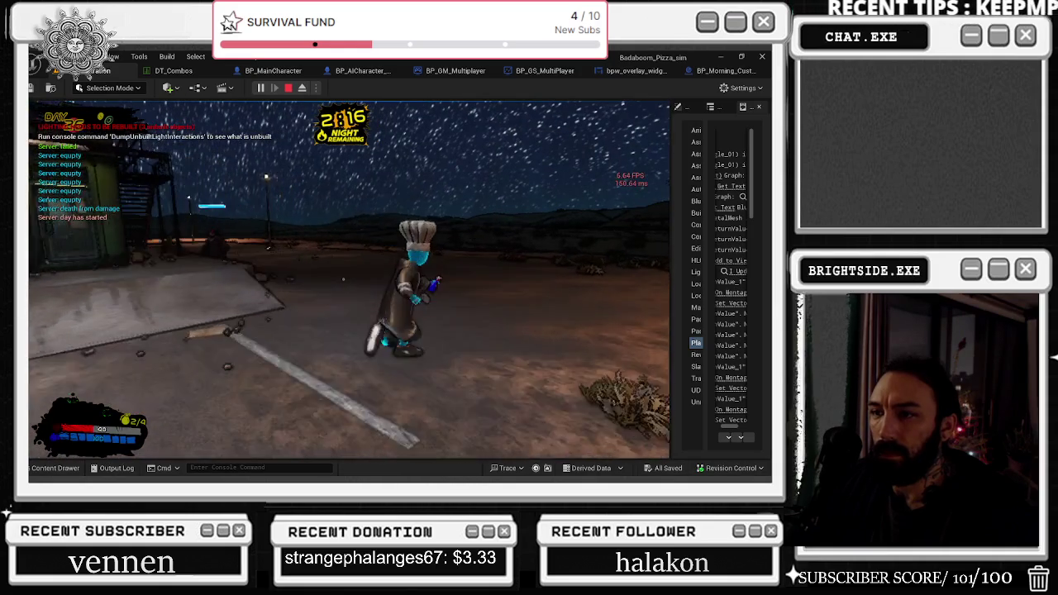
- Run the chef along the ledge and fight the approaching enemies
{"action": "key", "text": "a"}
{"action": "key", "text": "w"}
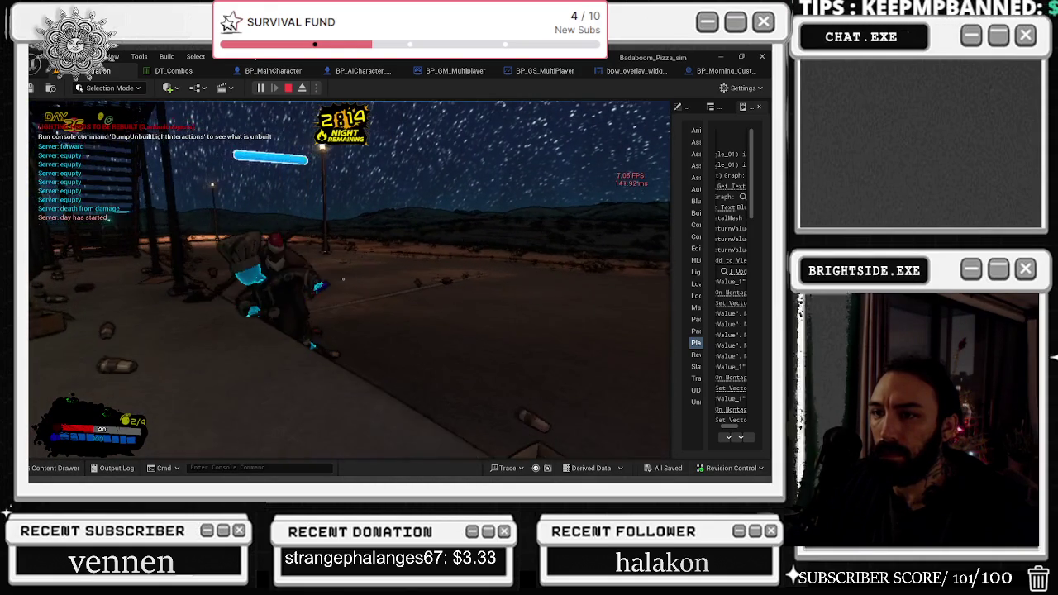
{"action": "key", "text": "w"}
{"action": "key", "text": "w"}
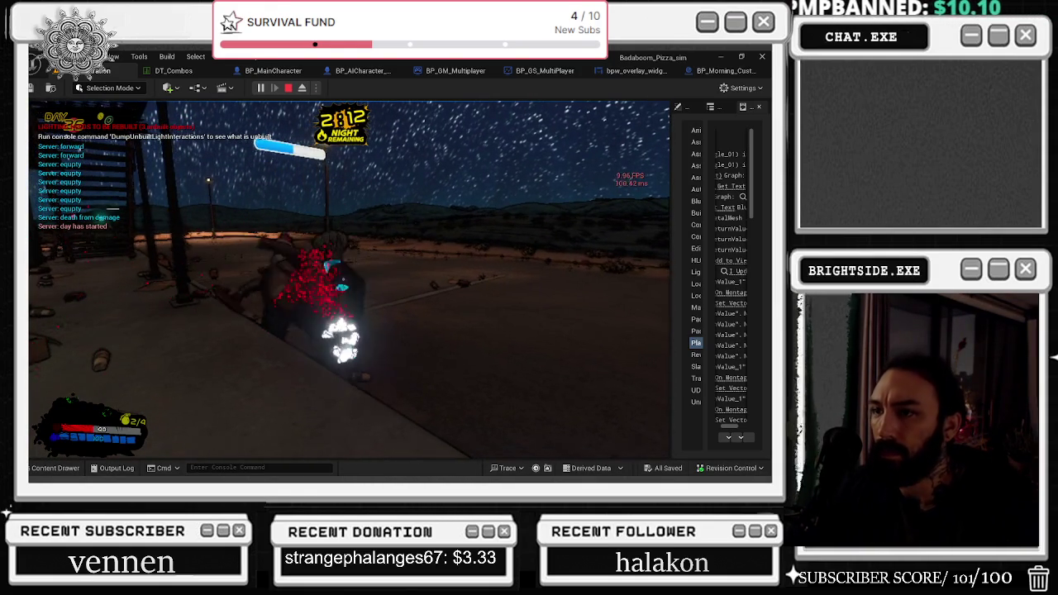
{"action": "key", "text": "w"}
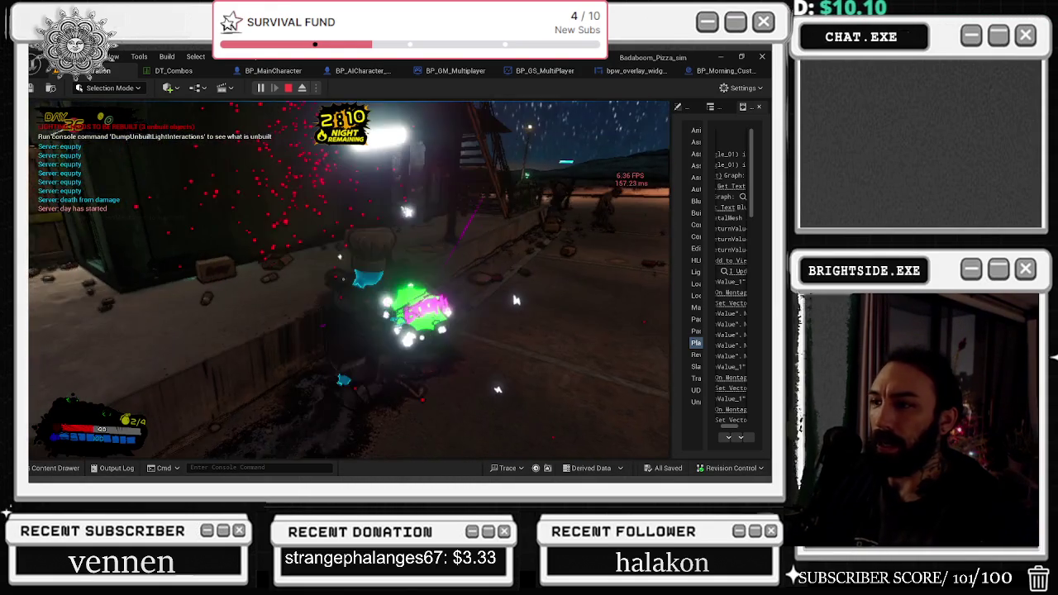
{"action": "key", "text": "w"}
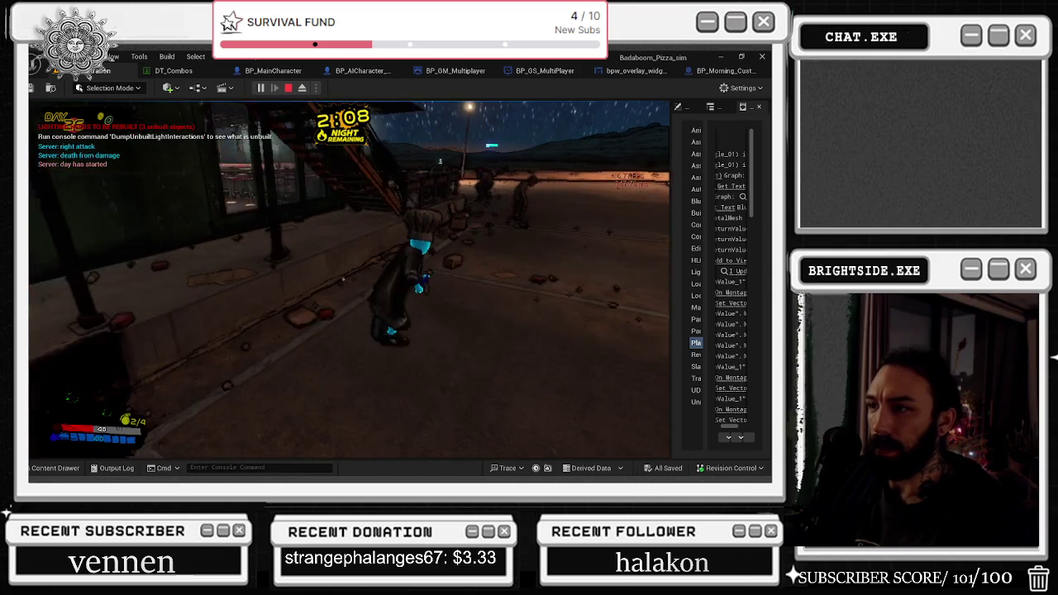
{"action": "key", "text": "w"}
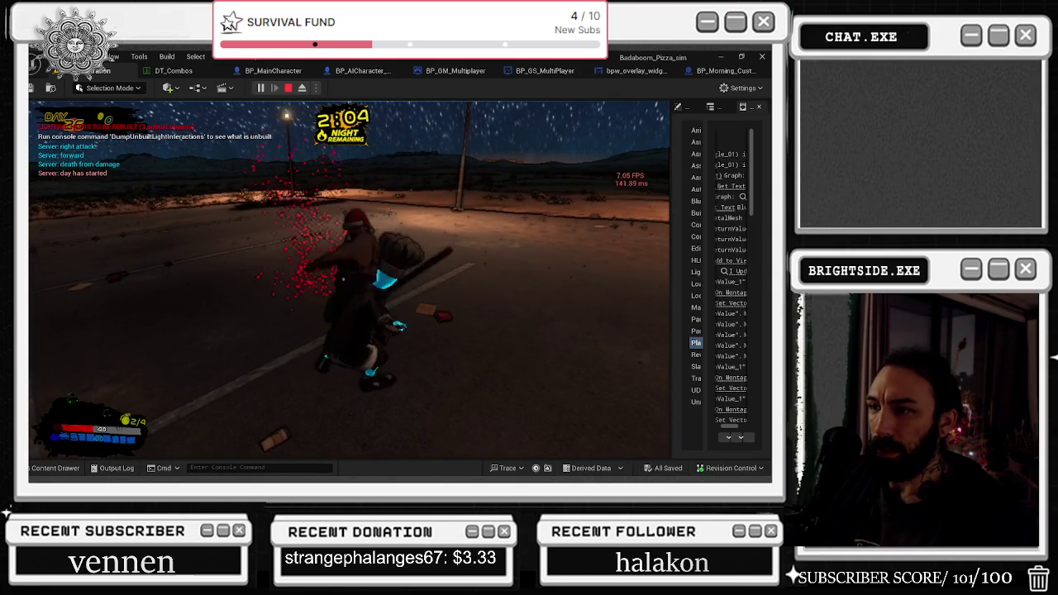
{"action": "key", "text": "w"}
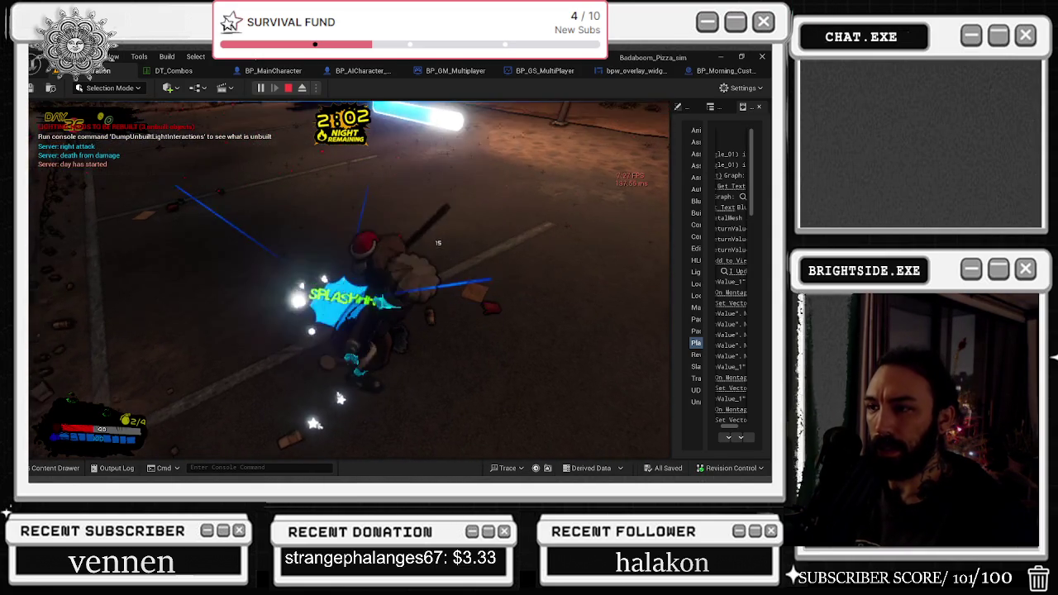
{"action": "key", "text": "w"}
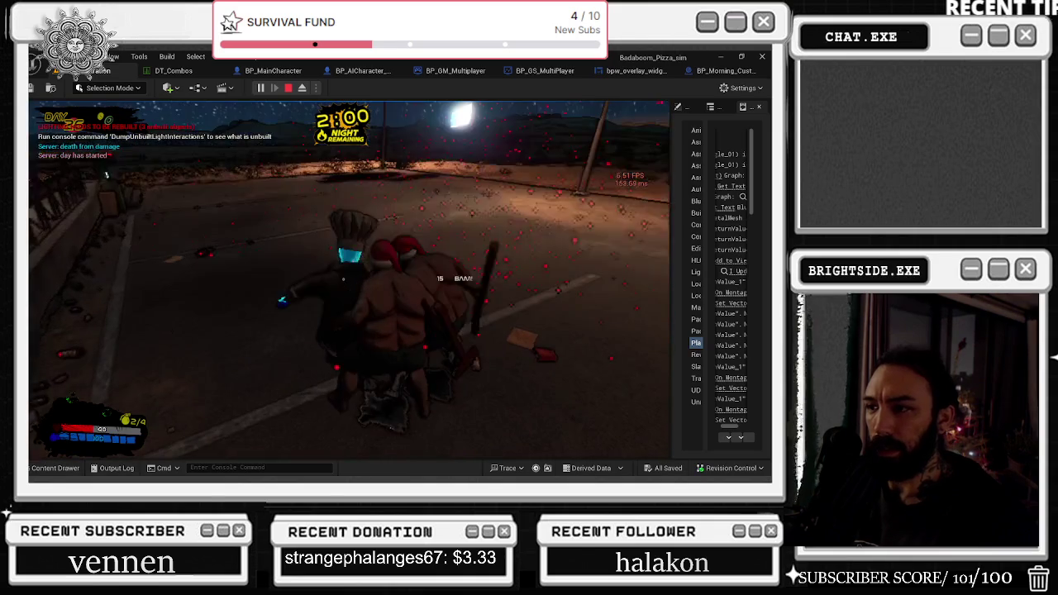
{"action": "key", "text": "s"}
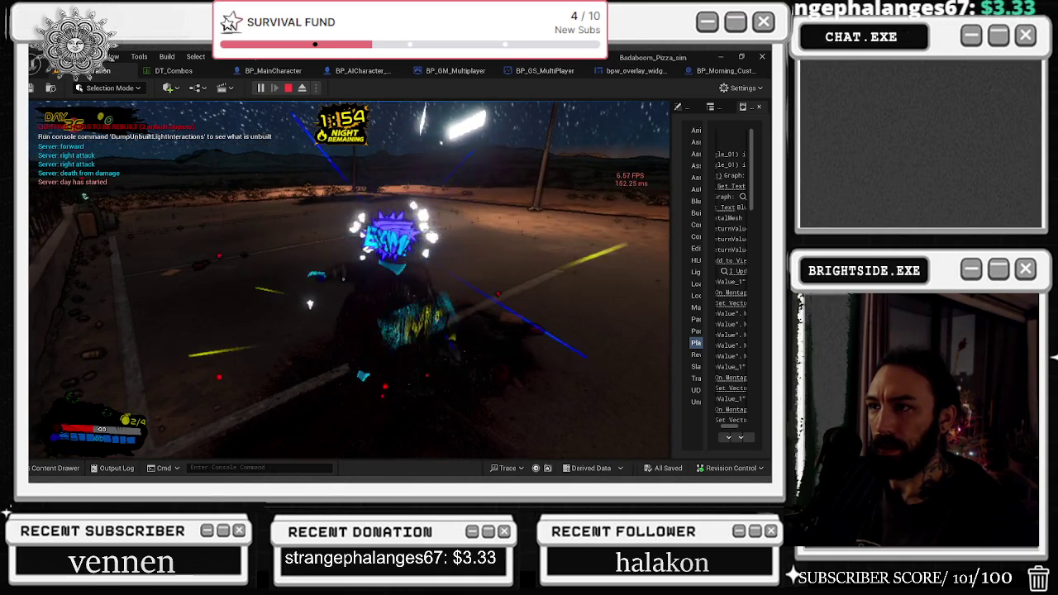
- Defeat the red robot by the building, then attack the striped NPC
{"action": "key", "text": "w"}
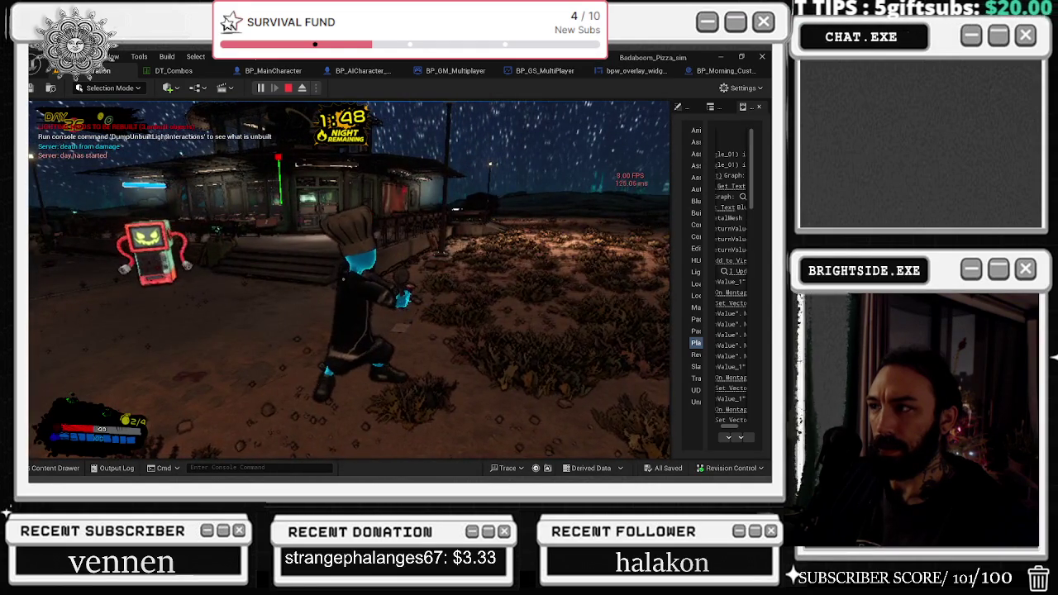
{"action": "key", "text": "w"}
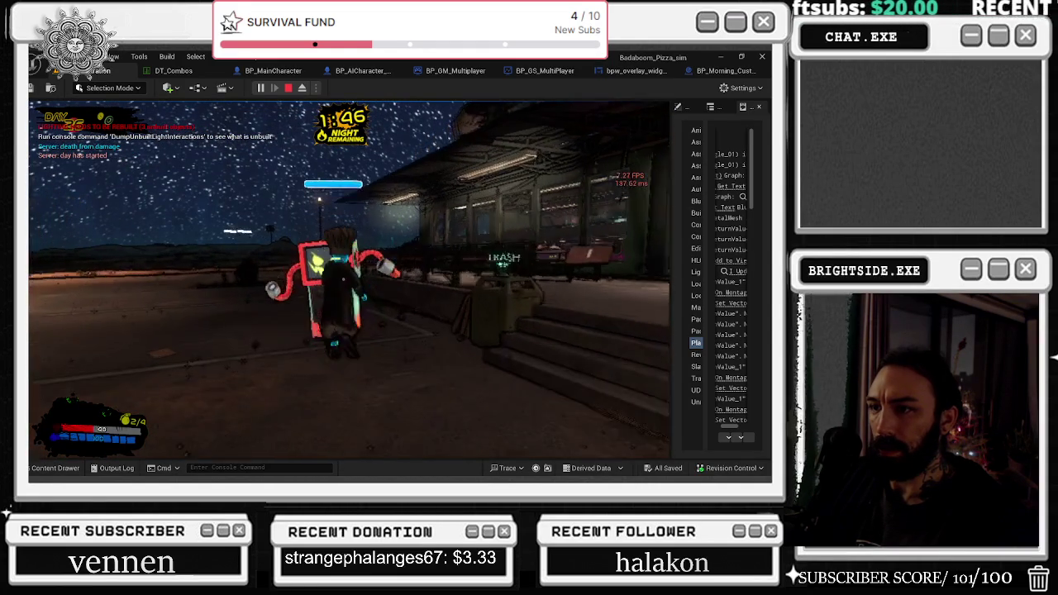
{"action": "key", "text": "w"}
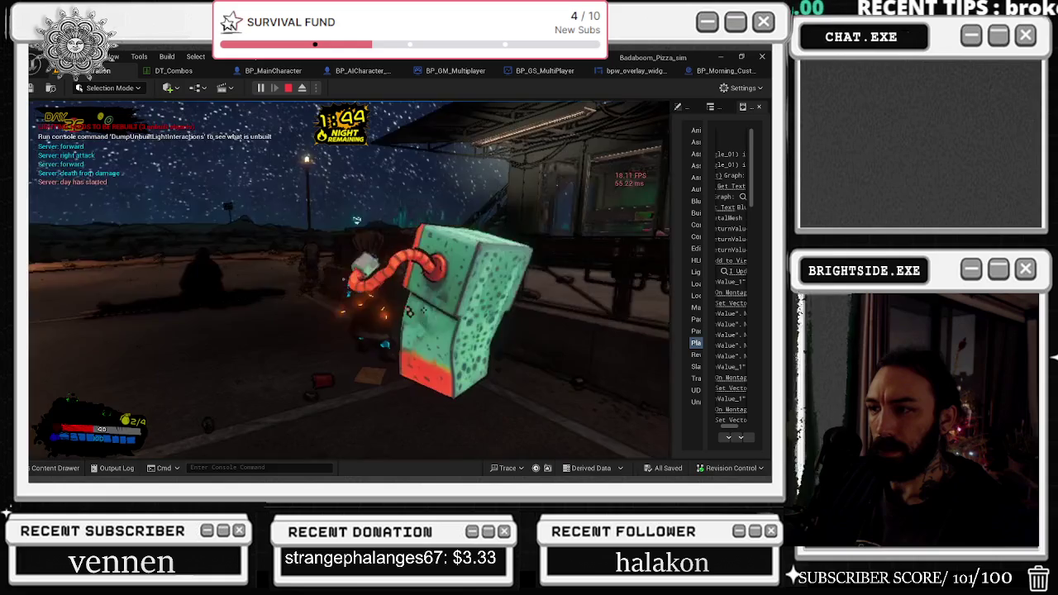
{"action": "key", "text": "w"}
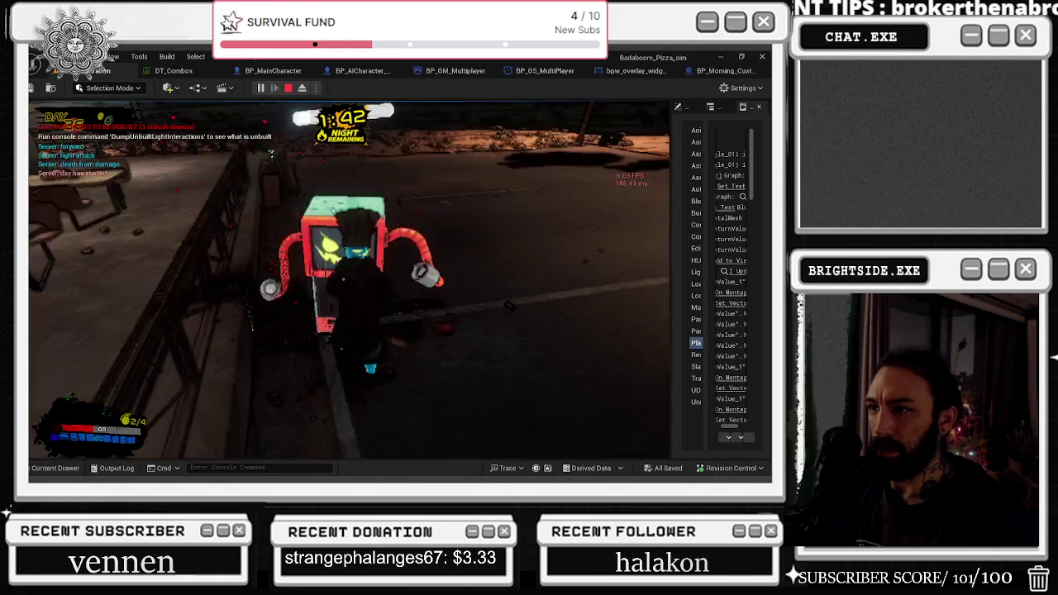
{"action": "key", "text": "w"}
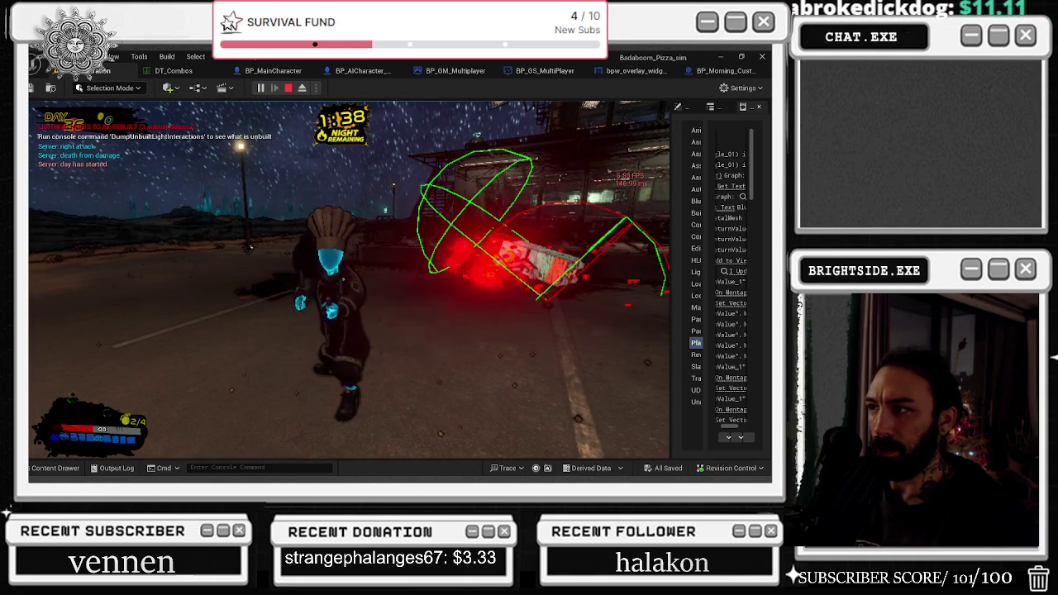
{"action": "key", "text": "w"}
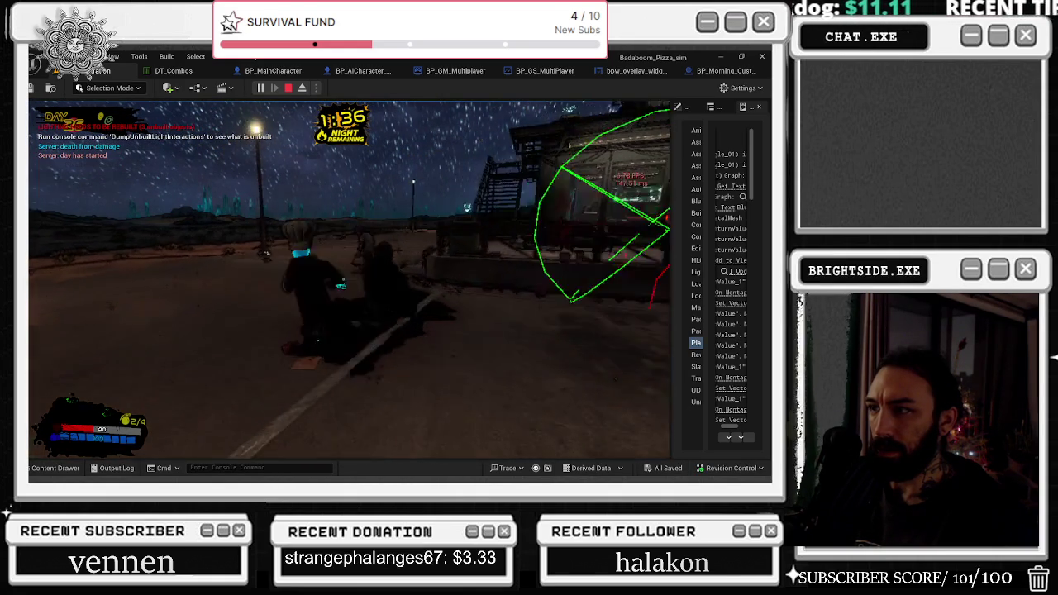
{"action": "key", "text": "w"}
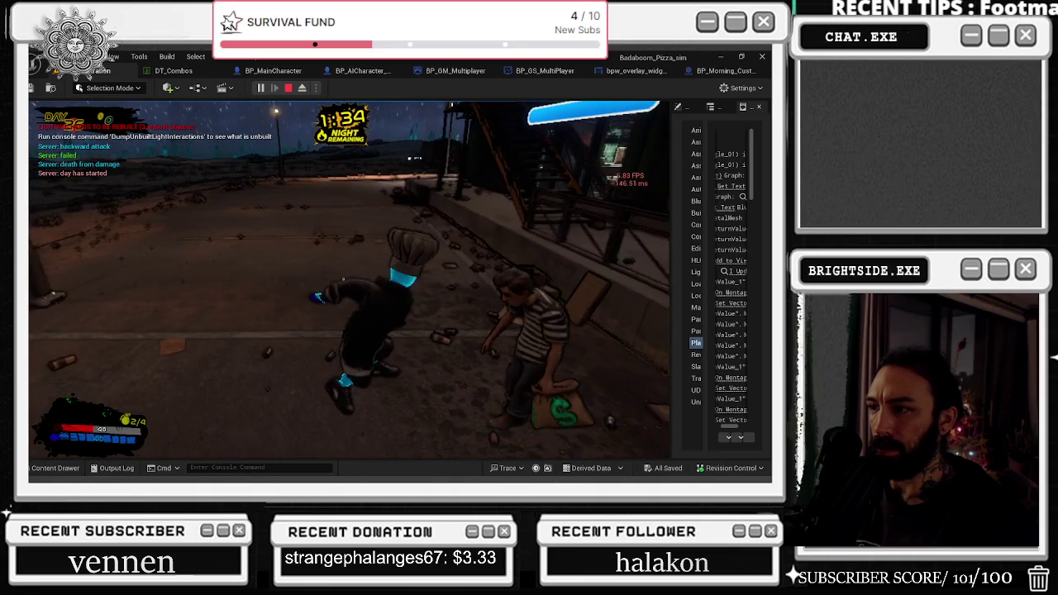
{"action": "left_click", "coordinate": [343, 279]}
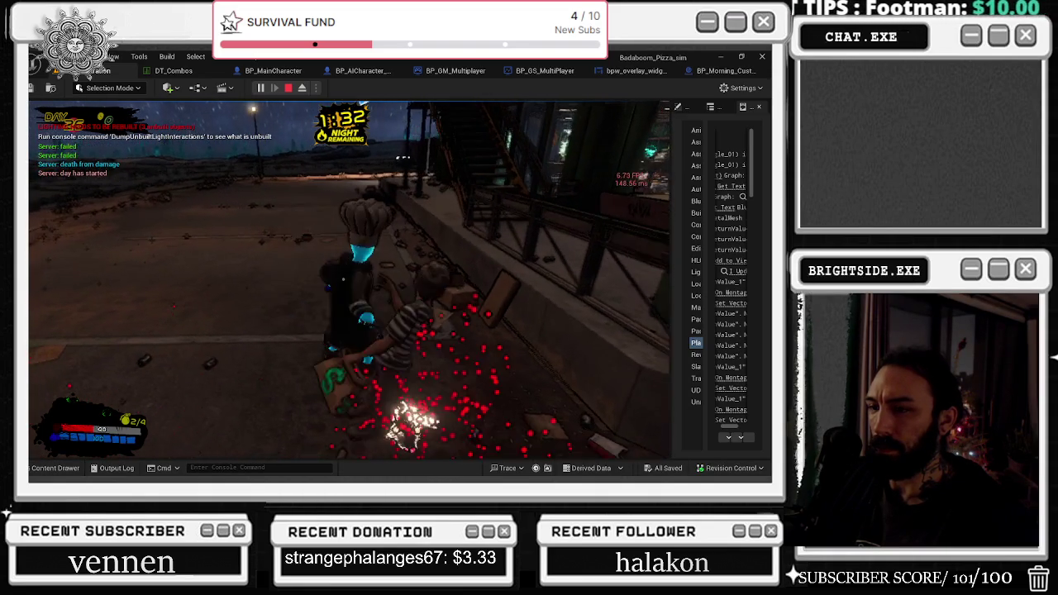
- Run the chef away from the striped NPC and turn toward the camera
{"action": "key", "text": "s"}
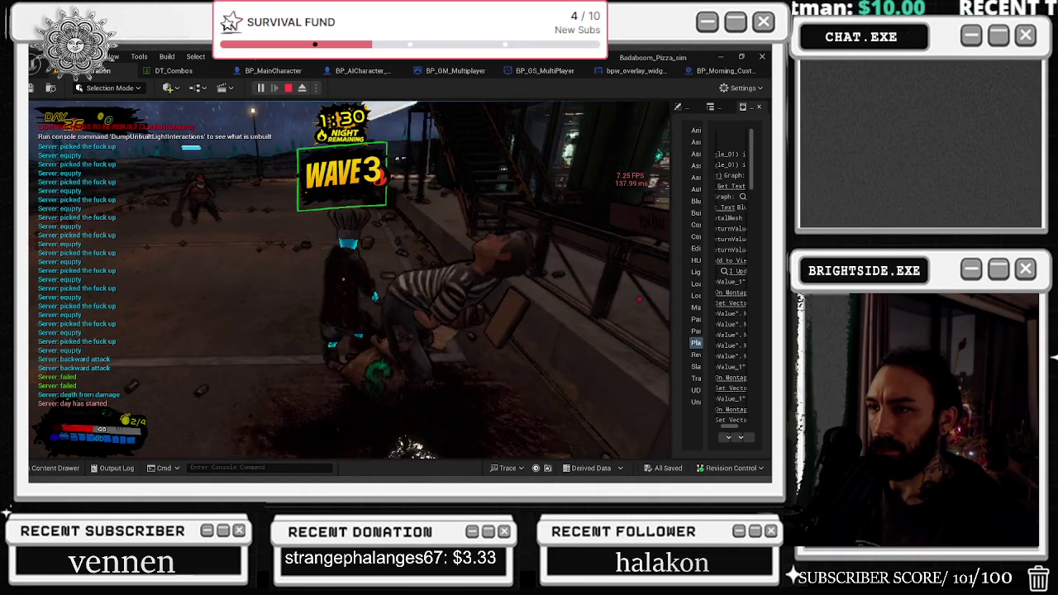
{"action": "key", "text": "s"}
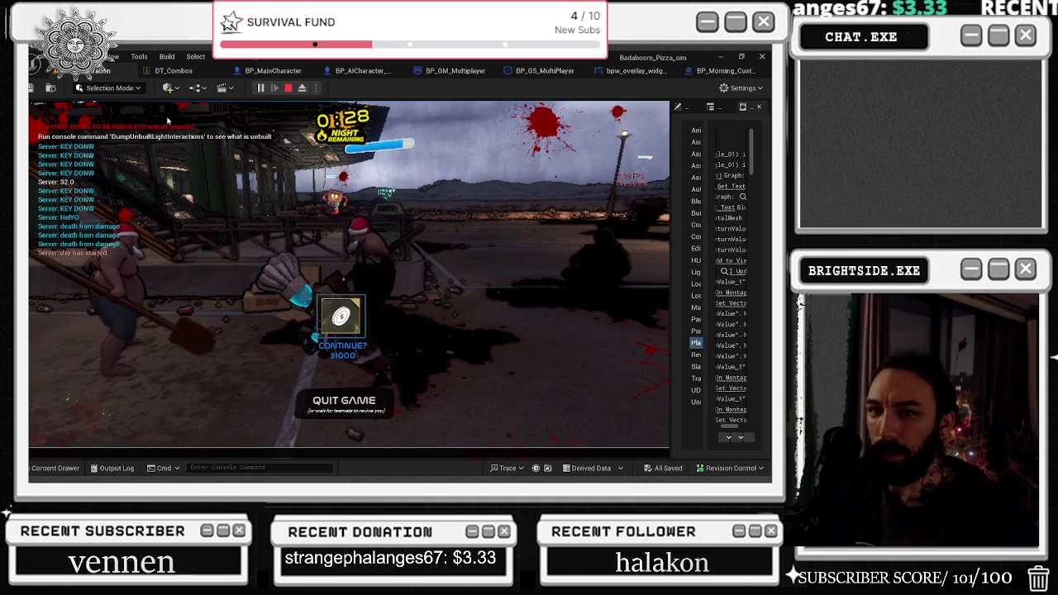
- Run the 'respawn' console command to bring the host back
{"action": "key", "text": "grave"}
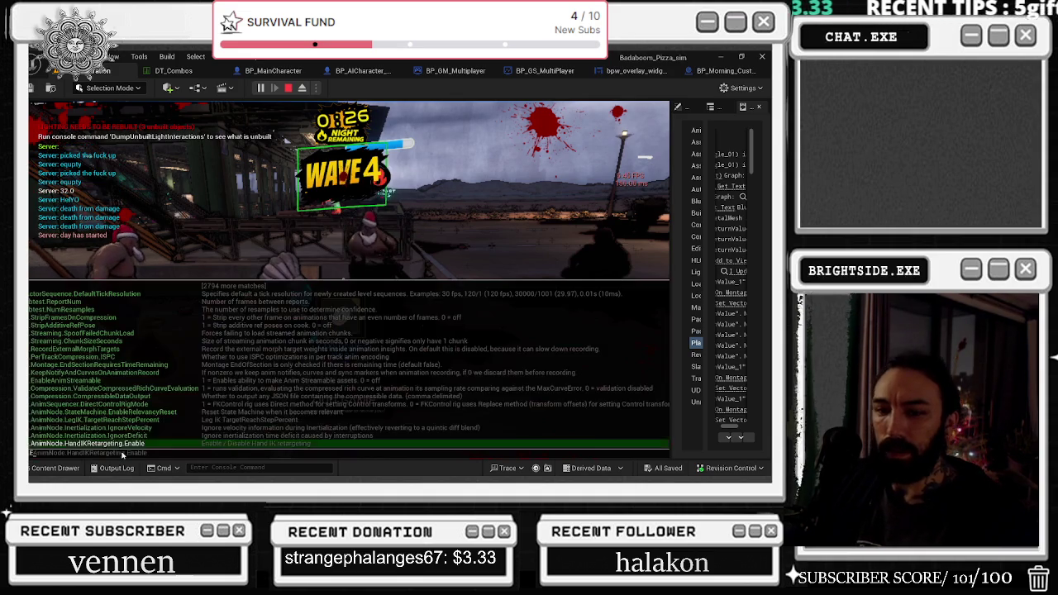
{"action": "type", "text": "res"}
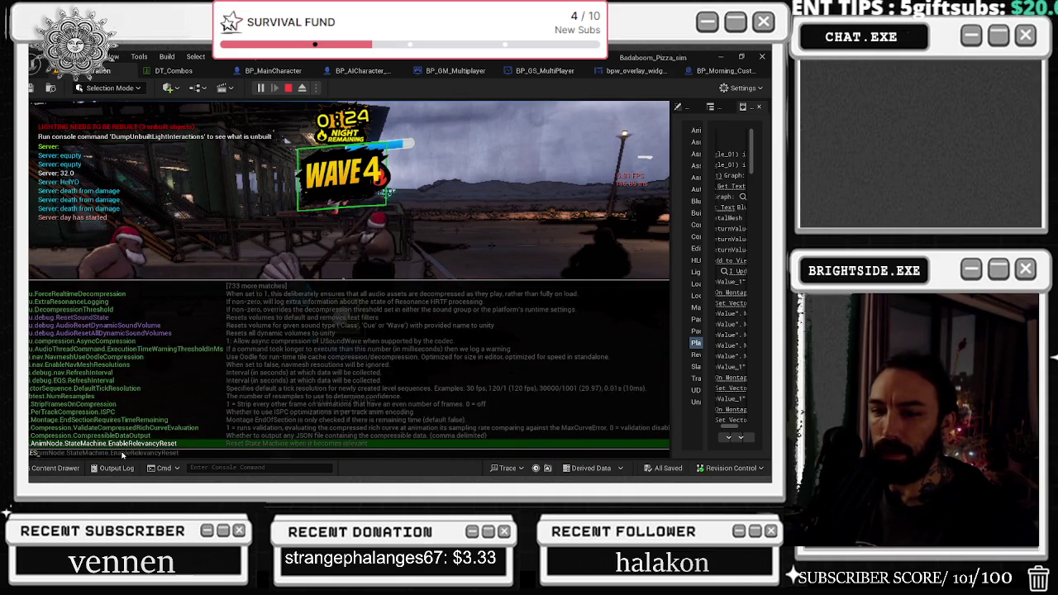
{"action": "type", "text": "pawn the host_Server\""}
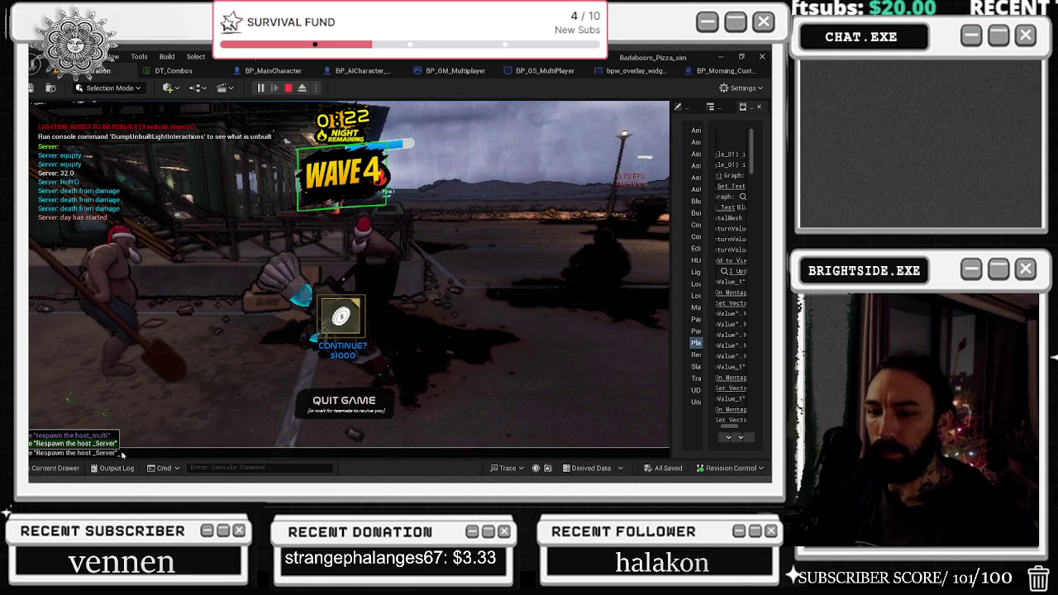
{"action": "key", "text": "Return"}
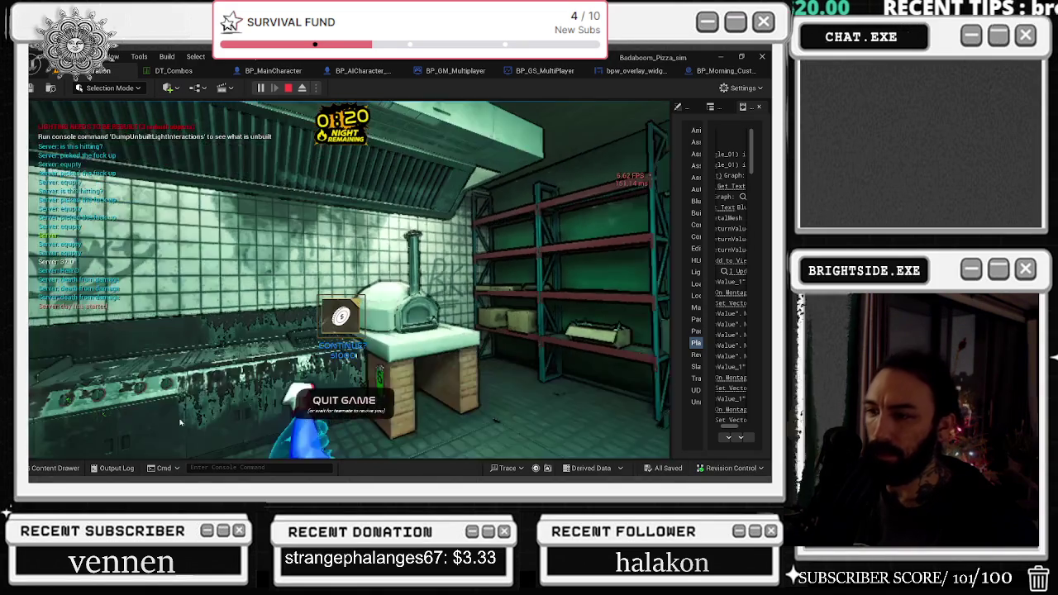
- Check the pause menu, keep playing the night wave, then release the mouse with Shift+F1
{"action": "mouse_move", "coordinate": [422, 254]}
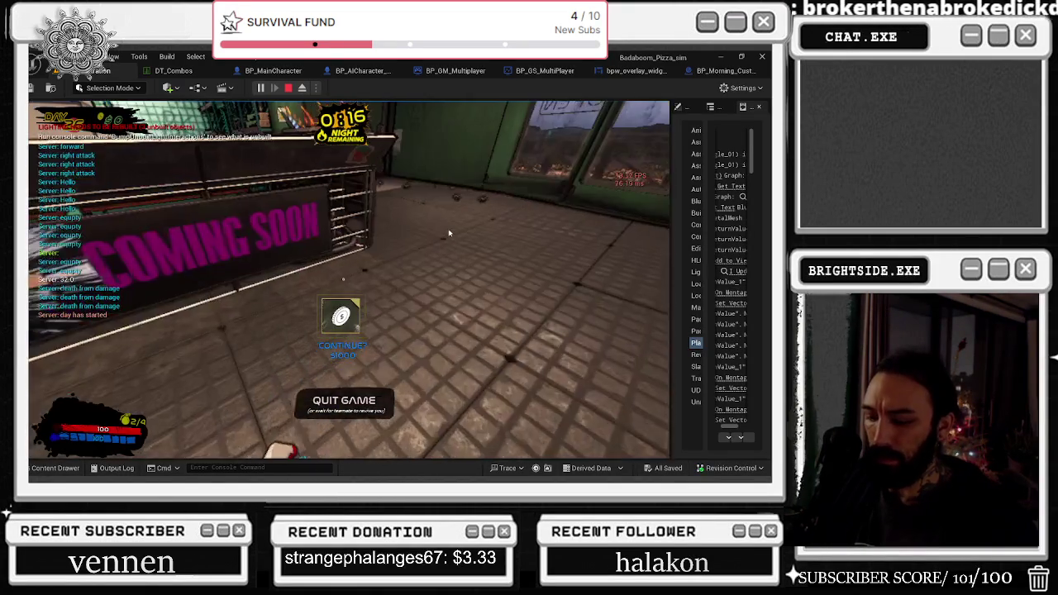
{"action": "key", "text": "Escape"}
{"action": "key", "text": "Escape"}
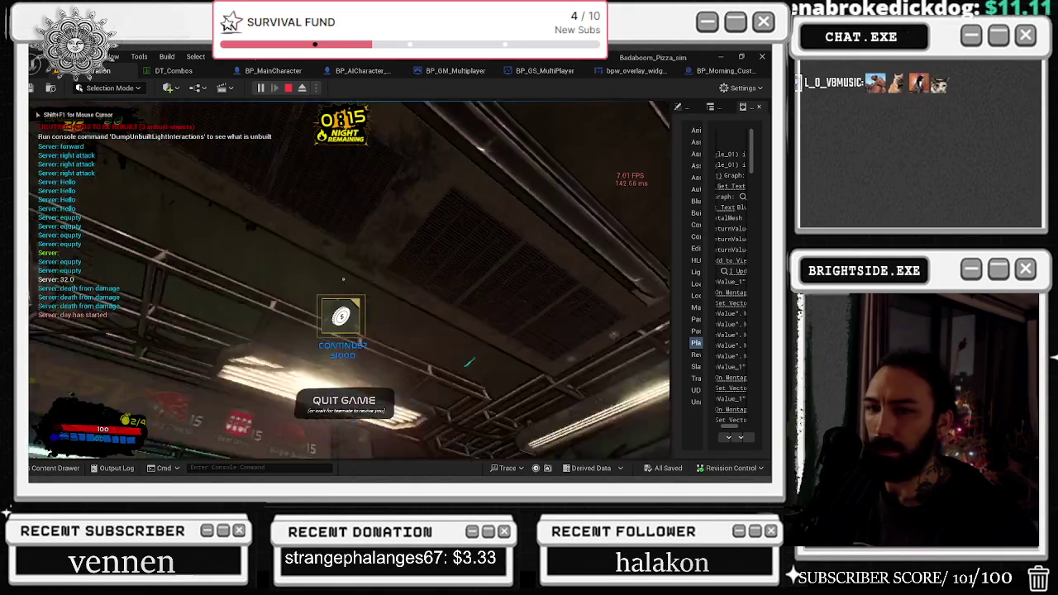
{"action": "mouse_move", "coordinate": [349, 280]}
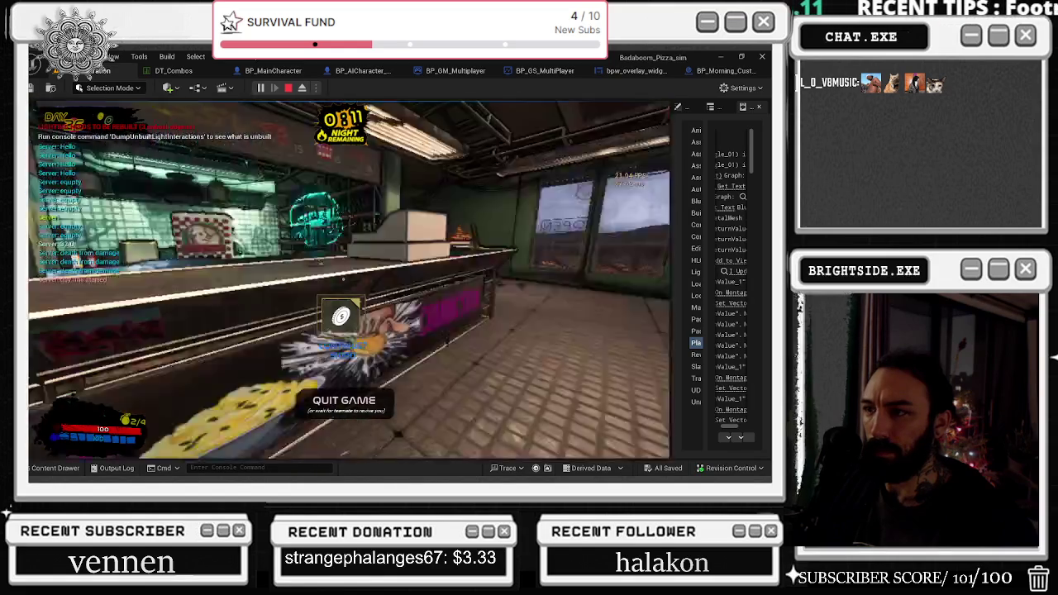
{"action": "key", "text": "w"}
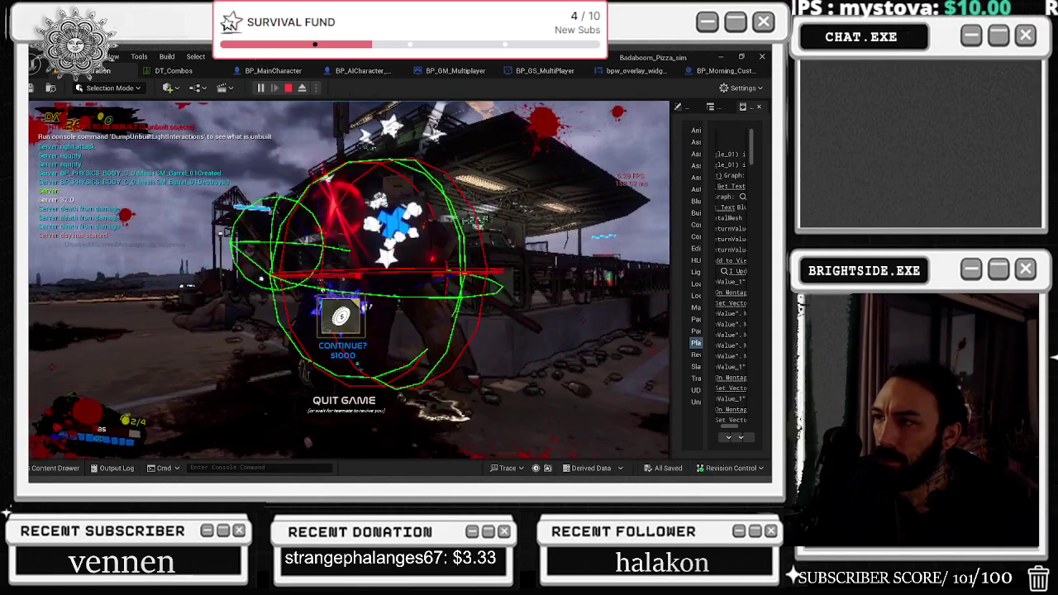
{"action": "key", "text": "shift+F1"}
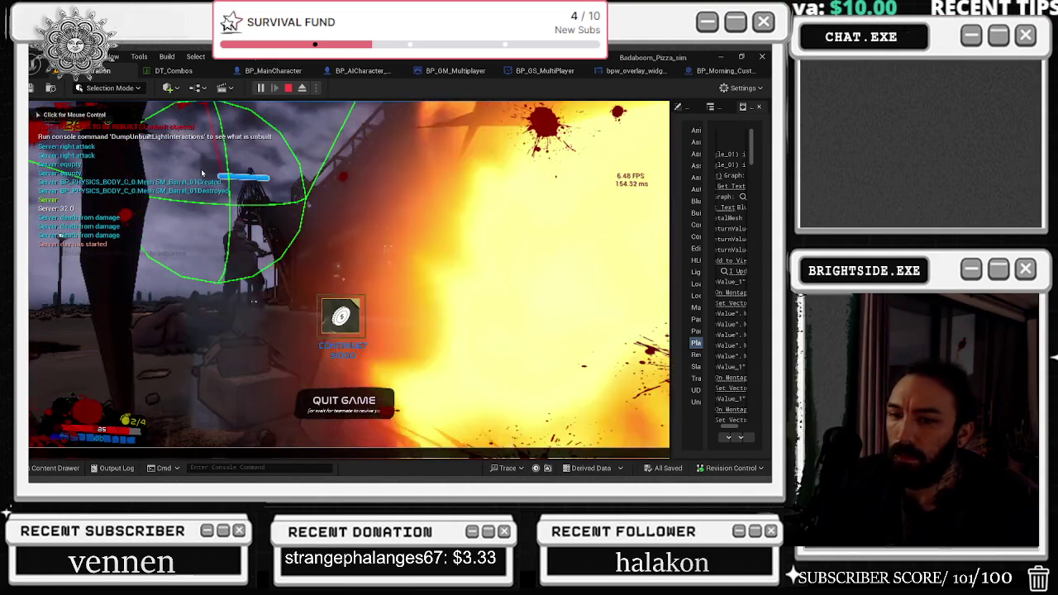
- Open and close the expanded console log, play on, then stop the playtest
{"action": "key", "text": "grave"}
{"action": "key", "text": "grave"}
{"action": "type", "text": "s"}
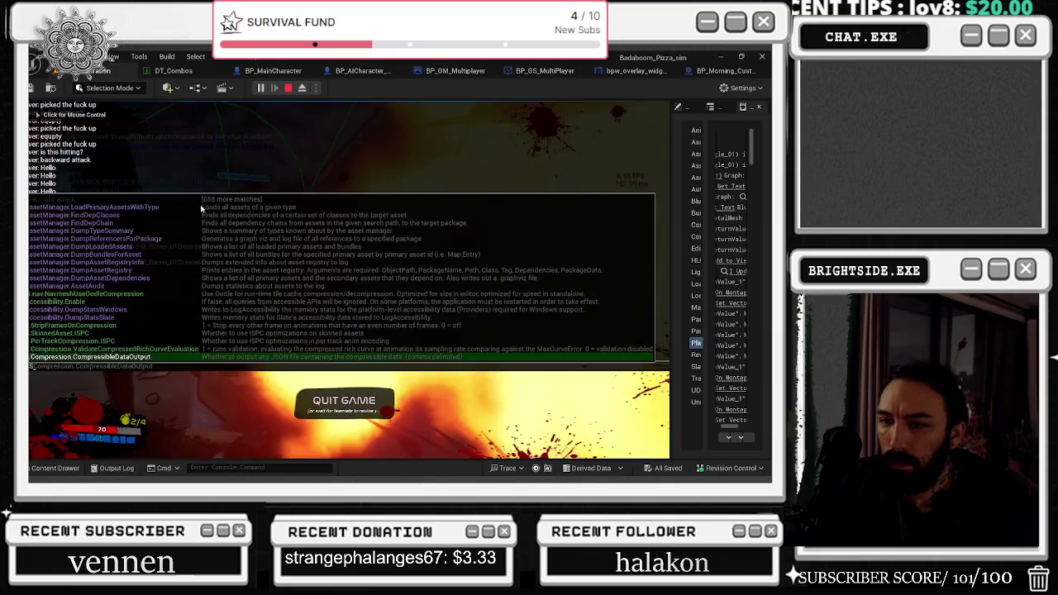
{"action": "left_click", "coordinate": [201, 209]}
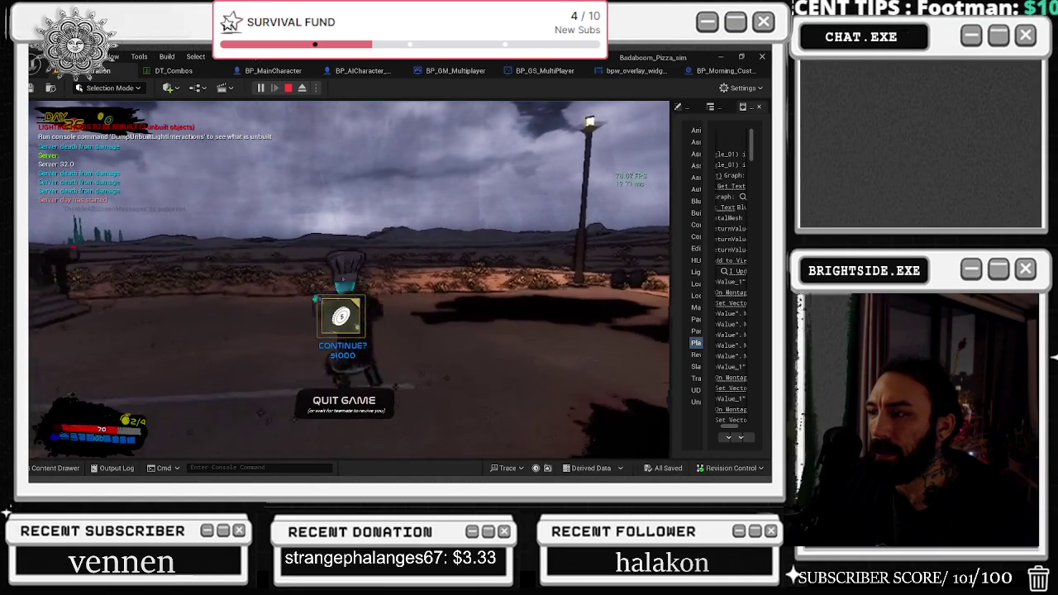
{"action": "key", "text": "Escape"}
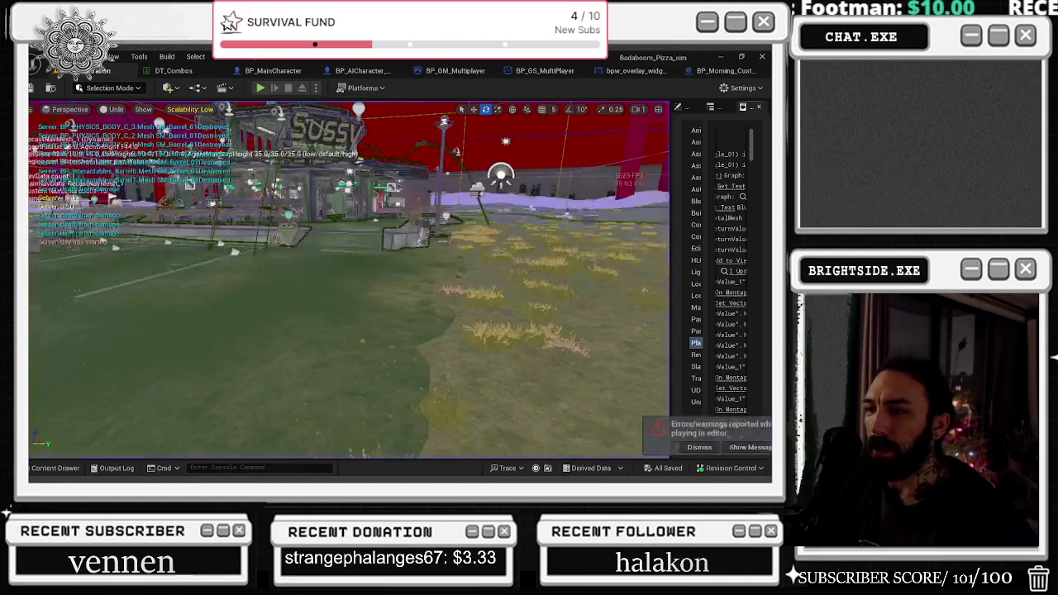
- Locate the green wave comment area in BP_GM_Multiplayer's graph
{"action": "left_click", "coordinate": [458, 72]}
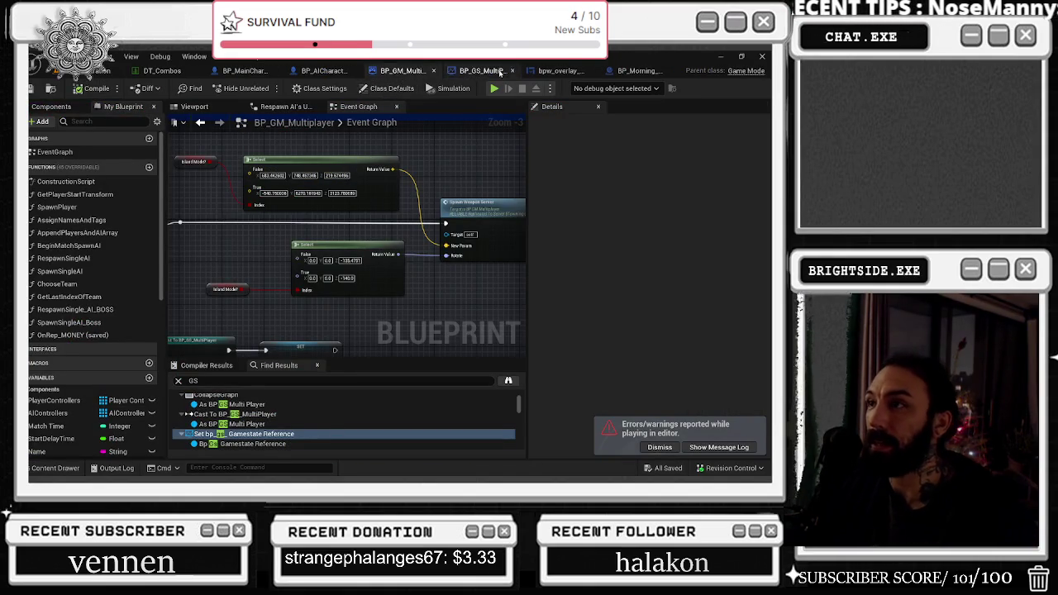
{"action": "scroll", "coordinate": [412, 173], "scroll_direction": "down", "scroll_amount": 8}
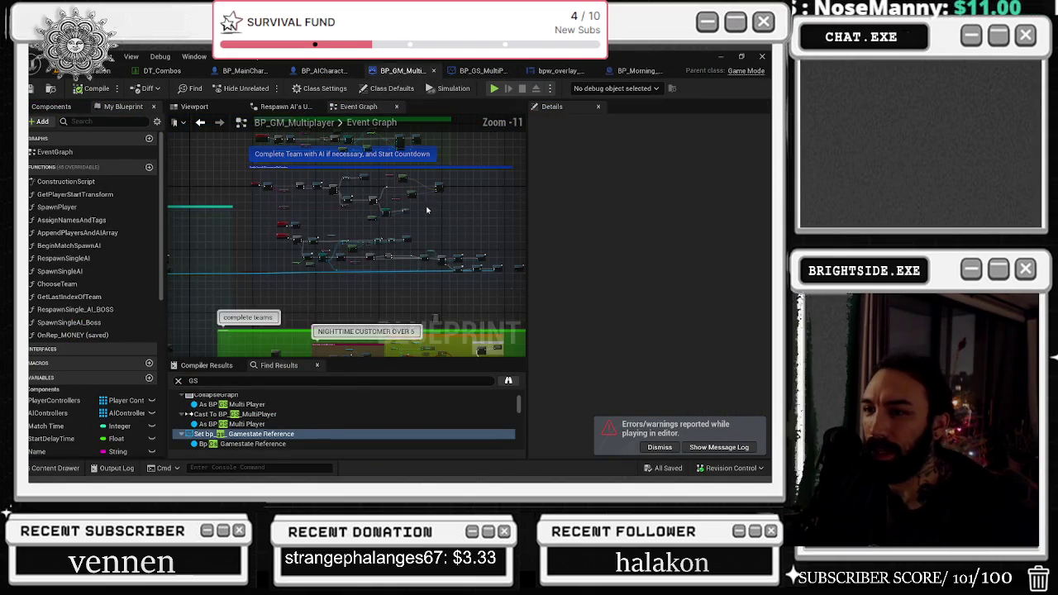
{"action": "left_click_drag", "start_coordinate": [435, 318], "coordinate": [367, 204]}
{"action": "scroll", "coordinate": [301, 212], "scroll_direction": "up", "scroll_amount": 9}
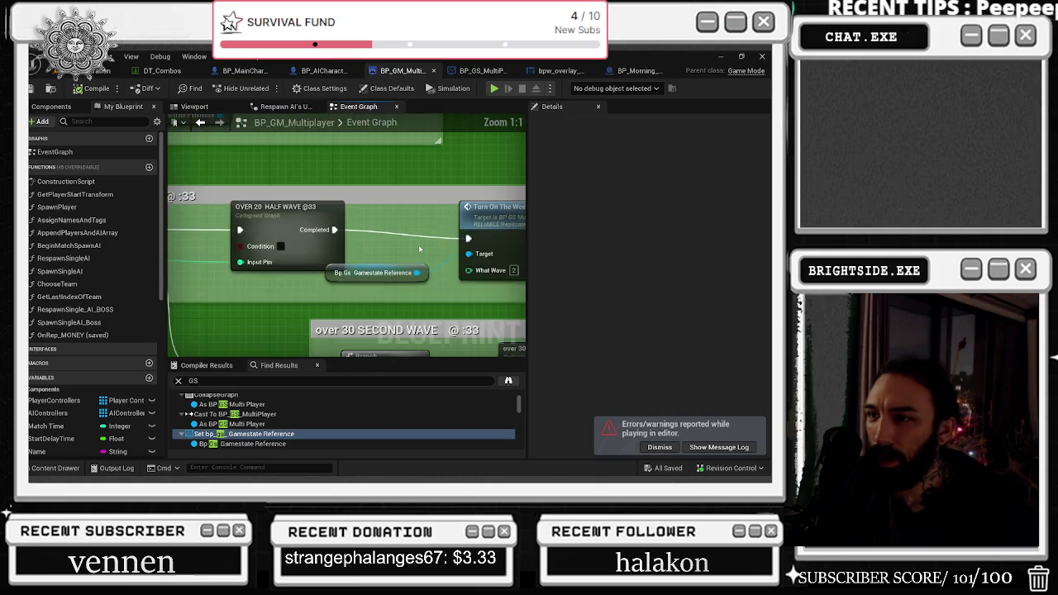
{"action": "scroll", "coordinate": [419, 252], "scroll_direction": "down", "scroll_amount": 2}
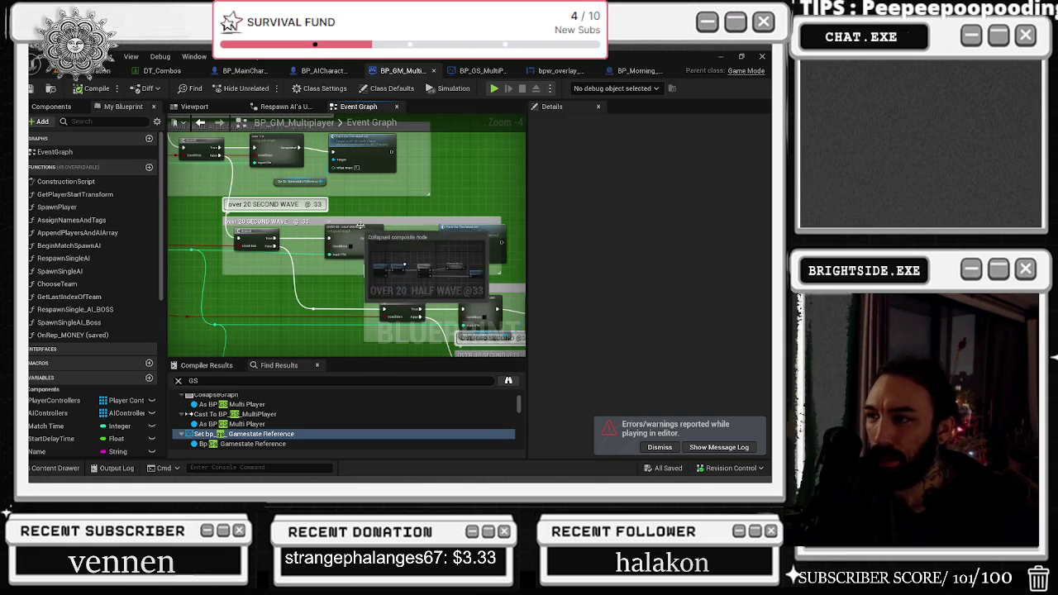
{"action": "left_click_drag", "start_coordinate": [368, 201], "coordinate": [384, 206]}
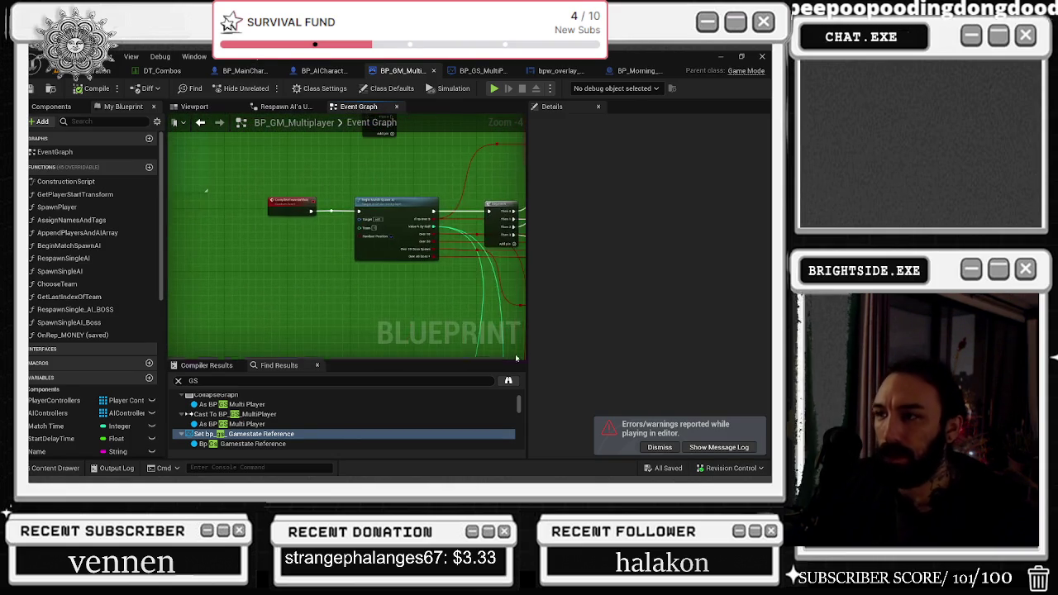
- Wire the vending machine spawn's Execute output in Begin Match Spawn AI, then compile and save all
{"action": "double_click", "coordinate": [283, 237]}
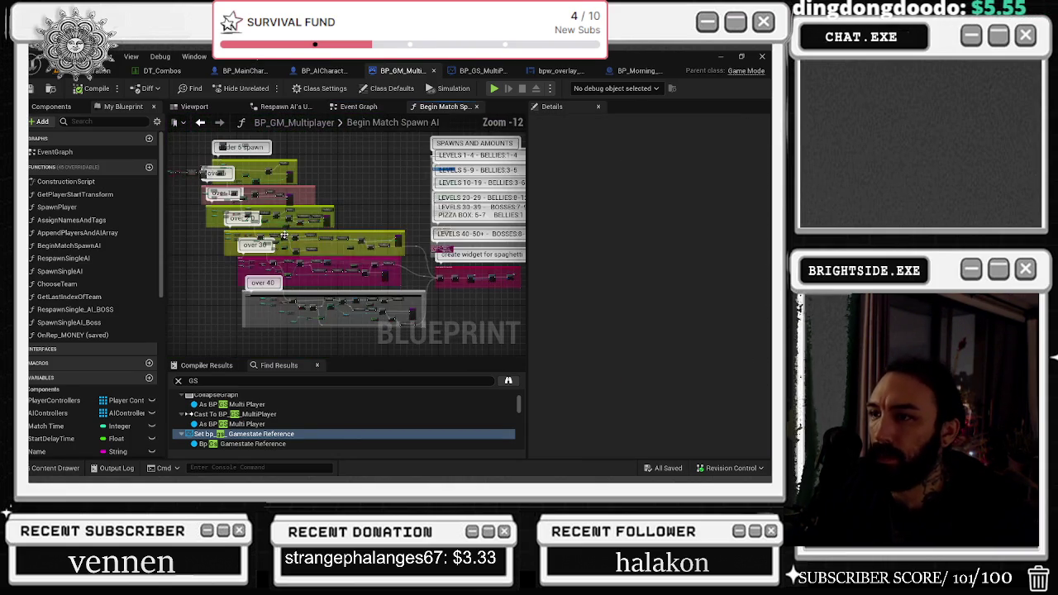
{"action": "scroll", "coordinate": [351, 321], "scroll_direction": "up", "scroll_amount": 10}
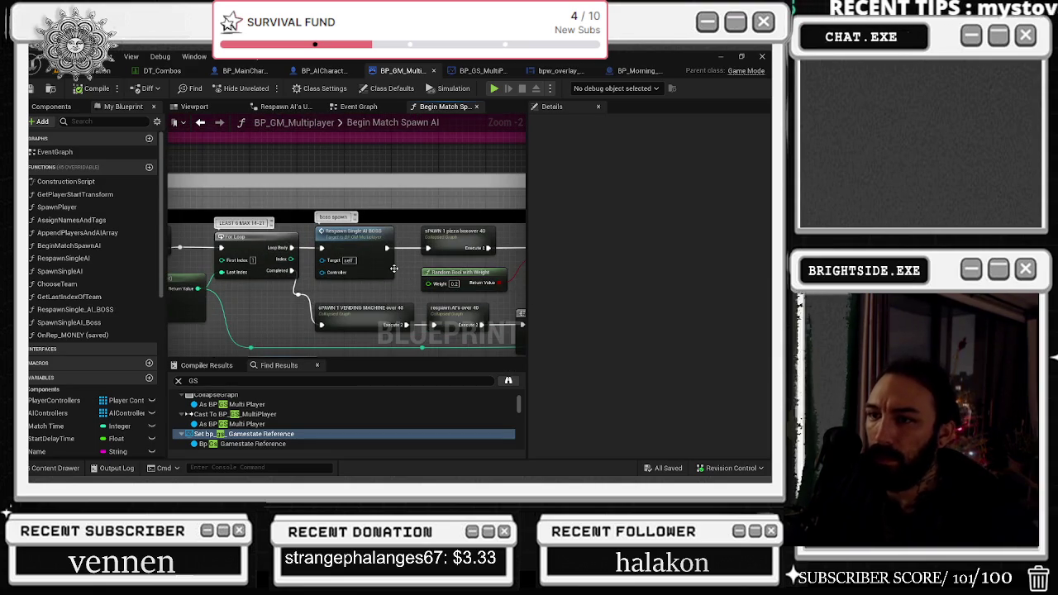
{"action": "scroll", "coordinate": [356, 252], "scroll_direction": "down", "scroll_amount": 7}
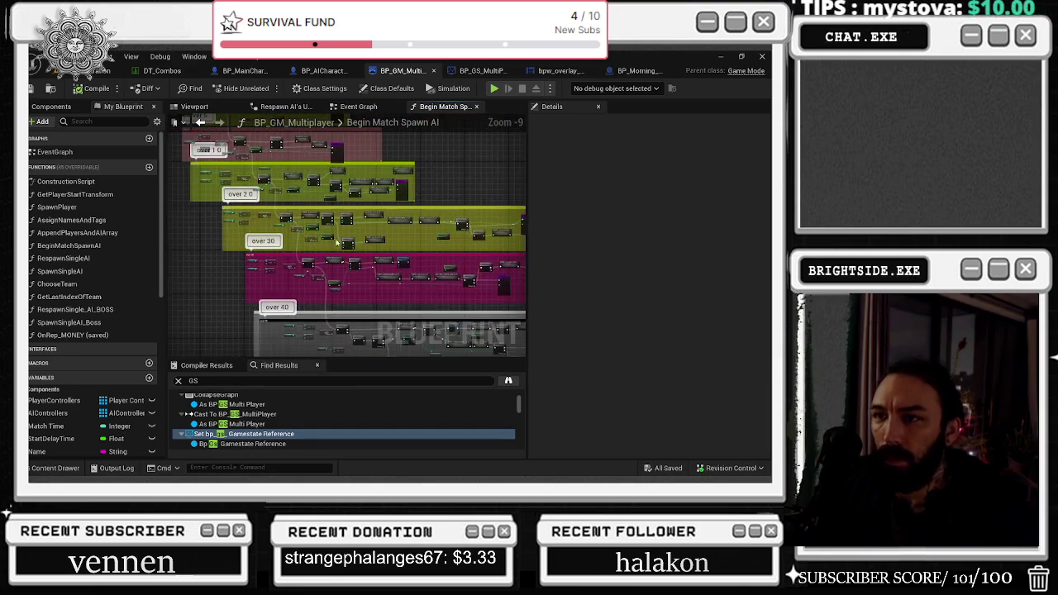
{"action": "scroll", "coordinate": [303, 216], "scroll_direction": "up", "scroll_amount": 7}
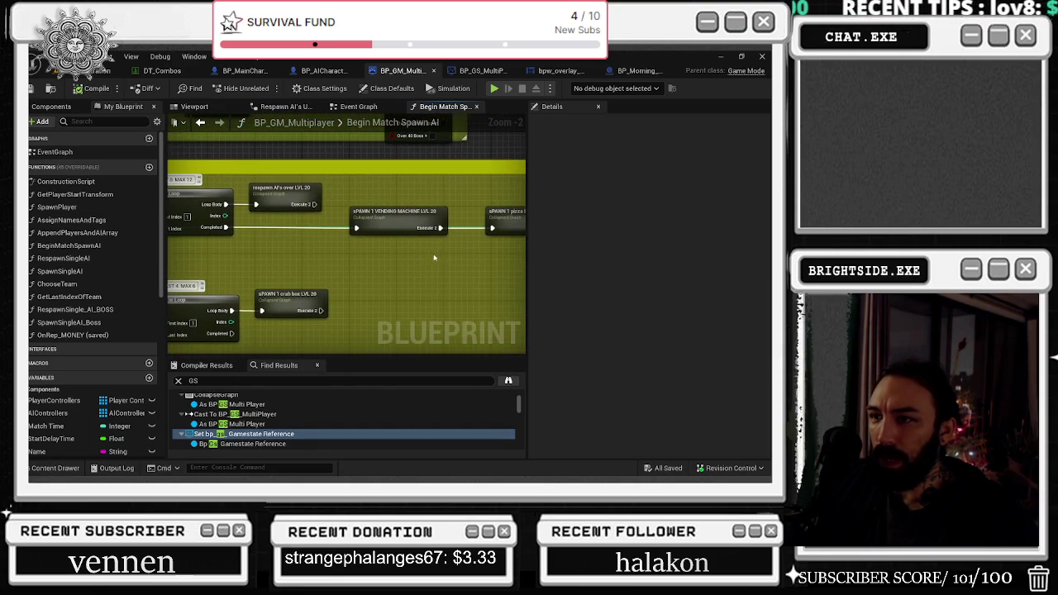
{"action": "mouse_move", "coordinate": [445, 228]}
{"action": "left_mouse_down"}
{"action": "mouse_move", "coordinate": [340, 195]}
{"action": "mouse_move", "coordinate": [447, 225]}
{"action": "left_mouse_up"}
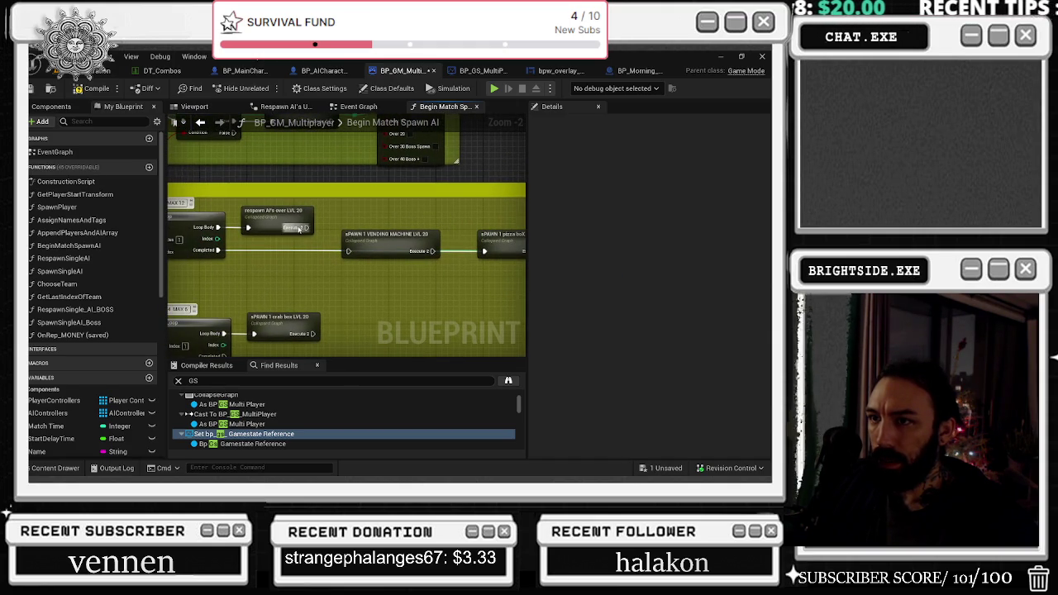
{"action": "double_click", "coordinate": [276, 221]}
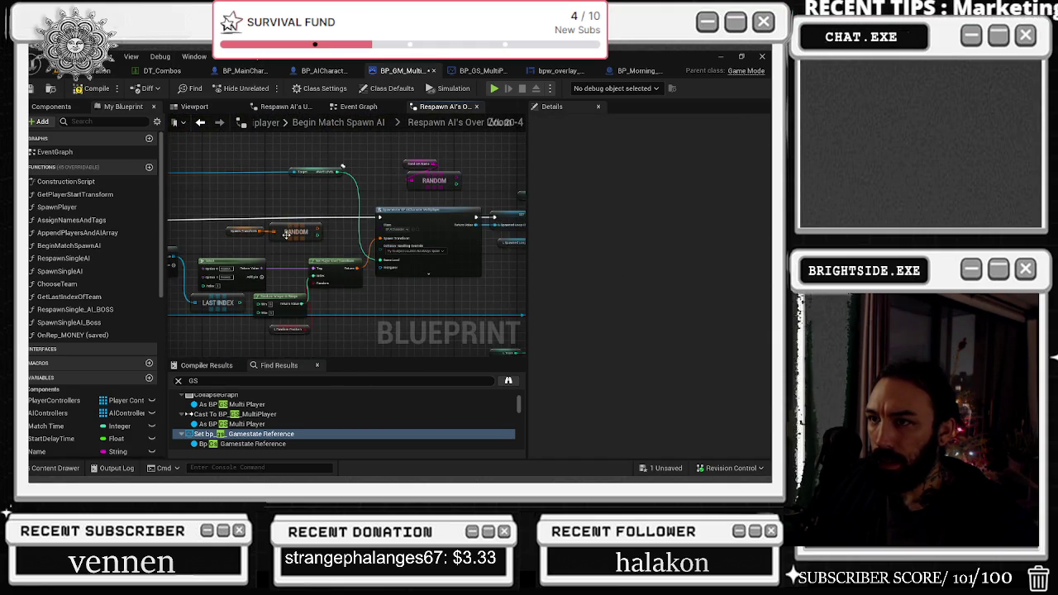
{"action": "left_click", "coordinate": [200, 121]}
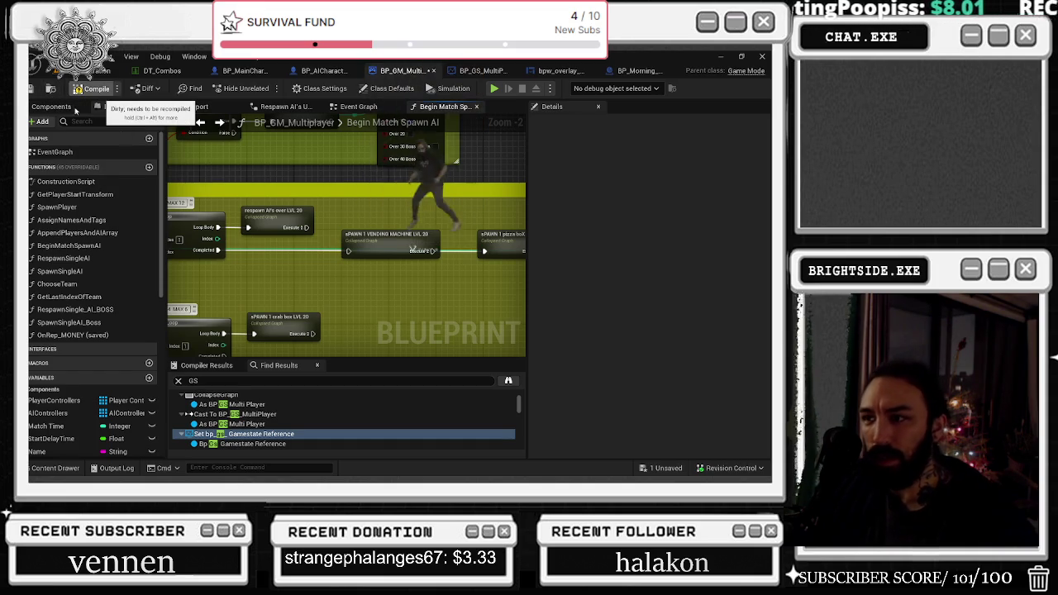
{"action": "left_click", "coordinate": [96, 90]}
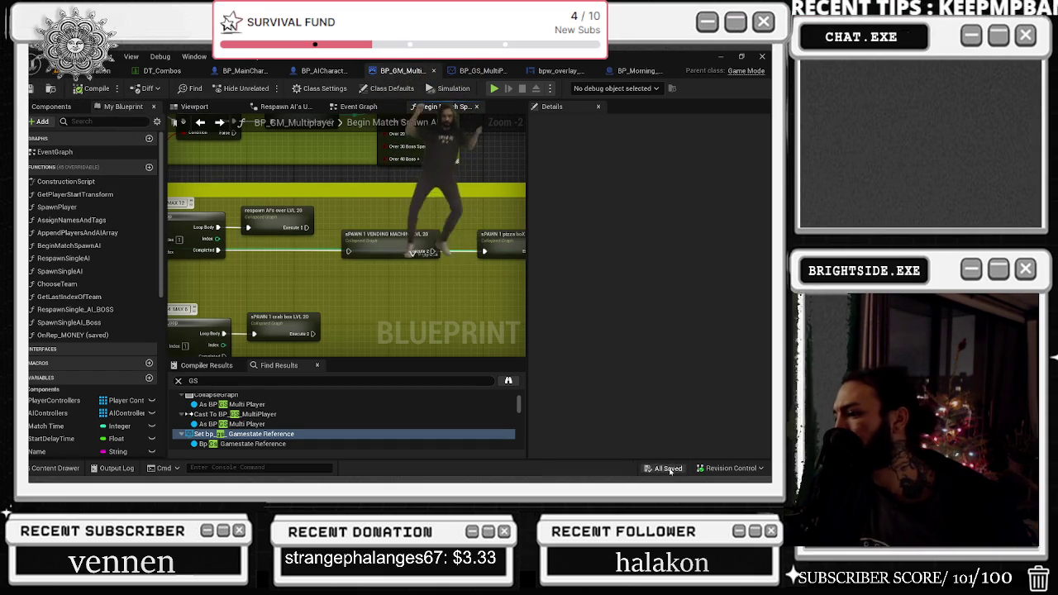
{"action": "key", "text": "ctrl+shift+s"}
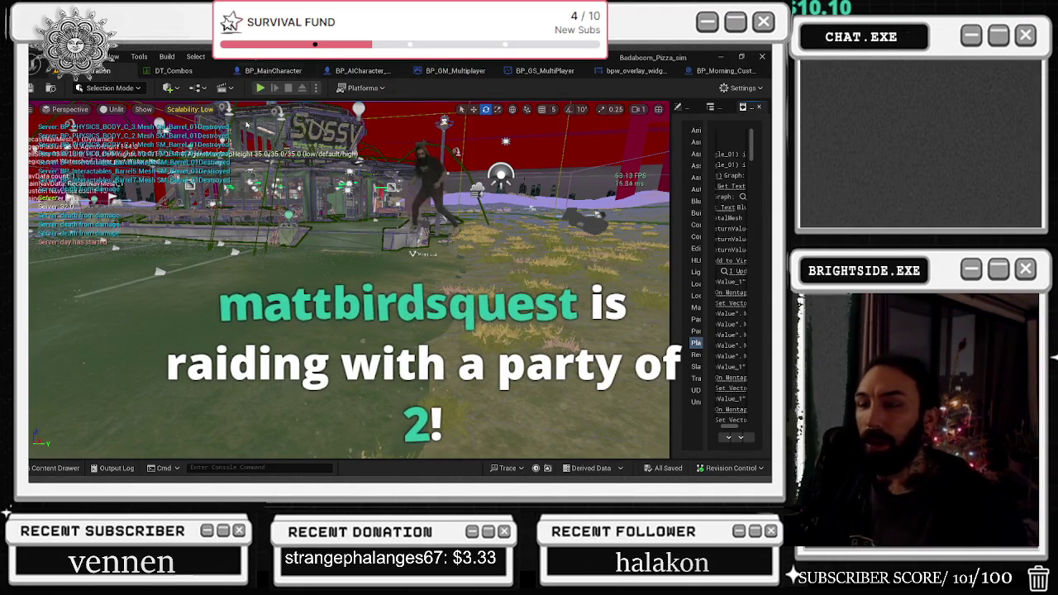
- Start a new Play-In-Editor playtest of the pizza shop level and bring up the window switcher
{"action": "left_click", "coordinate": [260, 88]}
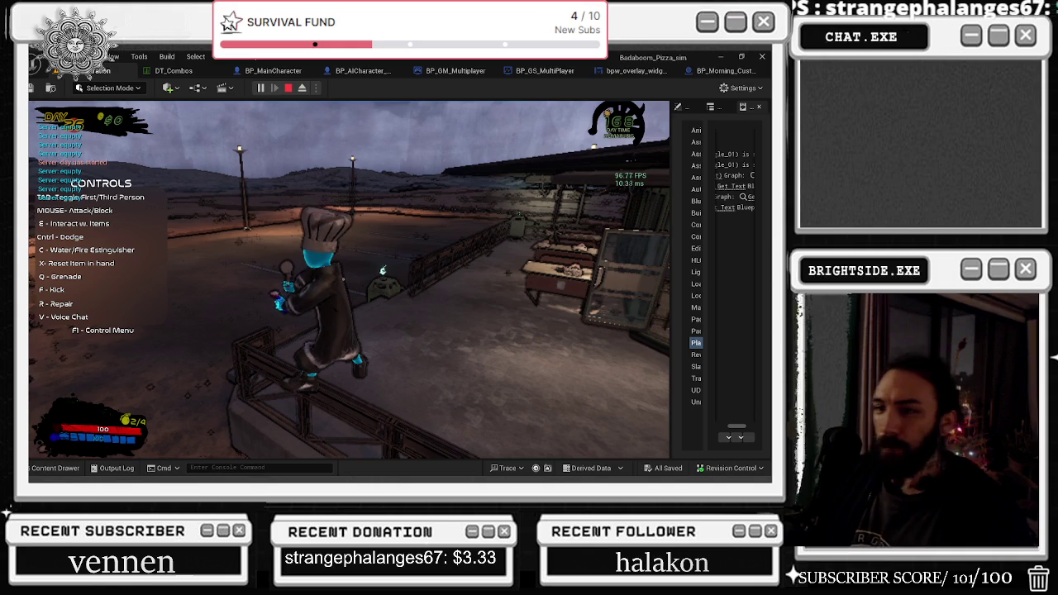
{"action": "key", "text": "alt+Tab"}
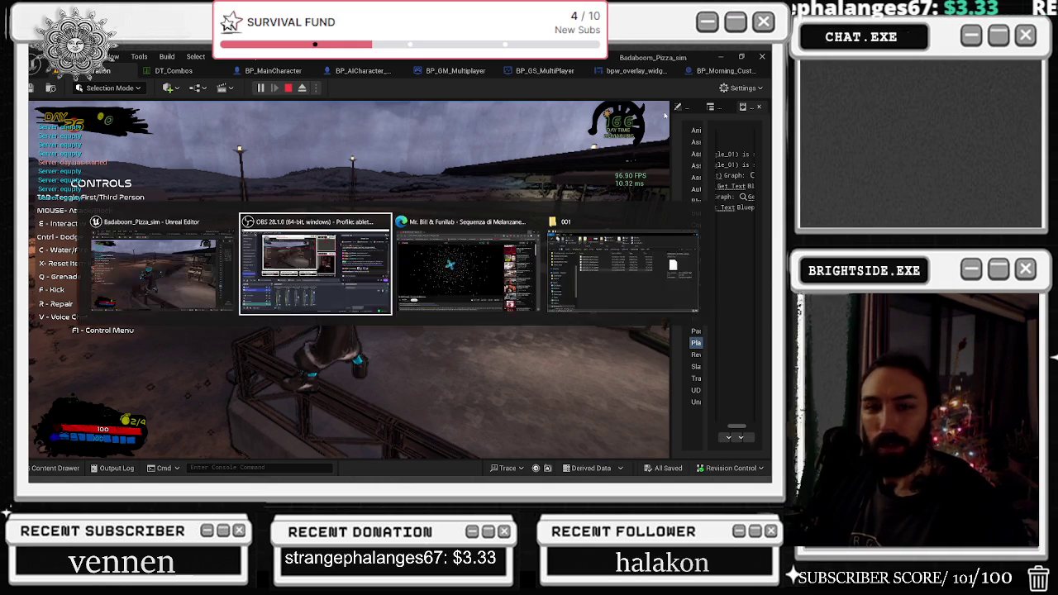
- Rewind the Sequenza di Melanzane video five seconds, minimize Edge, and refocus the game
{"action": "left_click", "coordinate": [478, 272]}
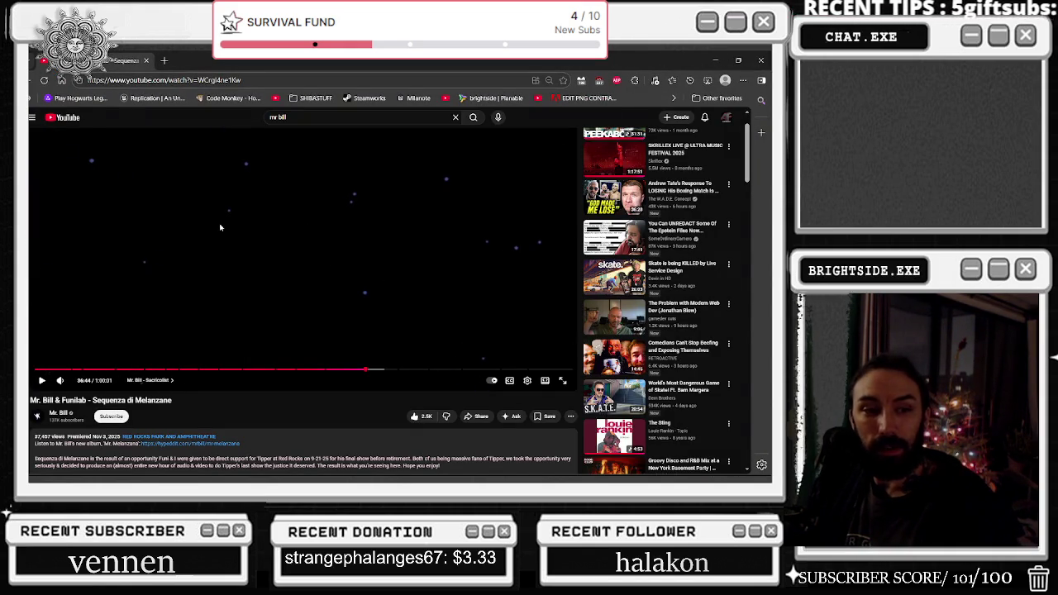
{"action": "key", "text": "Left"}
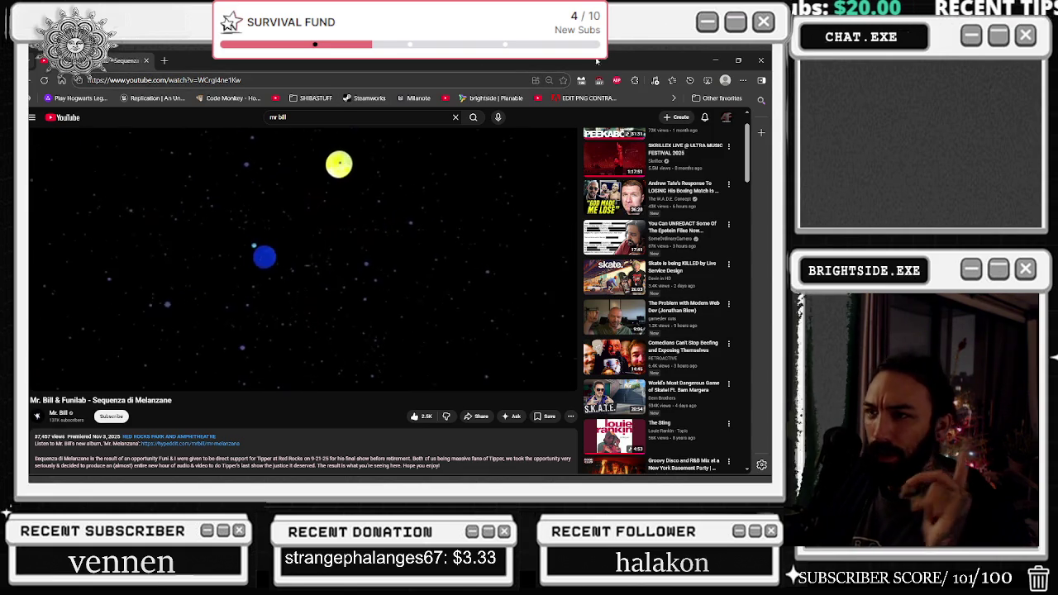
{"action": "left_click", "coordinate": [716, 61]}
{"action": "left_click", "coordinate": [574, 139]}
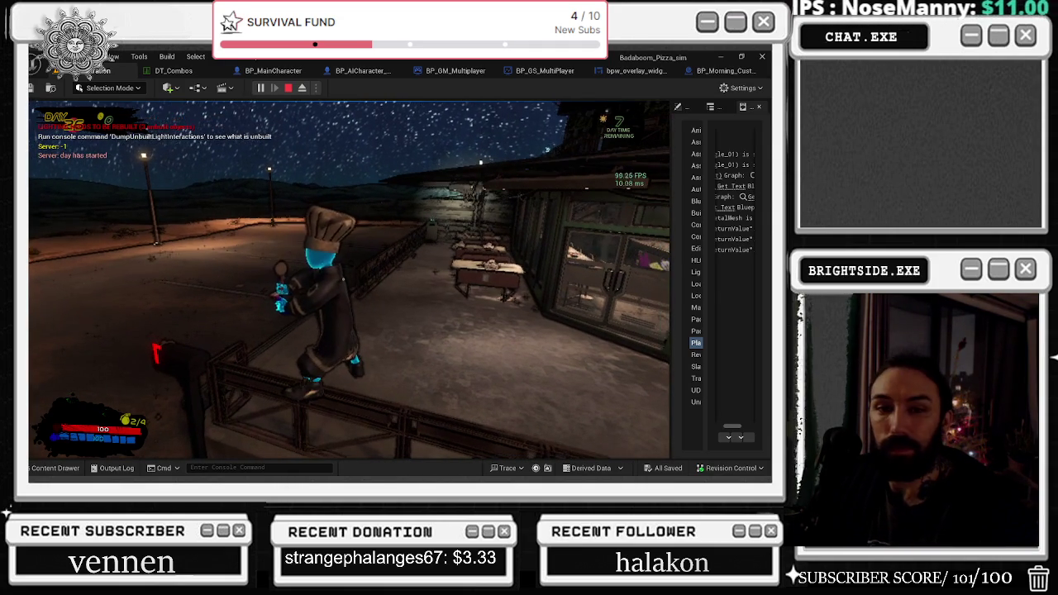
- Attack the General enemy near the stairs, then stop PIE and open BP_Morning_Customer's event graph
{"action": "key", "text": "s"}
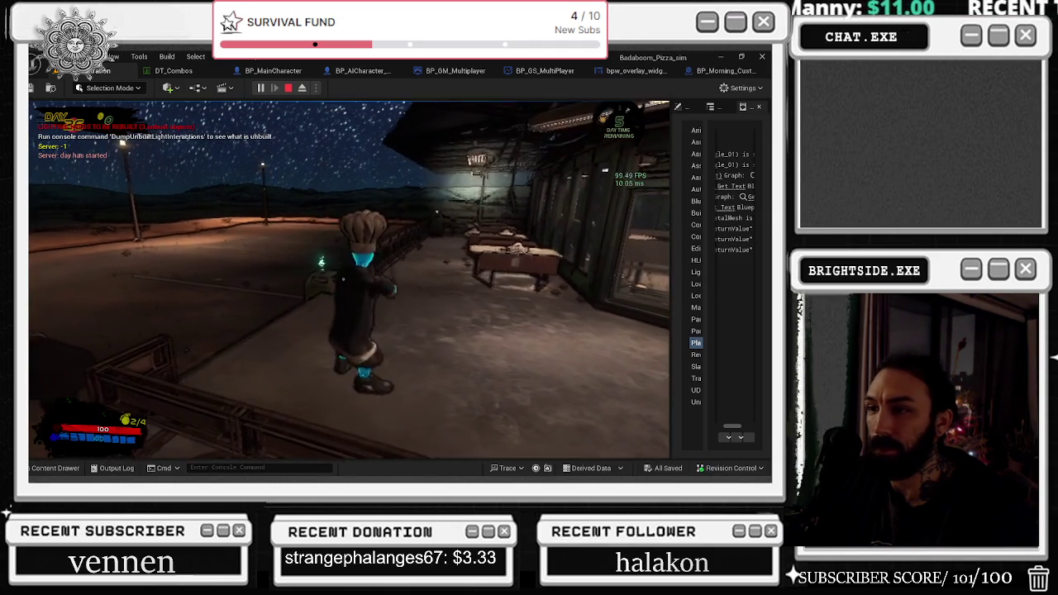
{"action": "key", "text": "w"}
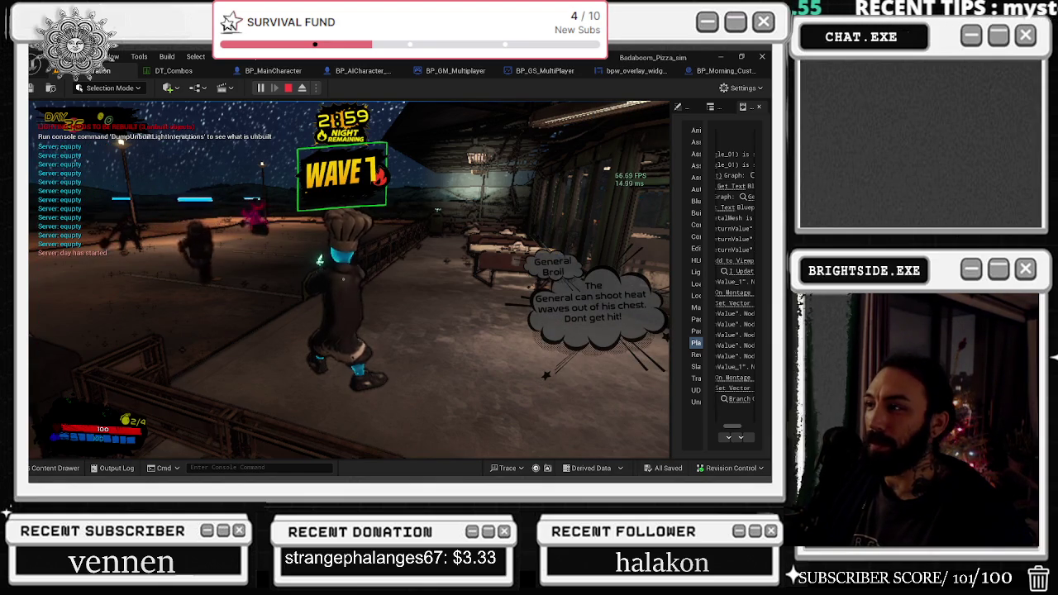
{"action": "key", "text": "w"}
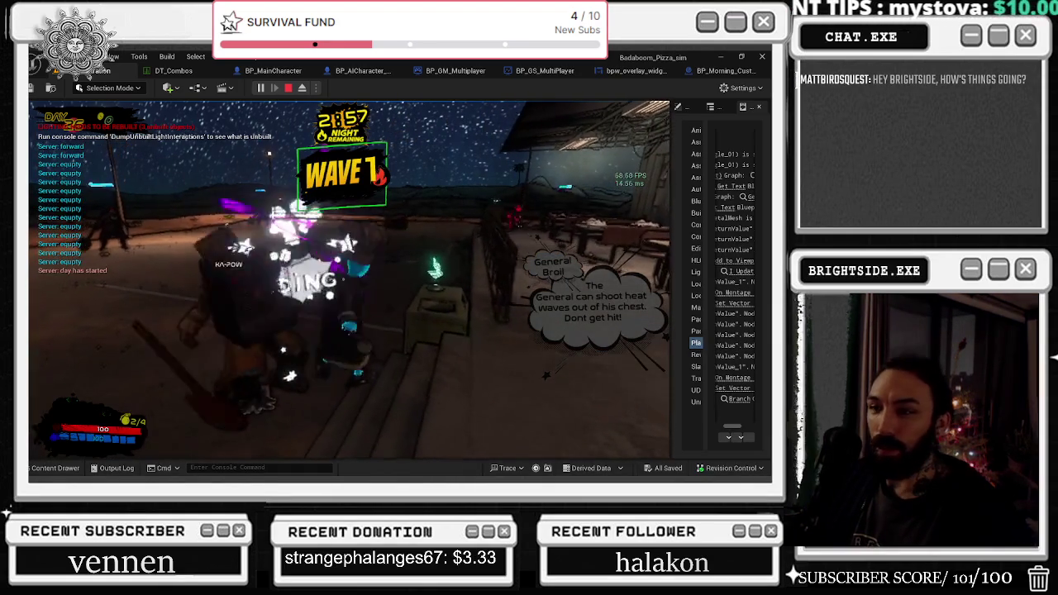
{"action": "left_click", "coordinate": [567, 198]}
{"action": "key", "text": "Escape"}
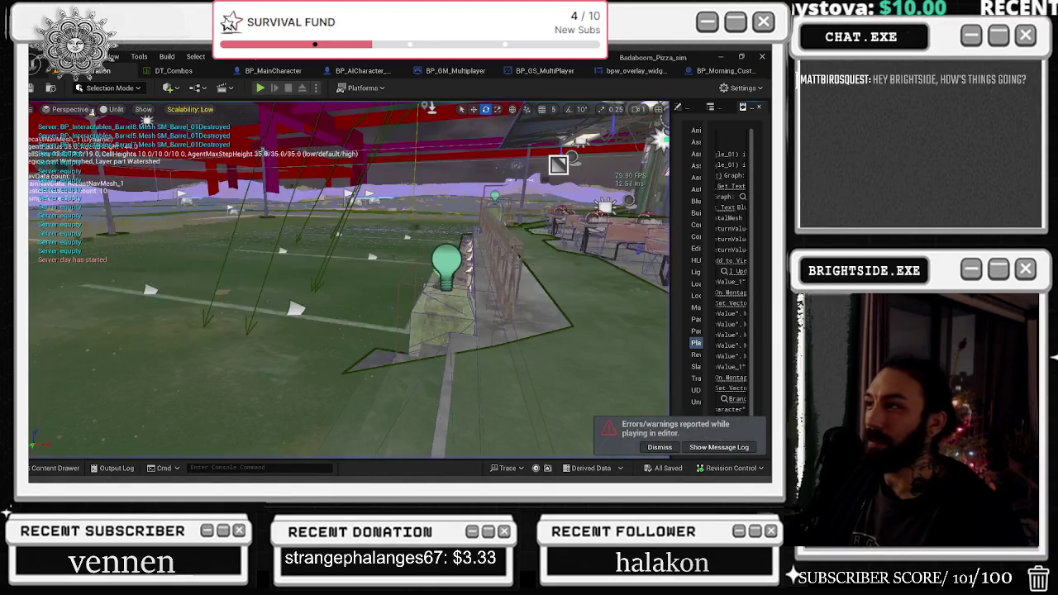
{"action": "left_click", "coordinate": [739, 72]}
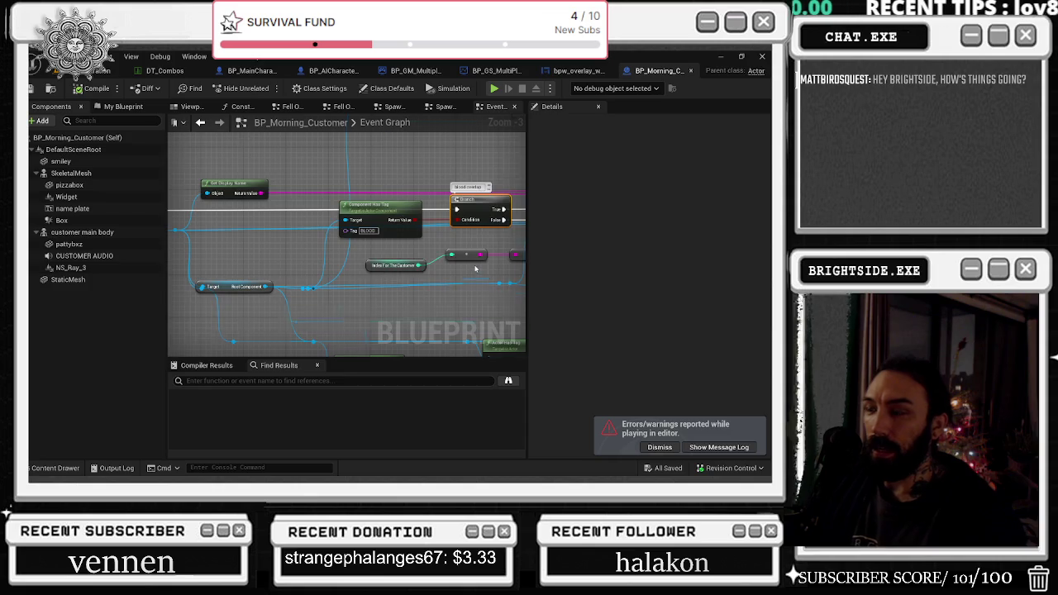
- In BP_GM_Multiplayer, wire the level-20 vending machine spawn node to the pizza box spawn and open its collapsed graph
{"action": "scroll", "coordinate": [477, 268], "scroll_direction": "down", "scroll_amount": 3}
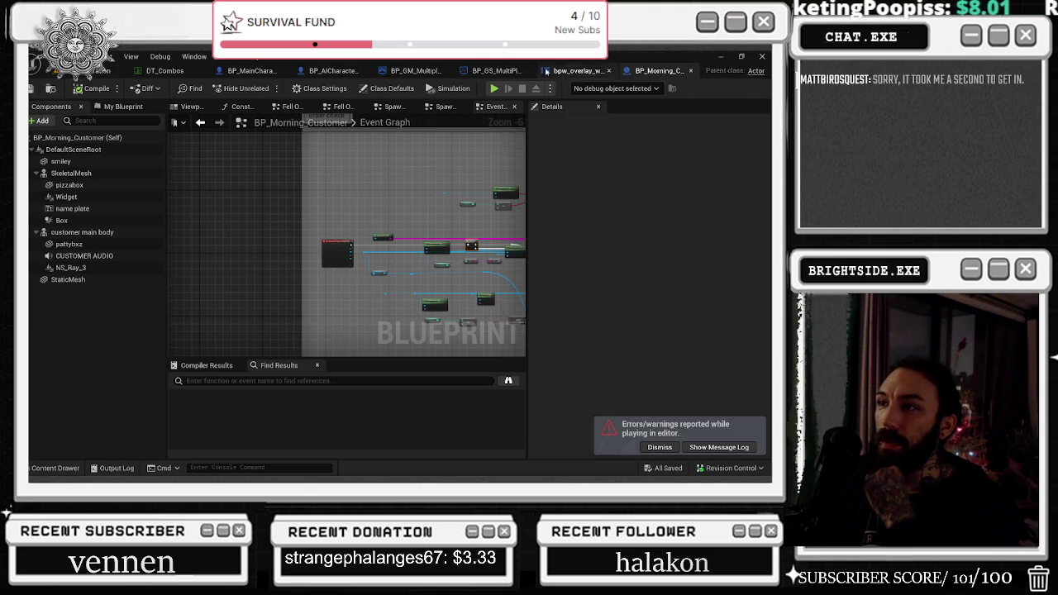
{"action": "left_click", "coordinate": [414, 70]}
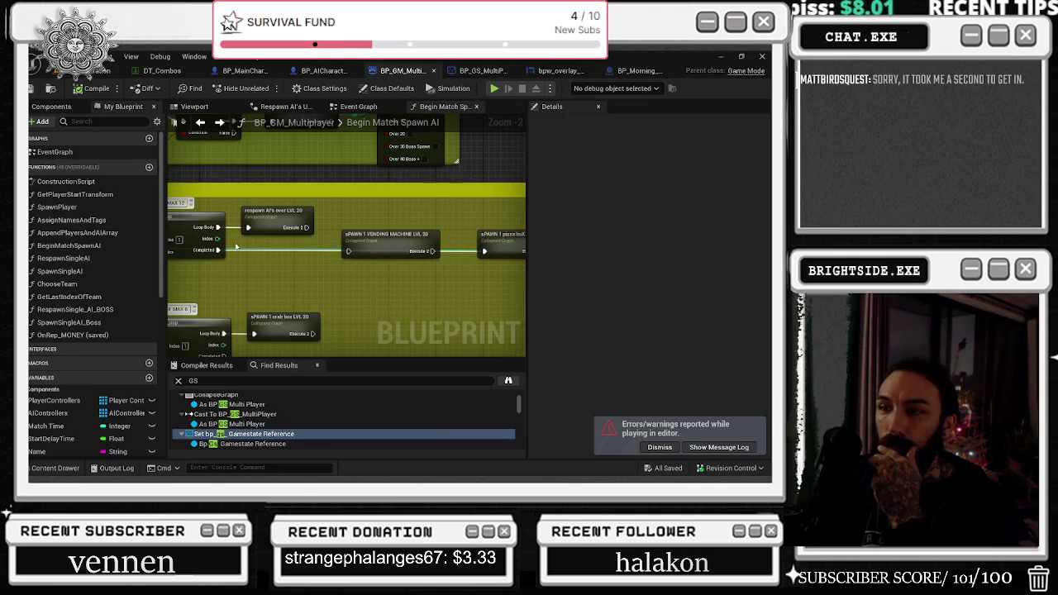
{"action": "mouse_move", "coordinate": [433, 254]}
{"action": "left_mouse_down"}
{"action": "mouse_move", "coordinate": [422, 261]}
{"action": "mouse_move", "coordinate": [484, 265]}
{"action": "mouse_move", "coordinate": [484, 251]}
{"action": "left_mouse_up"}
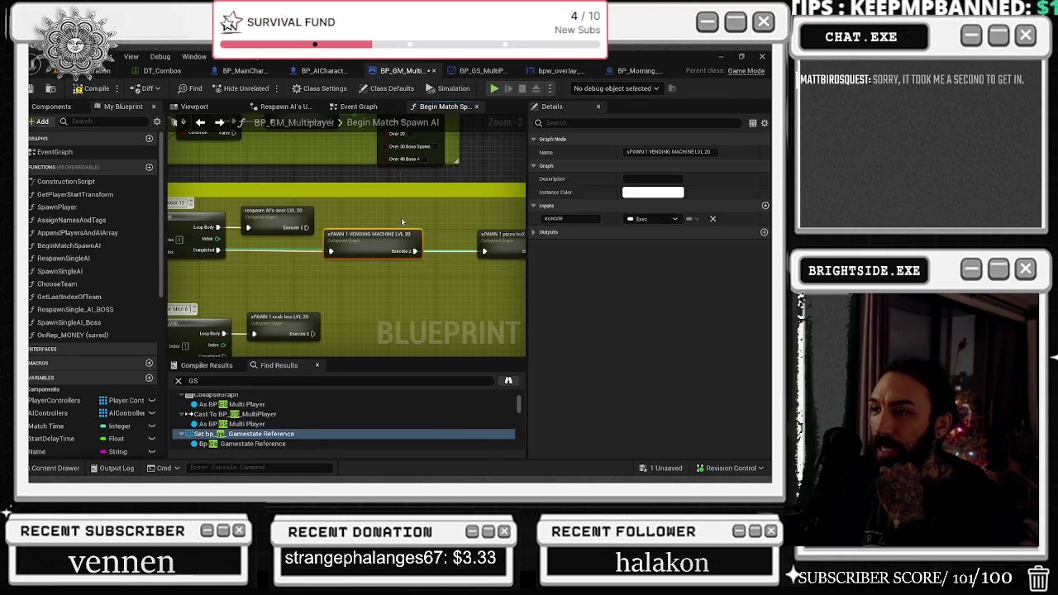
{"action": "left_click_drag", "start_coordinate": [400, 251], "coordinate": [393, 246]}
{"action": "double_click", "coordinate": [394, 246]}
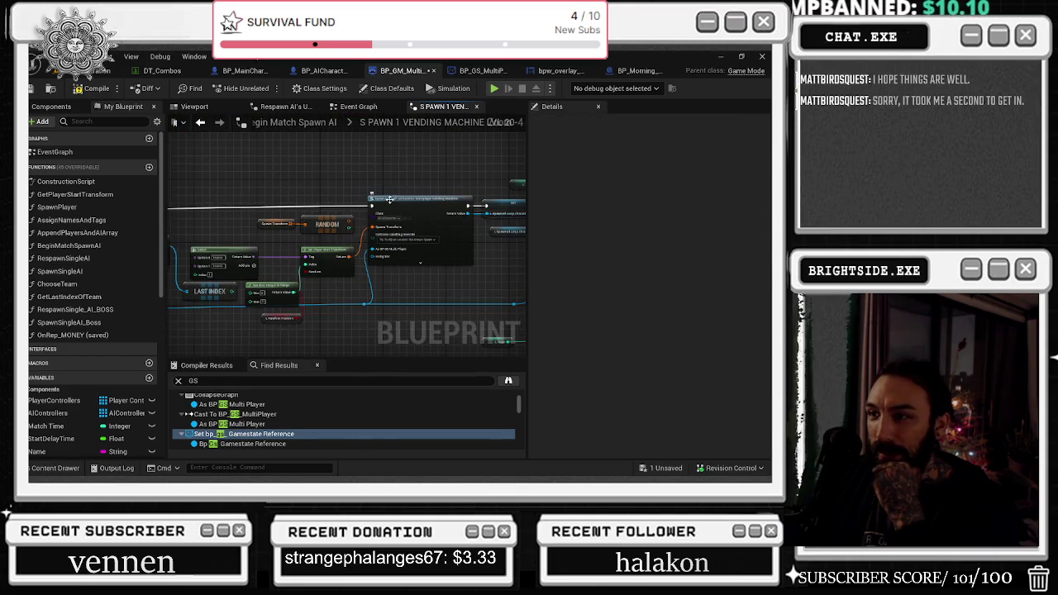
- Browse to the spawned class and open BP_AICharacter_Multiplayer_Vending_machine's construction script
{"action": "scroll", "coordinate": [389, 199], "scroll_direction": "up", "scroll_amount": 2}
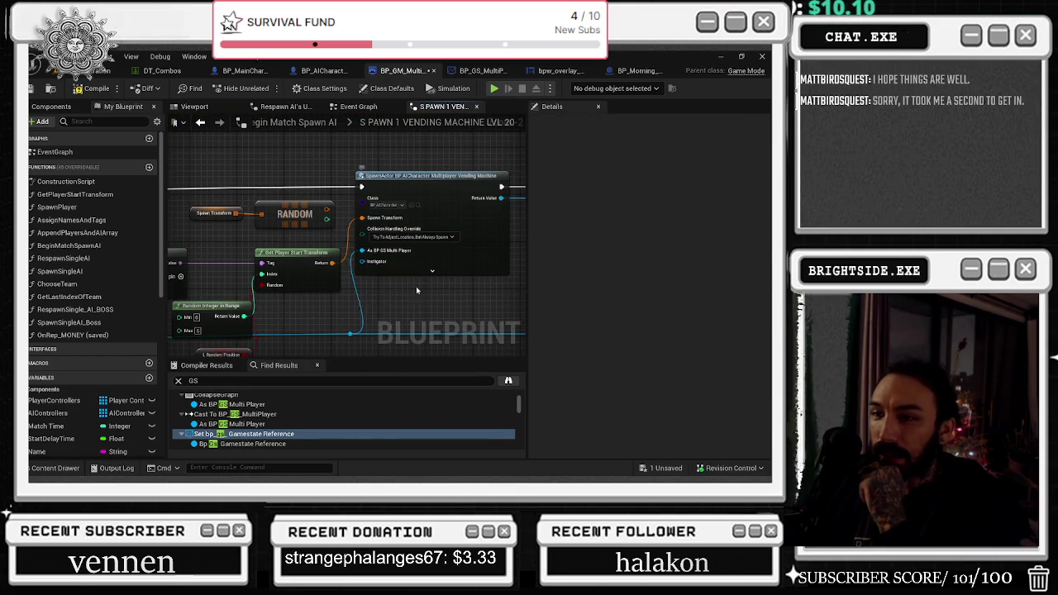
{"action": "left_click", "coordinate": [417, 206]}
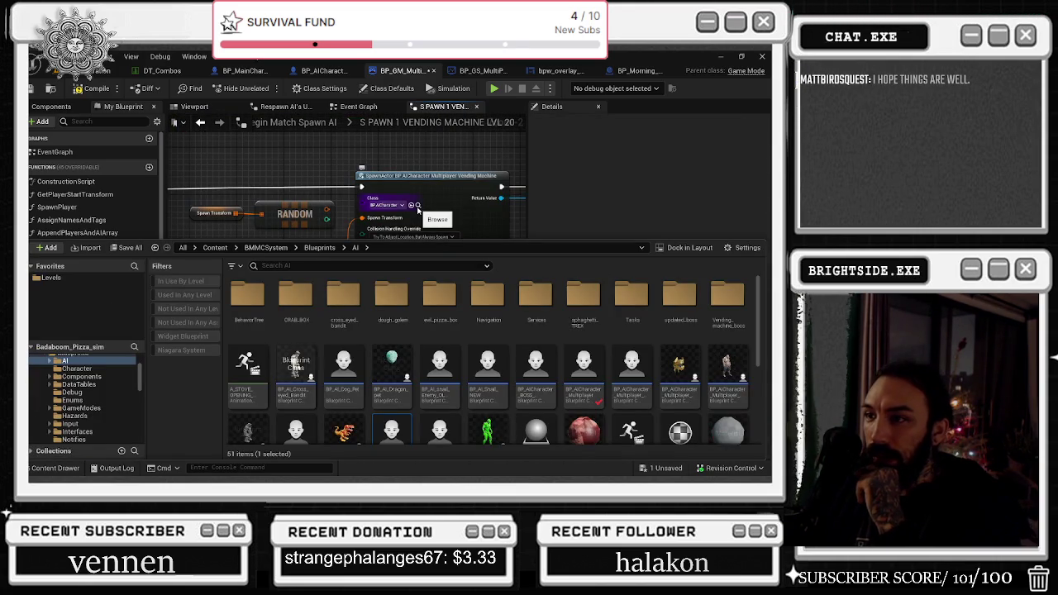
{"action": "scroll", "coordinate": [408, 397], "scroll_direction": "down", "scroll_amount": 1}
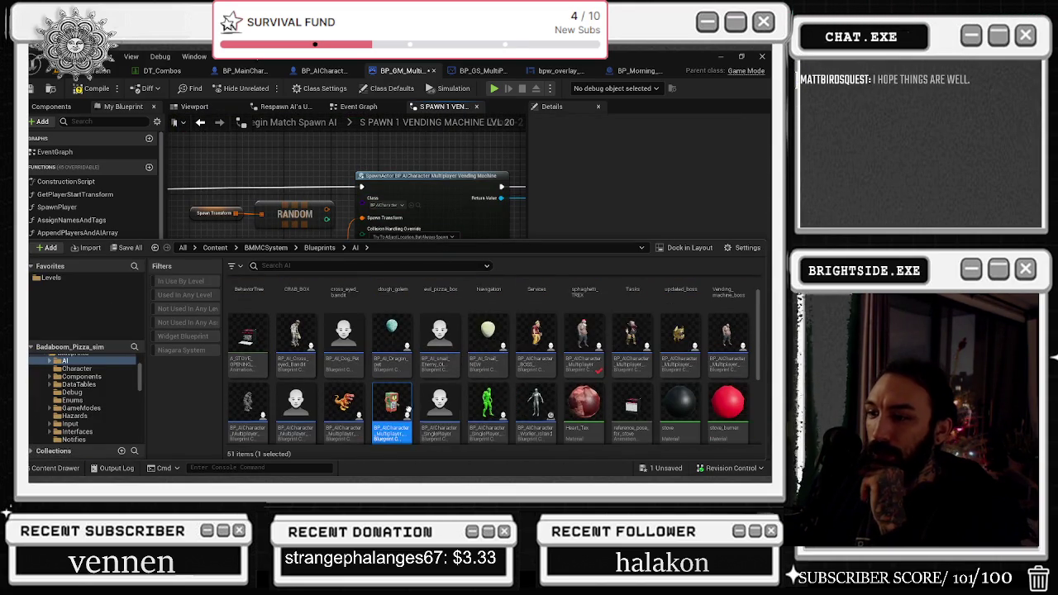
{"action": "double_click", "coordinate": [407, 414]}
{"action": "scroll", "coordinate": [357, 275], "scroll_direction": "down", "scroll_amount": 2}
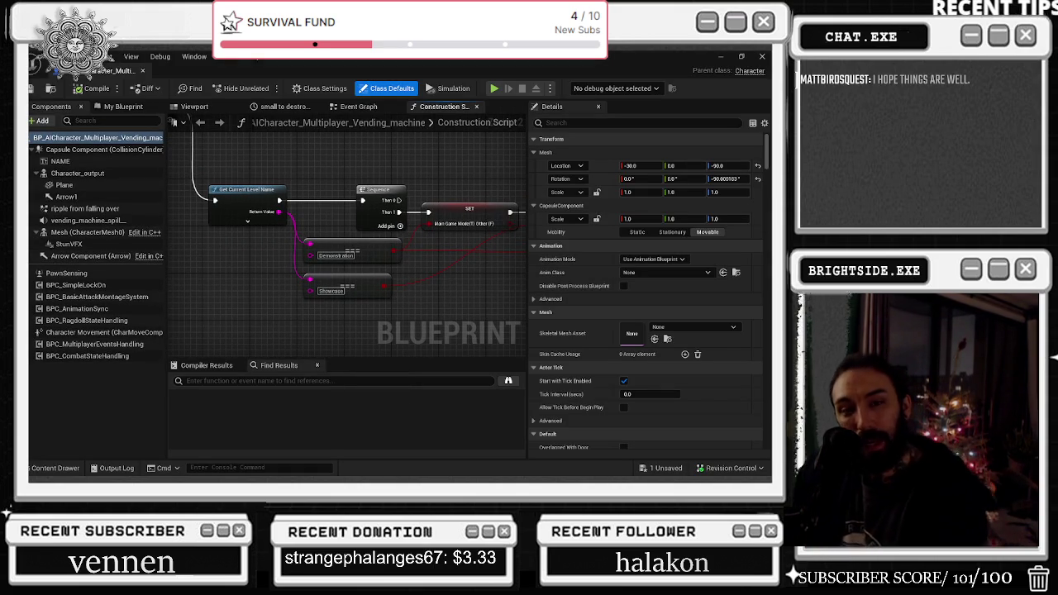
{"action": "key", "text": "alt+Tab"}
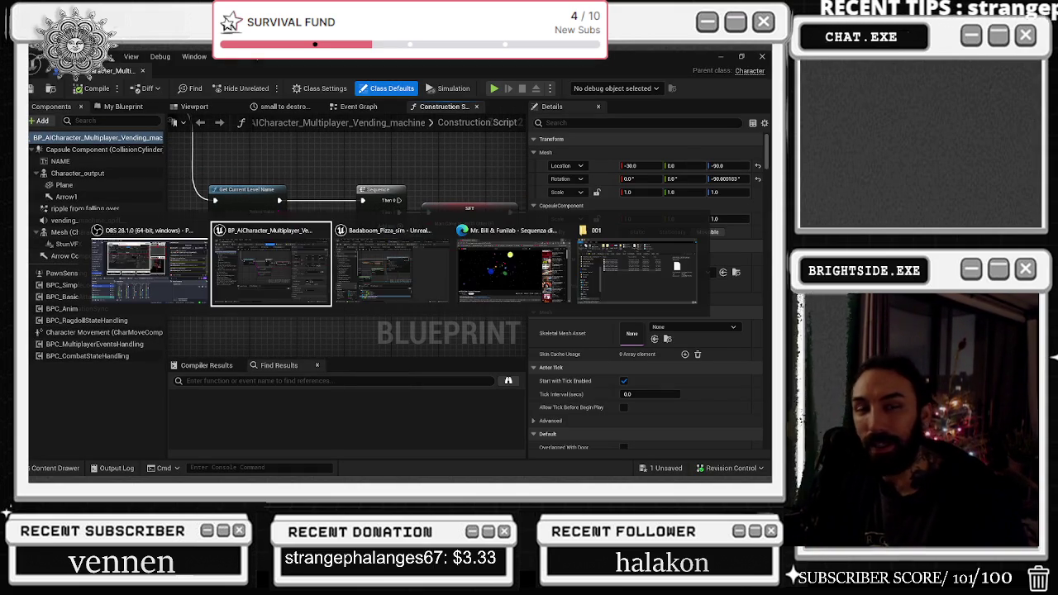
- Pause the Sequenza di Melanzane video, seek back to about 36:21, resume, and minimize the browser
{"action": "key", "text": "alt+Tab"}
{"action": "key", "text": "alt+Tab"}
{"action": "left_click", "coordinate": [239, 241]}
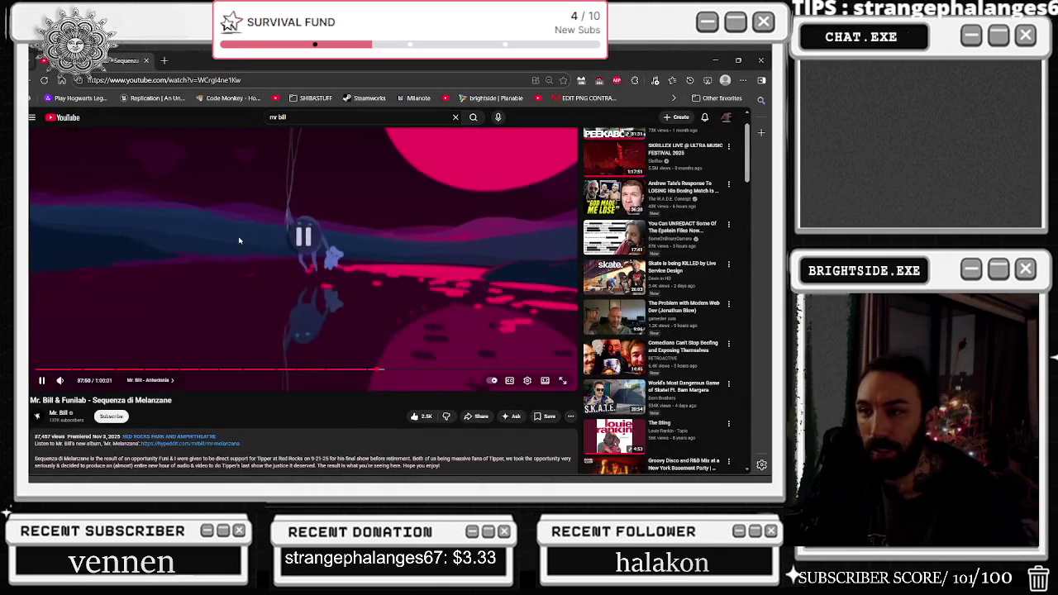
{"action": "key", "text": "Left"}
{"action": "key", "text": "Left"}
{"action": "key", "text": "Left"}
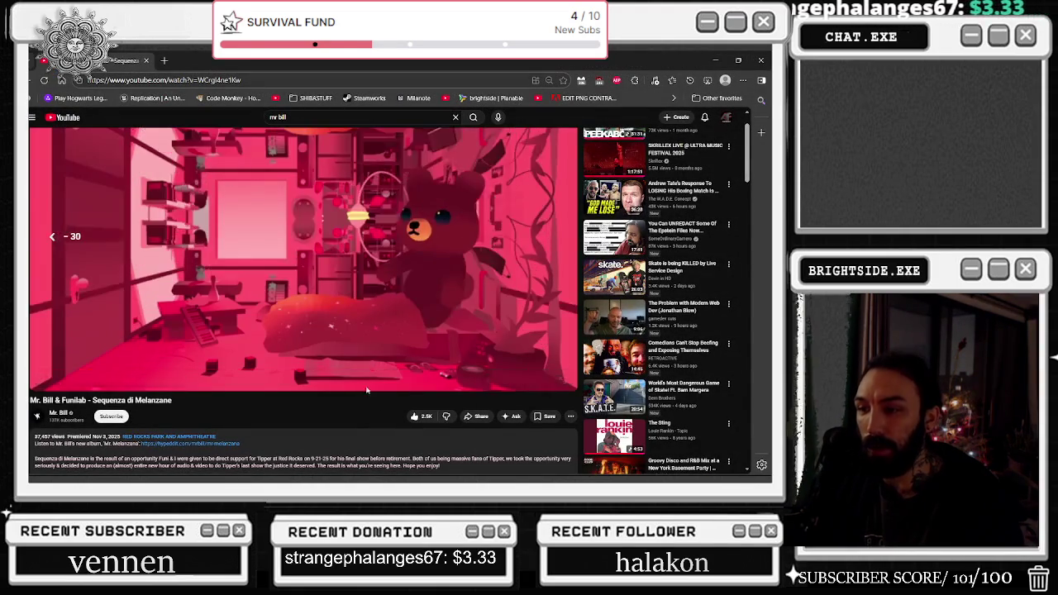
{"action": "key", "text": "Left"}
{"action": "key", "text": "Left"}
{"action": "key", "text": "Left"}
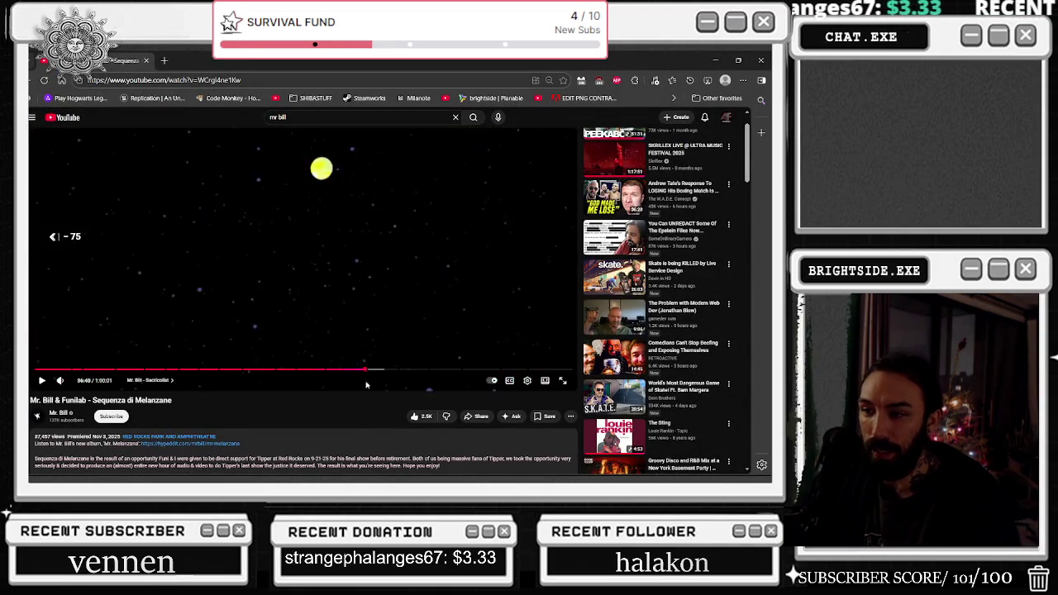
{"action": "key", "text": "Left"}
{"action": "key", "text": "Left"}
{"action": "key", "text": "Left"}
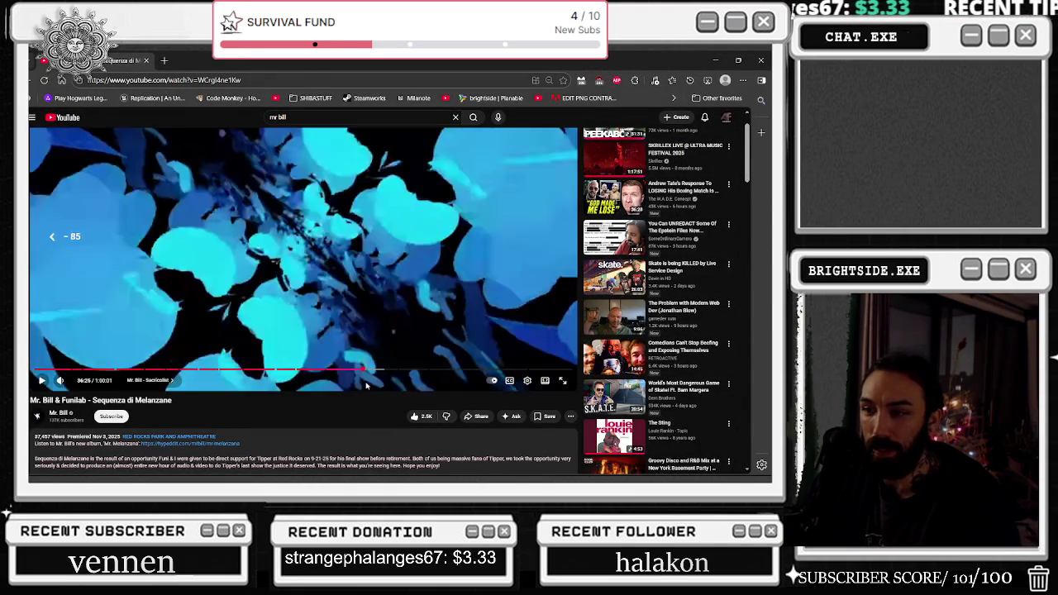
{"action": "key", "text": "space"}
{"action": "key", "text": "space"}
{"action": "key", "text": "space"}
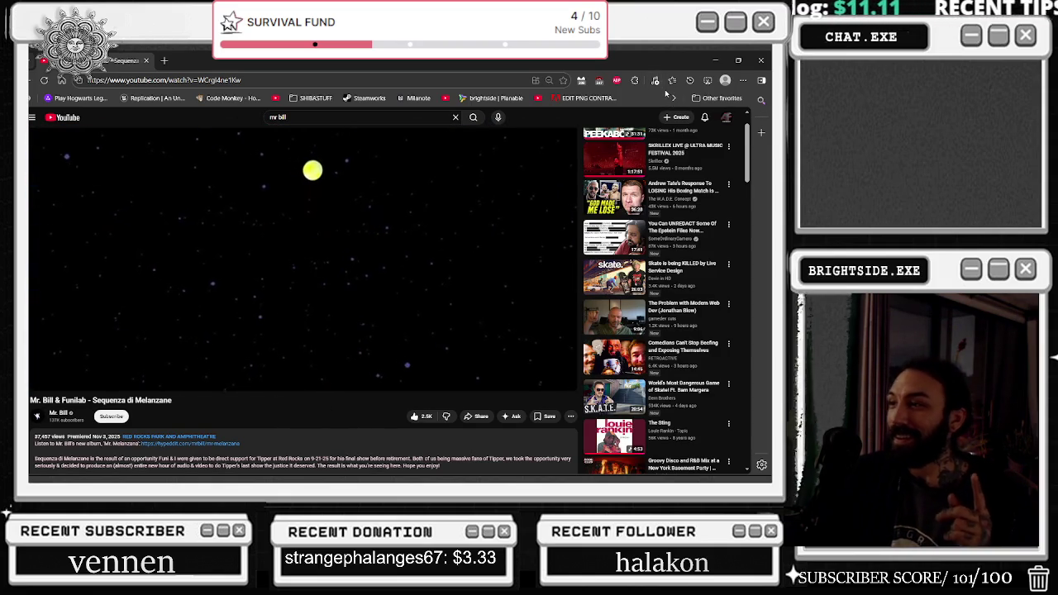
{"action": "left_click", "coordinate": [716, 61]}
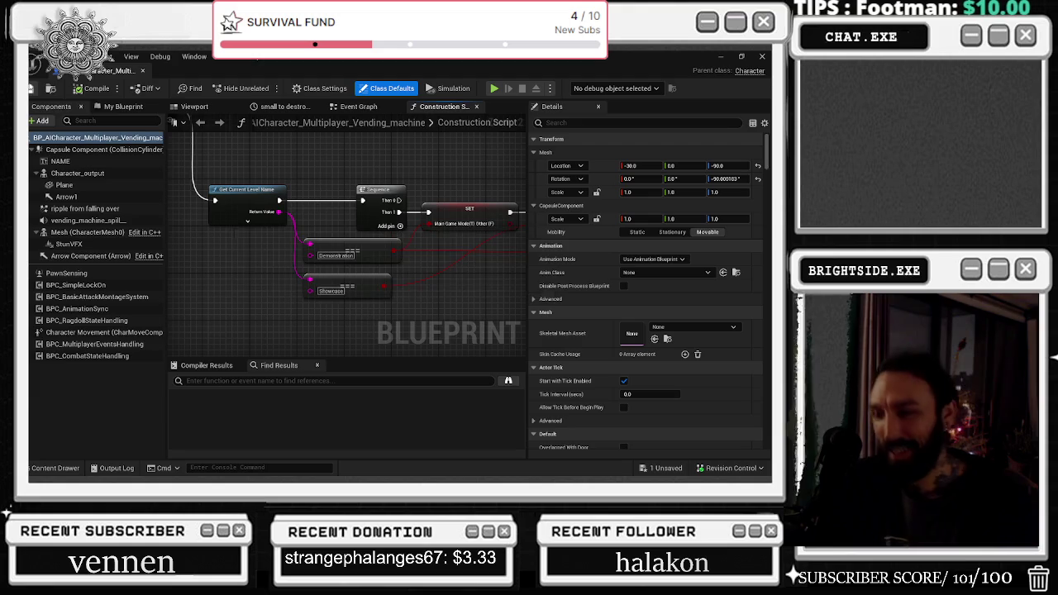
- Dock the BP_AICharacter_Multiplayer_Vending_machine blueprint into the main editor's tab bar
{"action": "left_click_drag", "start_coordinate": [426, 183], "coordinate": [311, 195]}
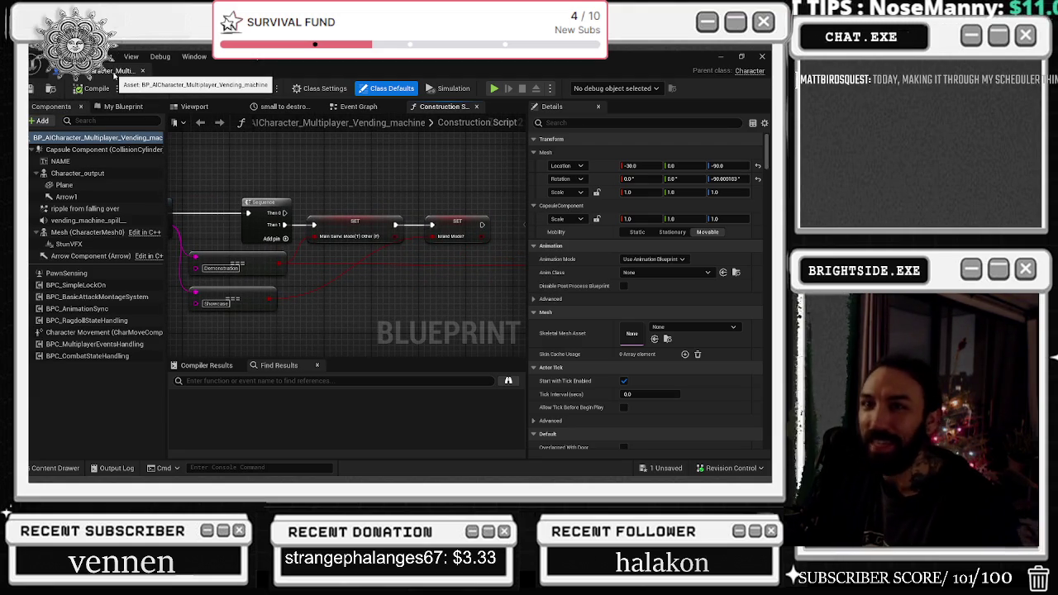
{"action": "mouse_move", "coordinate": [116, 73]}
{"action": "left_mouse_down"}
{"action": "mouse_move", "coordinate": [243, 119]}
{"action": "mouse_move", "coordinate": [331, 108]}
{"action": "left_mouse_up"}
{"action": "left_click", "coordinate": [195, 106]}
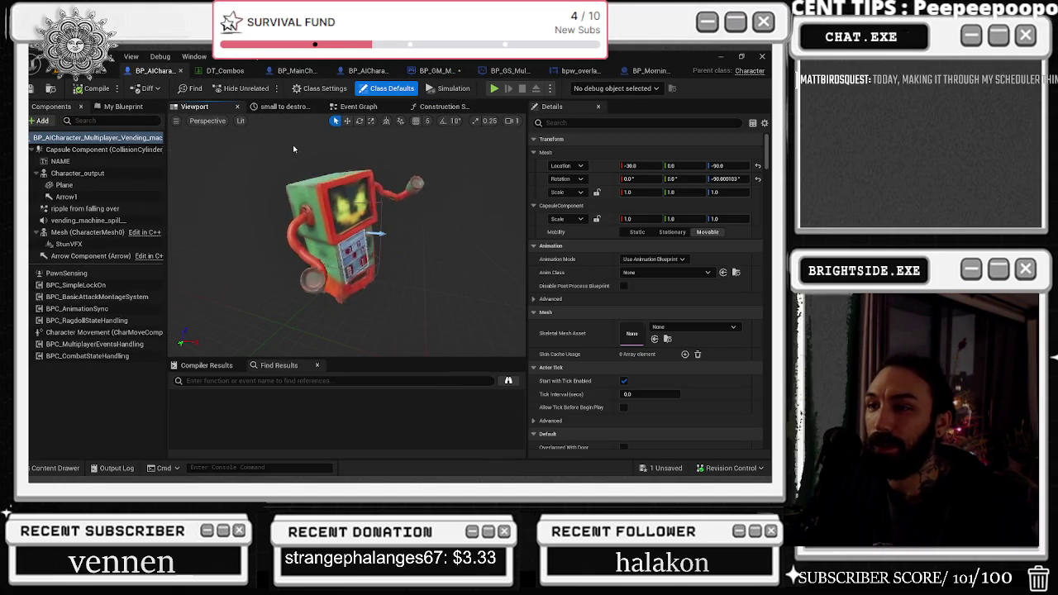
- Check its small to destroy timeline and Event Graph, then go back to BP_GM_Multiplayer
{"action": "left_click", "coordinate": [281, 106]}
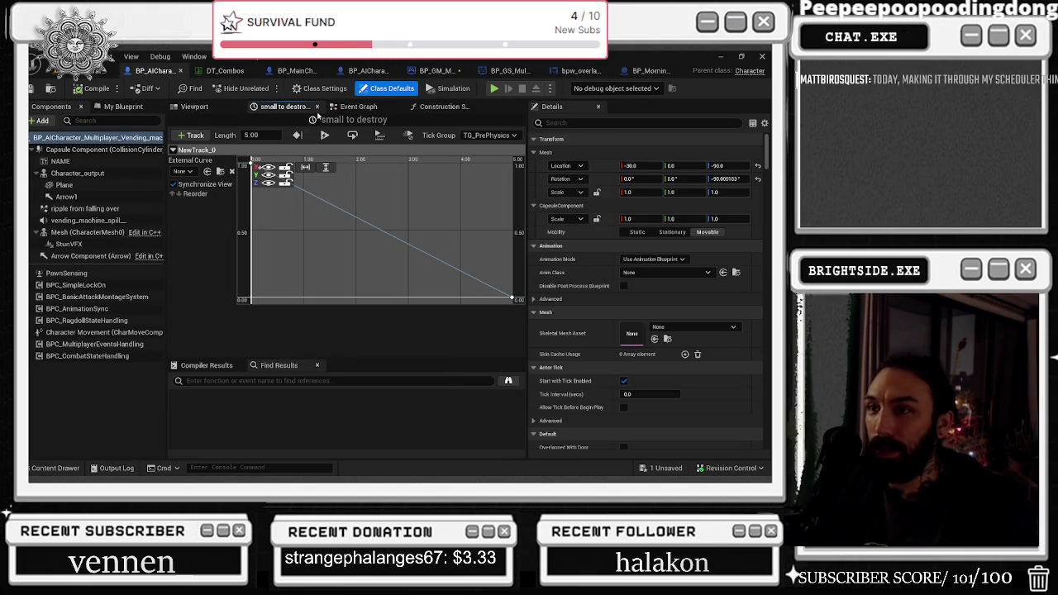
{"action": "left_click", "coordinate": [358, 107]}
{"action": "left_click", "coordinate": [437, 70]}
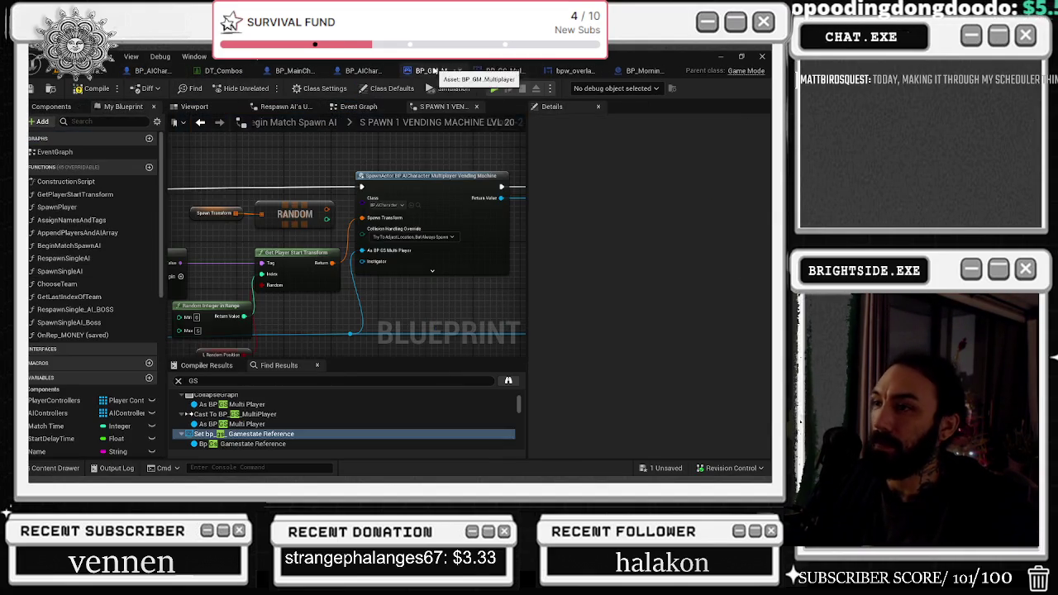
- From Begin Match Spawn AI, open the sPAWN 1 VENDING MACHINE LVL 10 collapsed graph
{"action": "scroll", "coordinate": [345, 281], "scroll_direction": "down", "scroll_amount": 10}
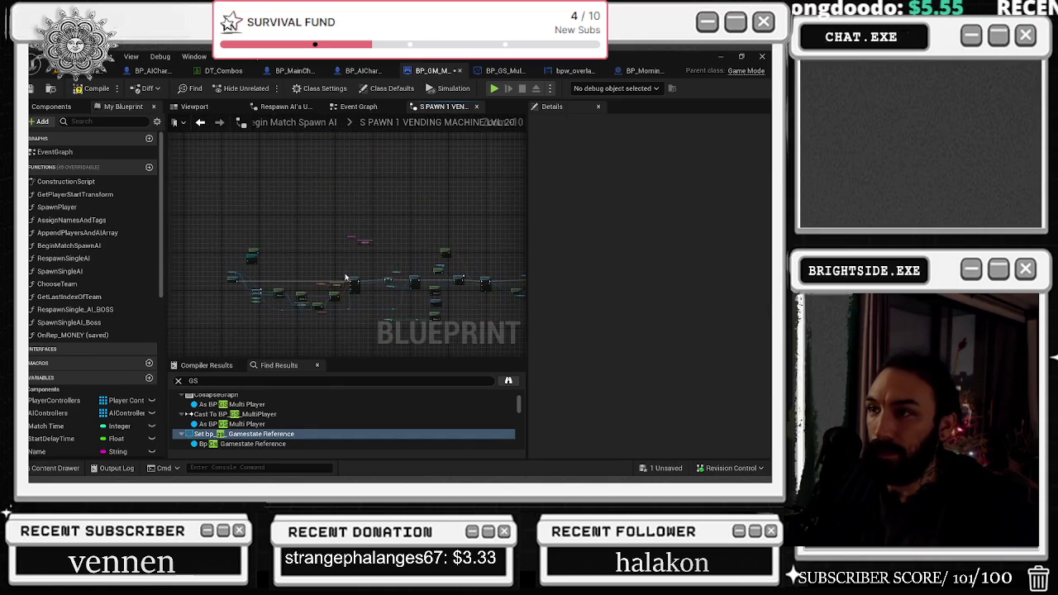
{"action": "left_click", "coordinate": [338, 123]}
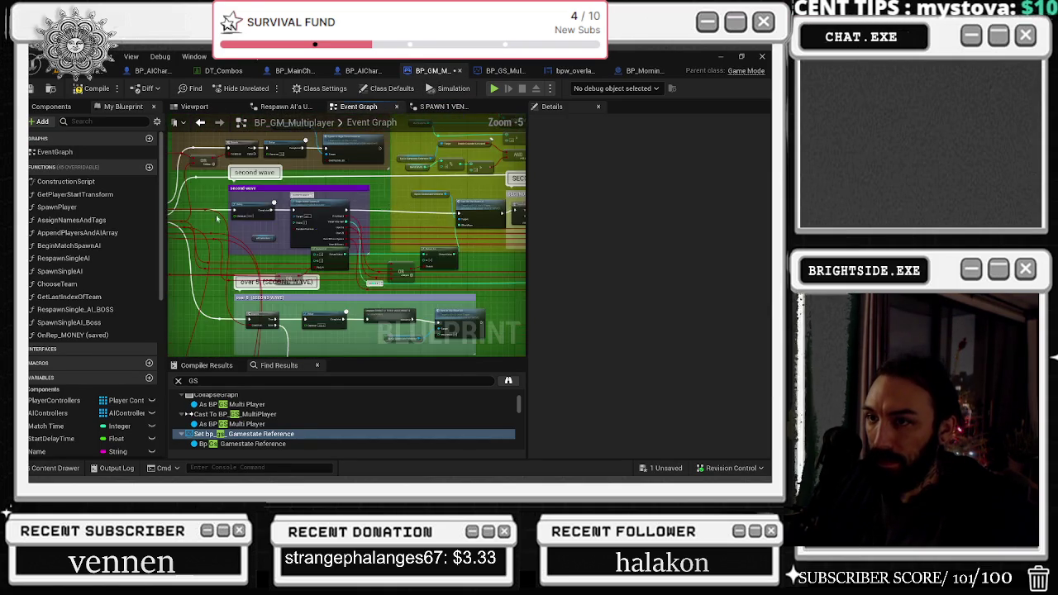
{"action": "double_click", "coordinate": [226, 206]}
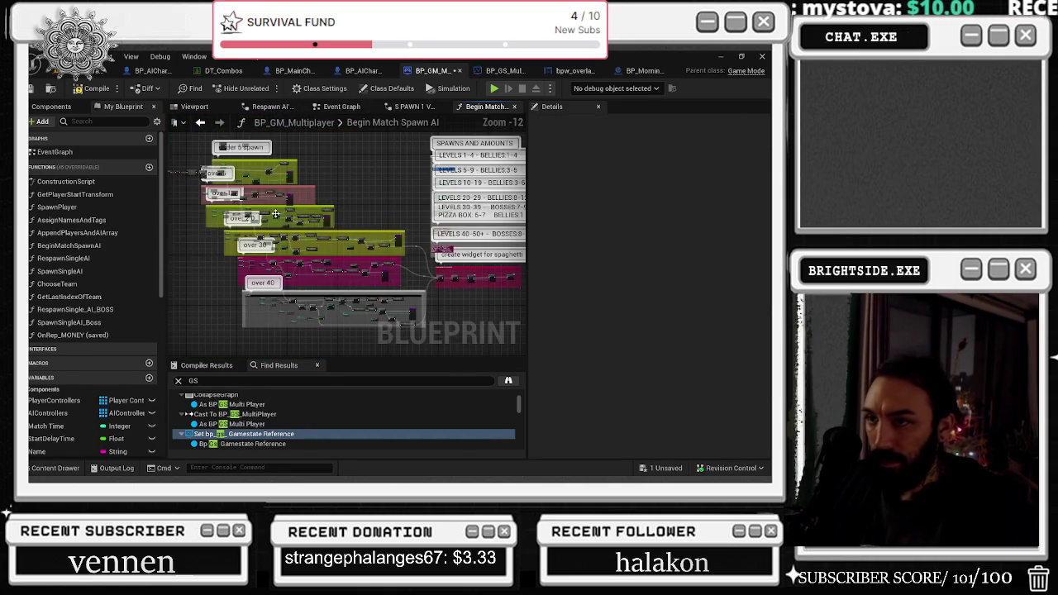
{"action": "scroll", "coordinate": [281, 220], "scroll_direction": "up", "scroll_amount": 10}
{"action": "scroll", "coordinate": [280, 178], "scroll_direction": "down", "scroll_amount": 5}
{"action": "scroll", "coordinate": [330, 248], "scroll_direction": "up", "scroll_amount": 5}
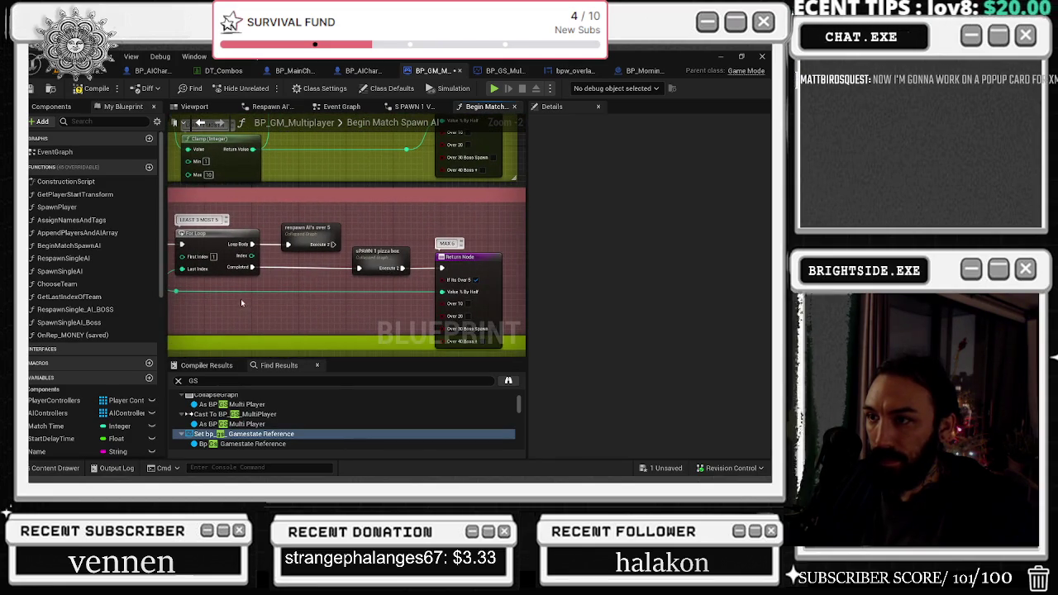
{"action": "scroll", "coordinate": [248, 300], "scroll_direction": "down", "scroll_amount": 3}
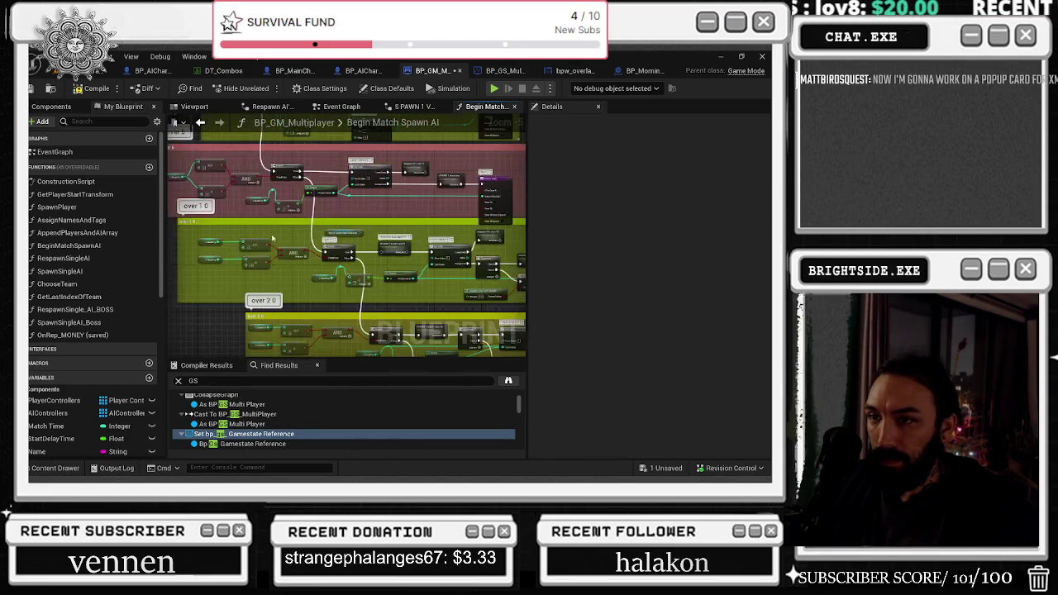
{"action": "scroll", "coordinate": [296, 258], "scroll_direction": "up", "scroll_amount": 3}
{"action": "scroll", "coordinate": [310, 297], "scroll_direction": "down", "scroll_amount": 3}
{"action": "scroll", "coordinate": [176, 237], "scroll_direction": "up", "scroll_amount": 3}
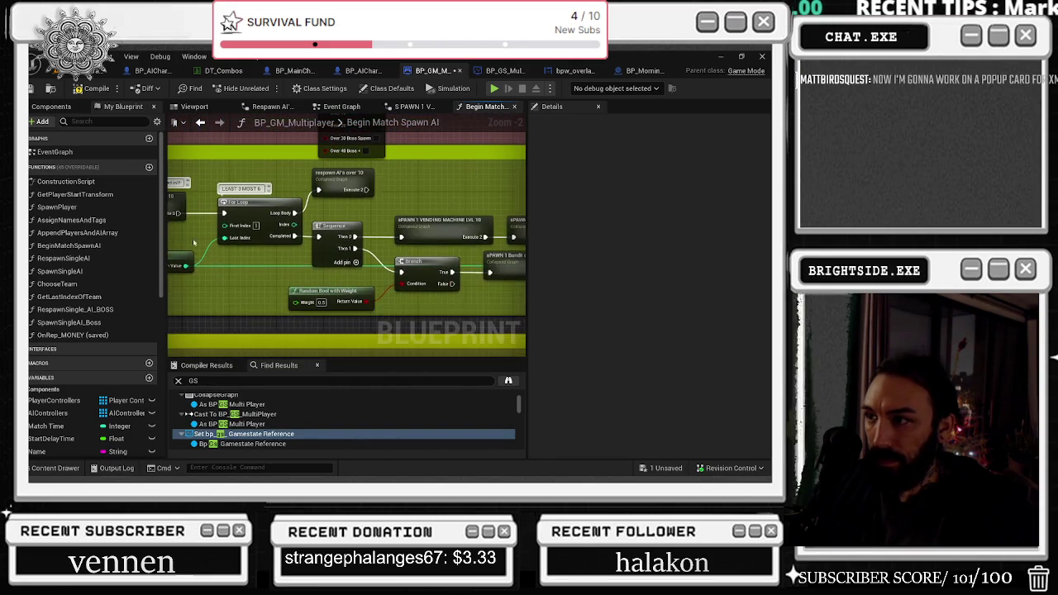
{"action": "double_click", "coordinate": [457, 237]}
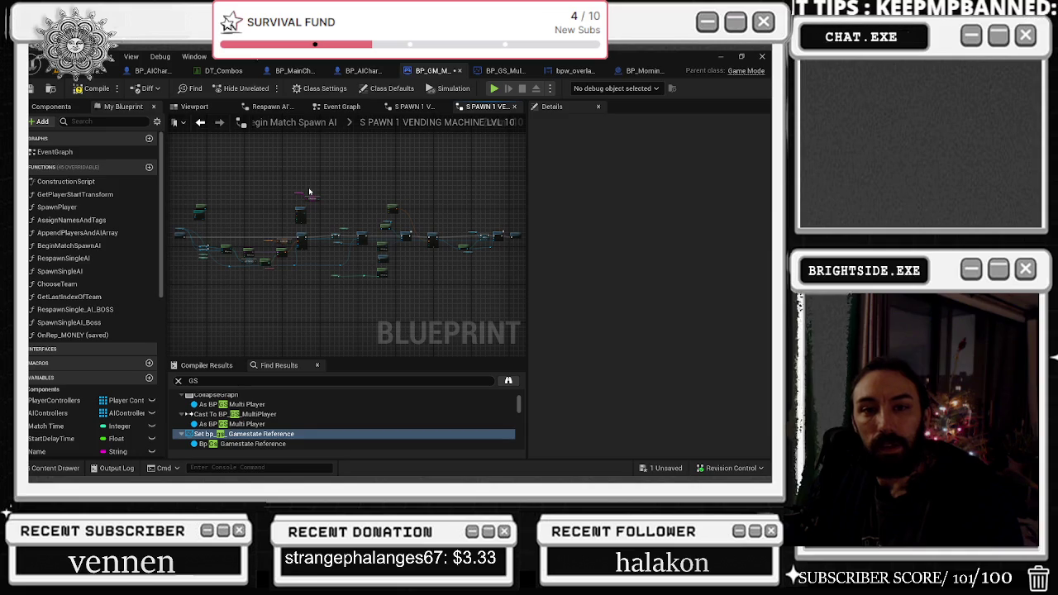
- Rearrange the Random nodes and SpawnActor node so the RANDOM node sits beside SpawnActor
{"action": "scroll", "coordinate": [304, 207], "scroll_direction": "up", "scroll_amount": 8}
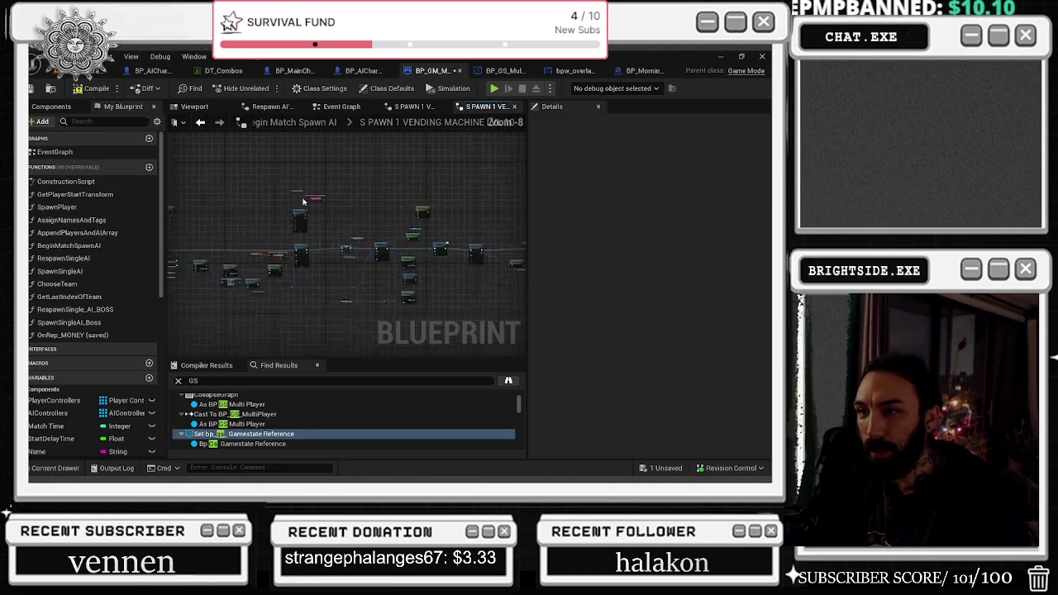
{"action": "mouse_move", "coordinate": [256, 152]}
{"action": "left_mouse_down"}
{"action": "mouse_move", "coordinate": [364, 186]}
{"action": "mouse_move", "coordinate": [278, 184]}
{"action": "mouse_move", "coordinate": [240, 230]}
{"action": "left_mouse_up"}
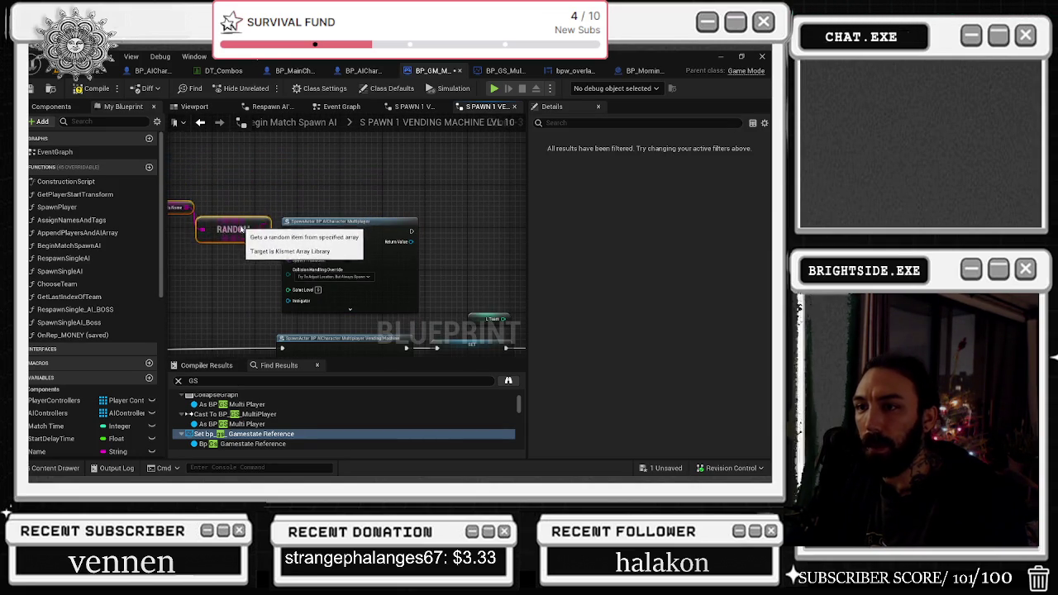
{"action": "scroll", "coordinate": [262, 210], "scroll_direction": "down", "scroll_amount": 4}
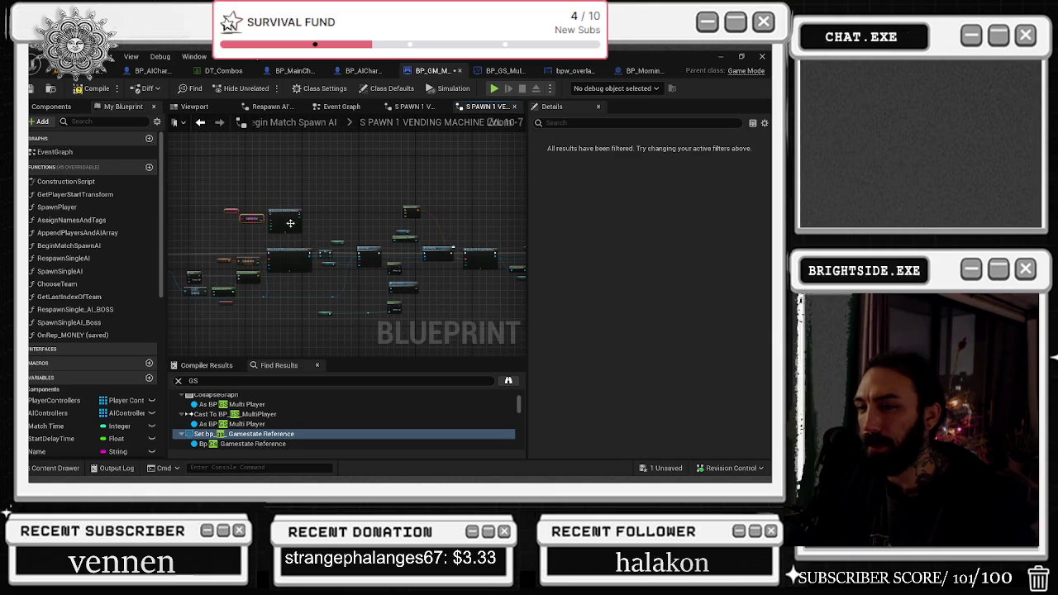
{"action": "left_click_drag", "start_coordinate": [277, 225], "coordinate": [306, 192]}
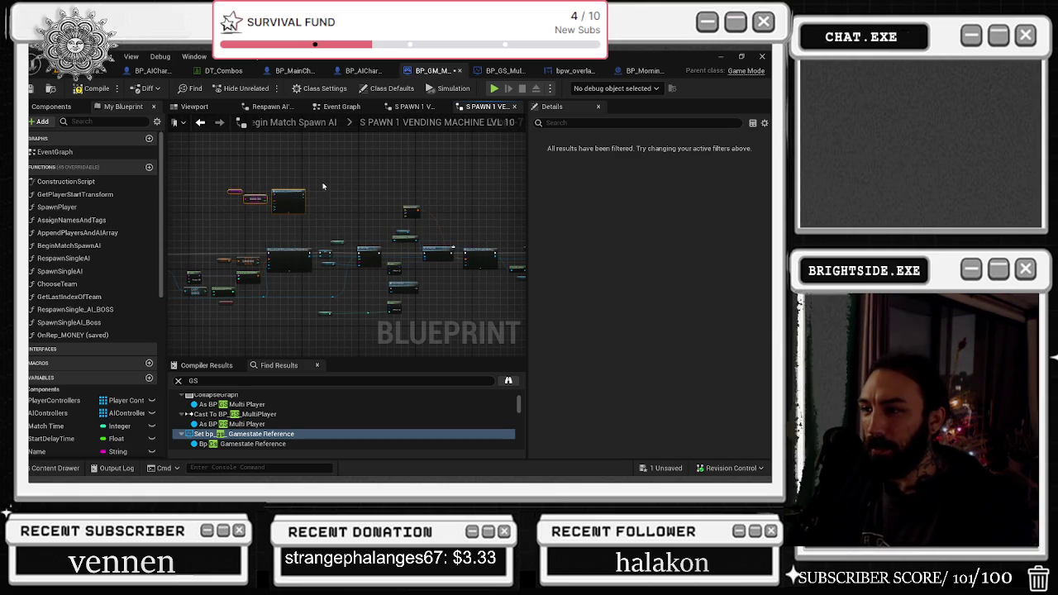